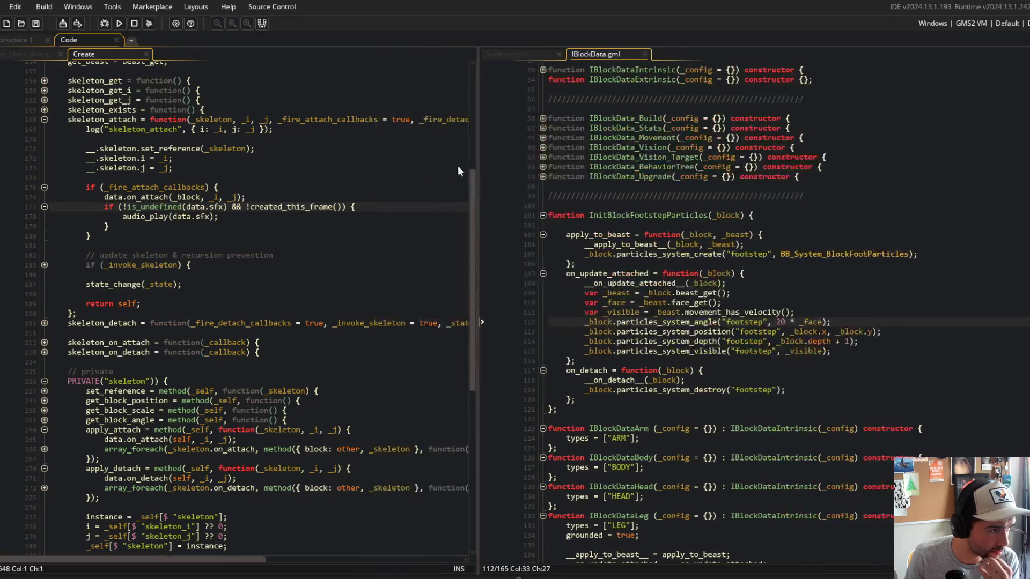
# Delete the data.on_attach and data.on_detach calls and cut the on_attach loop from apply_attach
pyautogui.scroll(5, 292, 266)
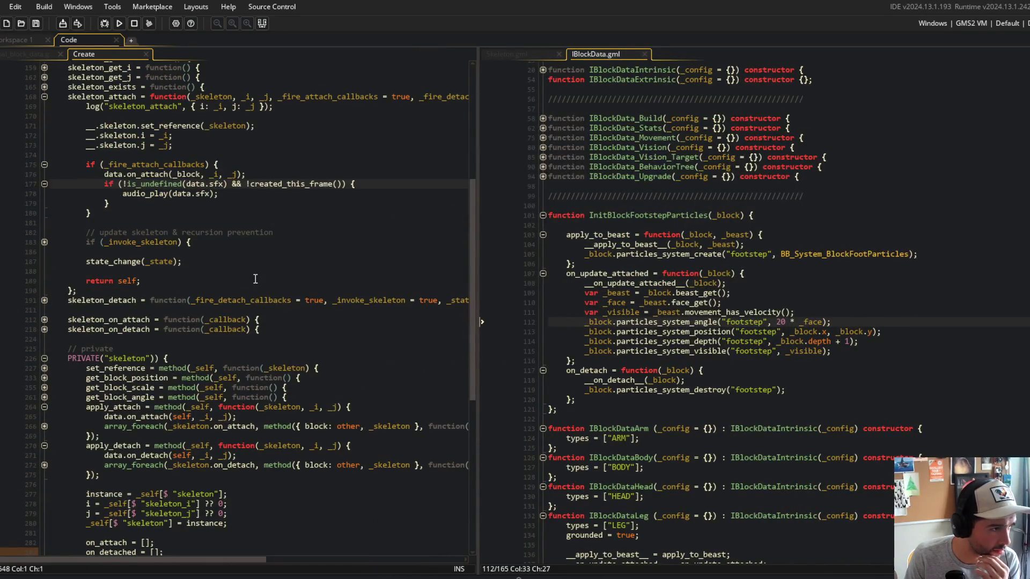
pyautogui.click(155, 416)
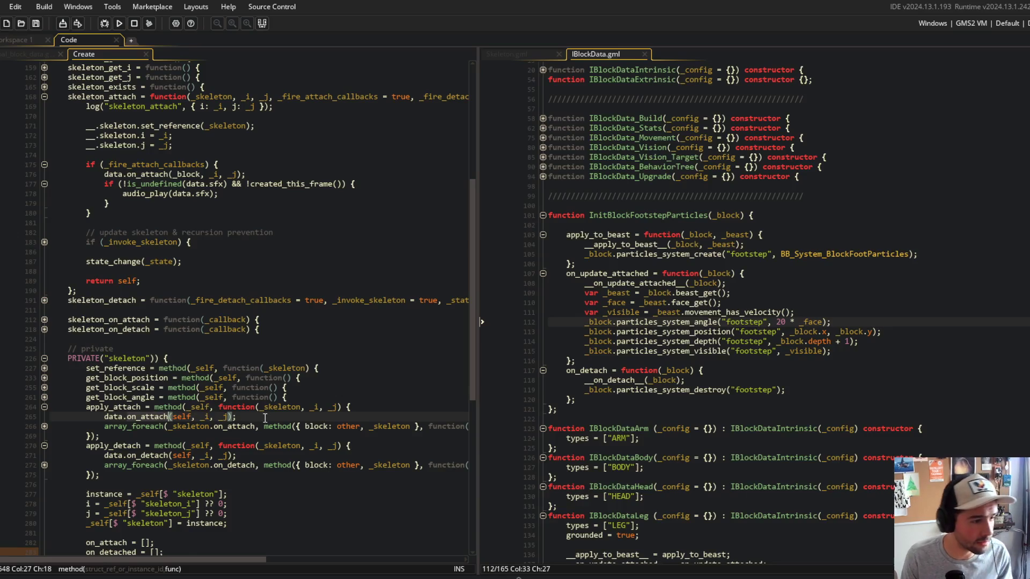
pyautogui.hotkey('ctrl', 'd')
pyautogui.click(244, 445)
pyautogui.hotkey('ctrl', 'd')
pyautogui.click(273, 408)
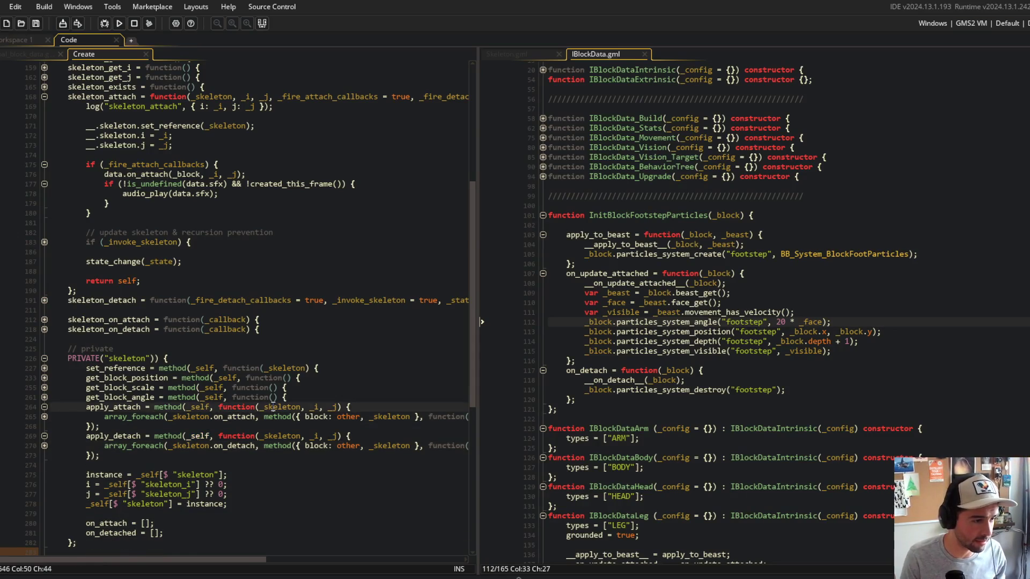
pyautogui.press('Down')
pyautogui.hotkey('ctrl', 'd')
pyautogui.press('Up')
pyautogui.press('End')
pyautogui.press('Return')
# Paste the on_attach callback loop into skeleton_attach after the sfx check block
pyautogui.click(226, 203)
pyautogui.press('Return')
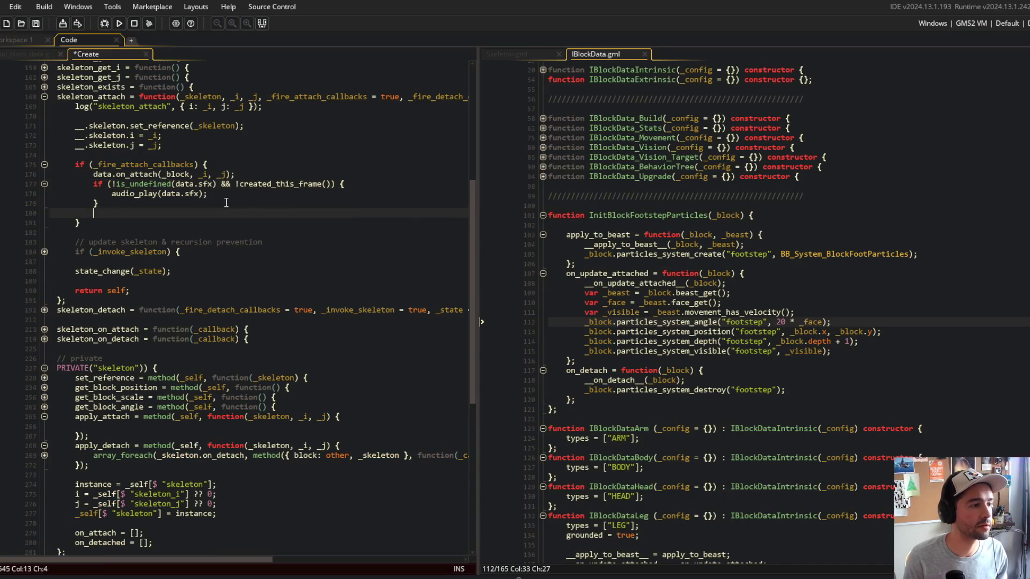
pyautogui.hotkey('ctrl', 'v')
pyautogui.scroll(-5, 242, 319)
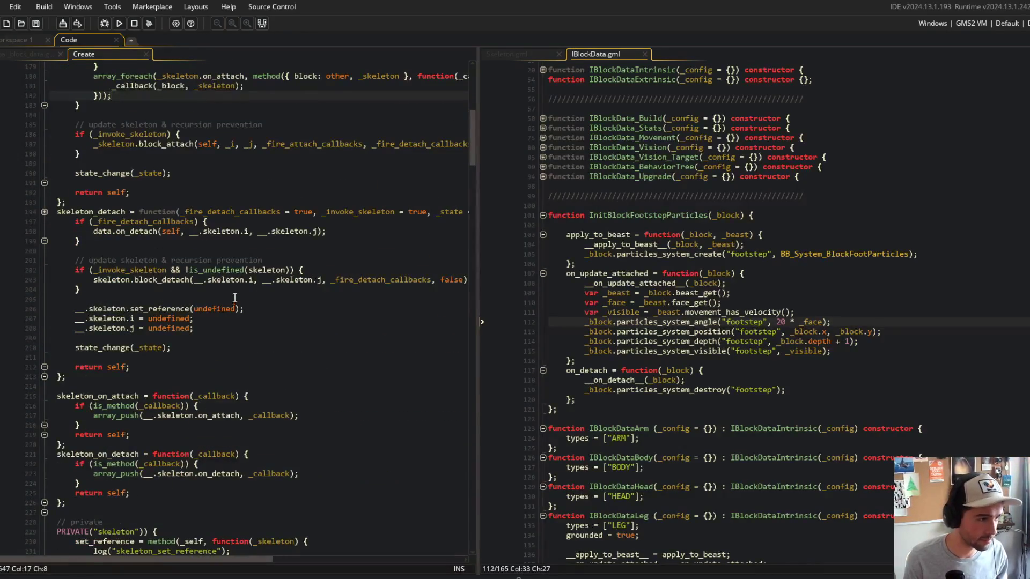
pyautogui.scroll(-20, 238, 266)
# Delete the apply_attach and apply_detach helper functions and save the Create event
pyautogui.click(203, 274)
pyautogui.press('Down')
pyautogui.press('Down')
pyautogui.press('Down')
pyautogui.press('End')
pyautogui.hotkey('shift', 'Up')
pyautogui.hotkey('shift', 'Up')
pyautogui.hotkey('shift', 'Up')
pyautogui.hotkey('shift', 'Home')
pyautogui.press('BackSpace')
pyautogui.hotkey('ctrl', 's')
# Paste the on_detach callback loop into skeleton_detach below the fire_detach_callbacks check, then save
pyautogui.scroll(20, 215, 257)
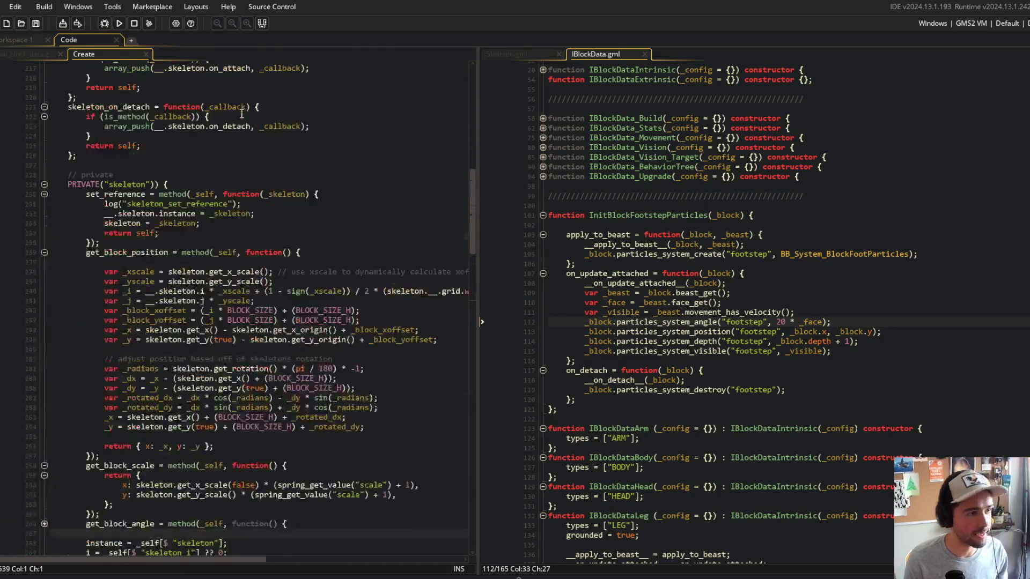
pyautogui.scroll(-2, 195, 276)
pyautogui.click(242, 258)
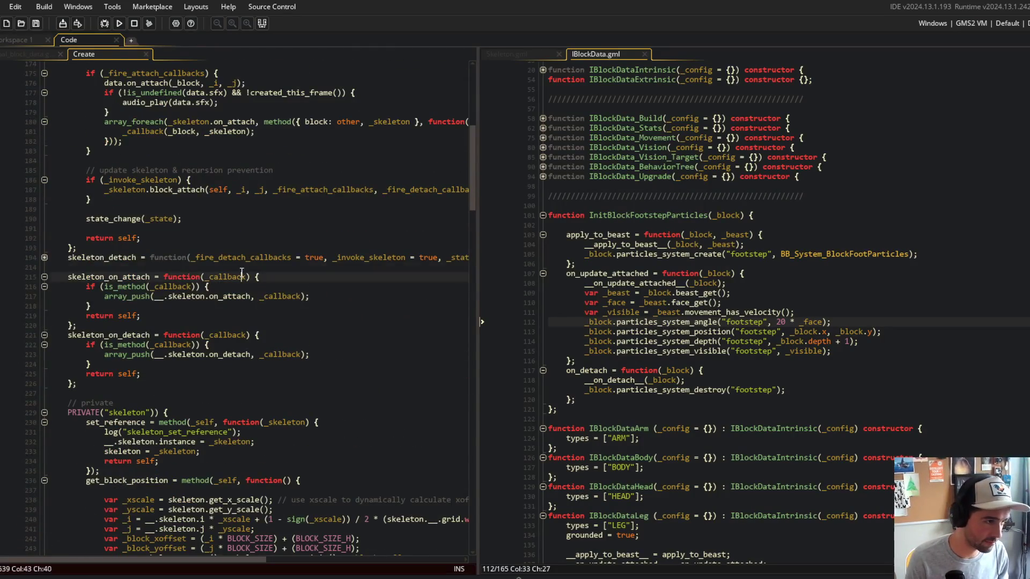
pyautogui.press('Down')
pyautogui.press('Down')
pyautogui.press('Down')
pyautogui.press('Down')
pyautogui.press('Down')
pyautogui.press('Down')
pyautogui.press('Up')
pyautogui.press('Up')
pyautogui.press('Up')
pyautogui.hotkey('ctrl', 'v')
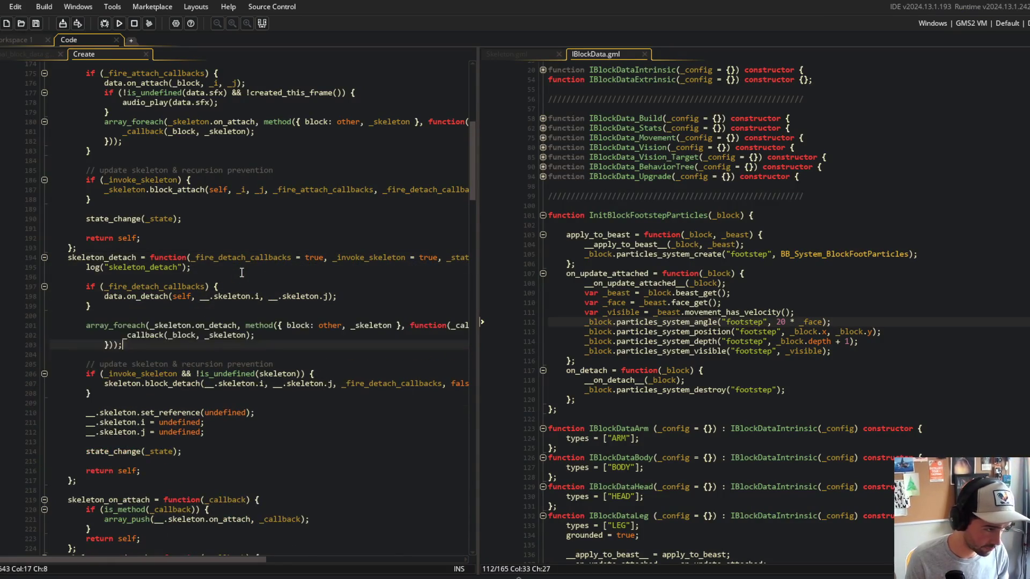
pyautogui.hotkey('ctrl', 's')
# Review where _skeleton is used and check skeleton_detach's _invoke_skeleton parameter
pyautogui.scroll(9, 241, 271)
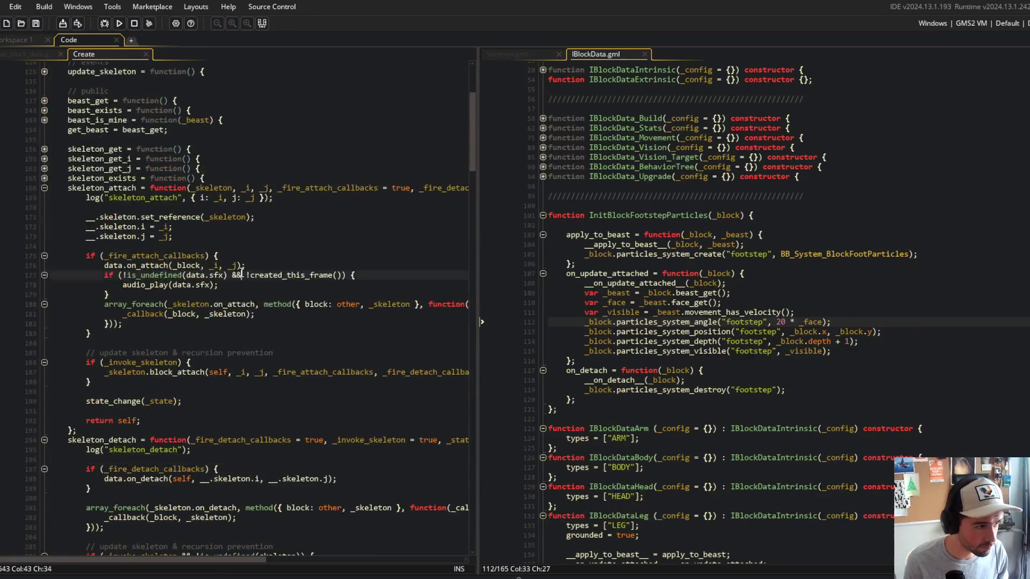
pyautogui.scroll(-2, 268, 241)
pyautogui.click(299, 215)
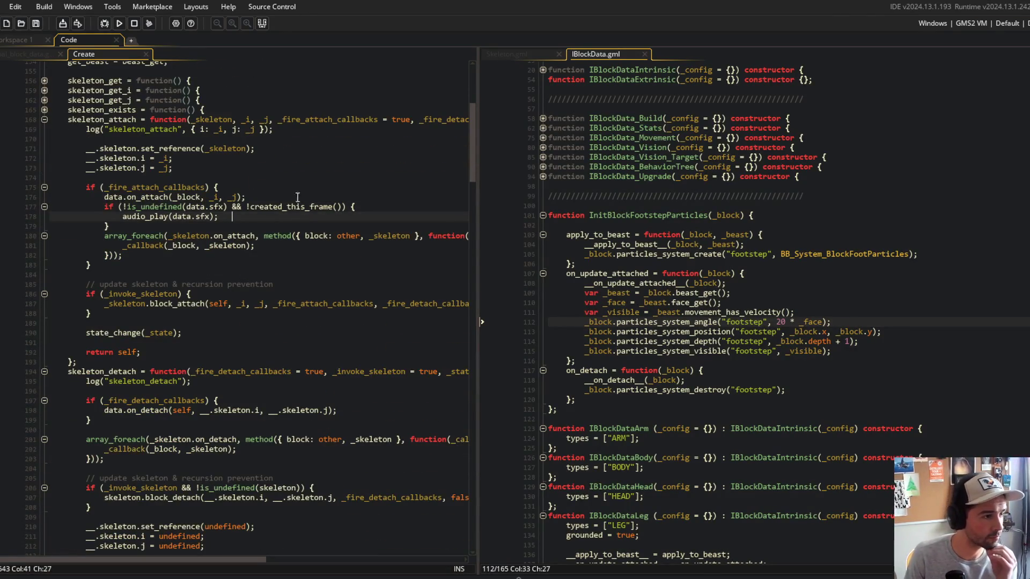
pyautogui.scroll(-2, 297, 197)
pyautogui.click(236, 238)
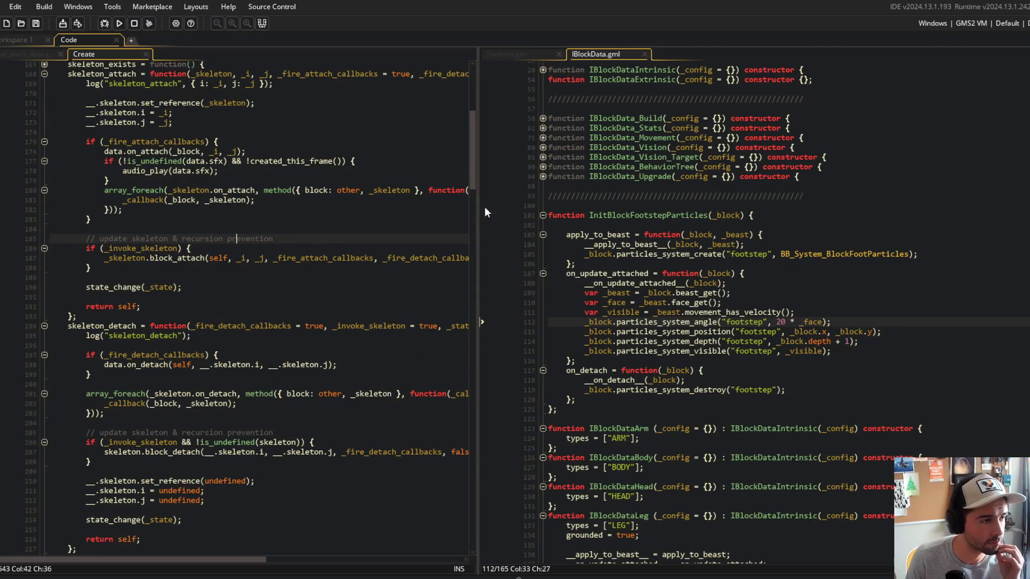
pyautogui.doubleClick(186, 190)
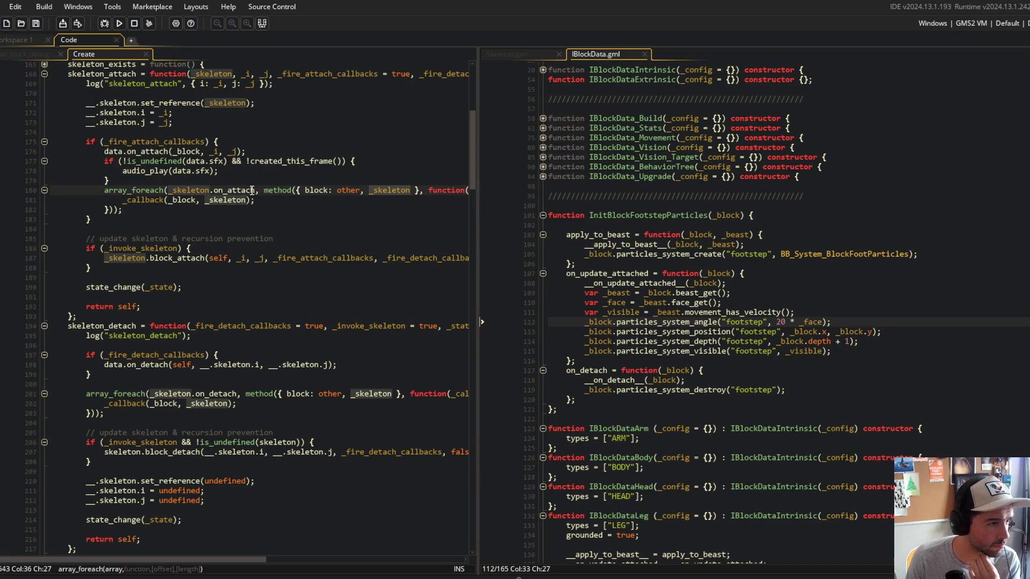
pyautogui.click(350, 327)
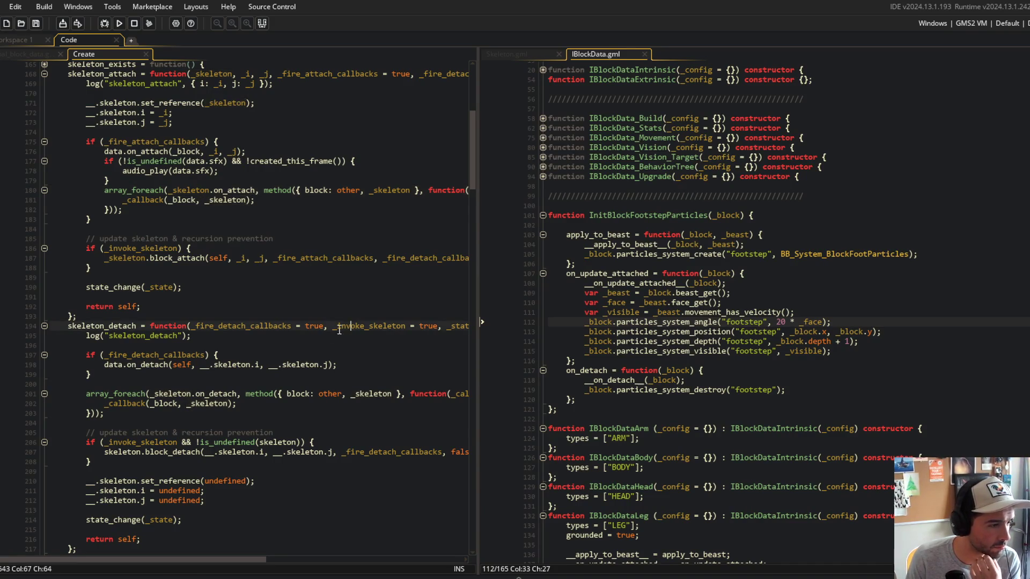
pyautogui.click(169, 394)
pyautogui.click(179, 382)
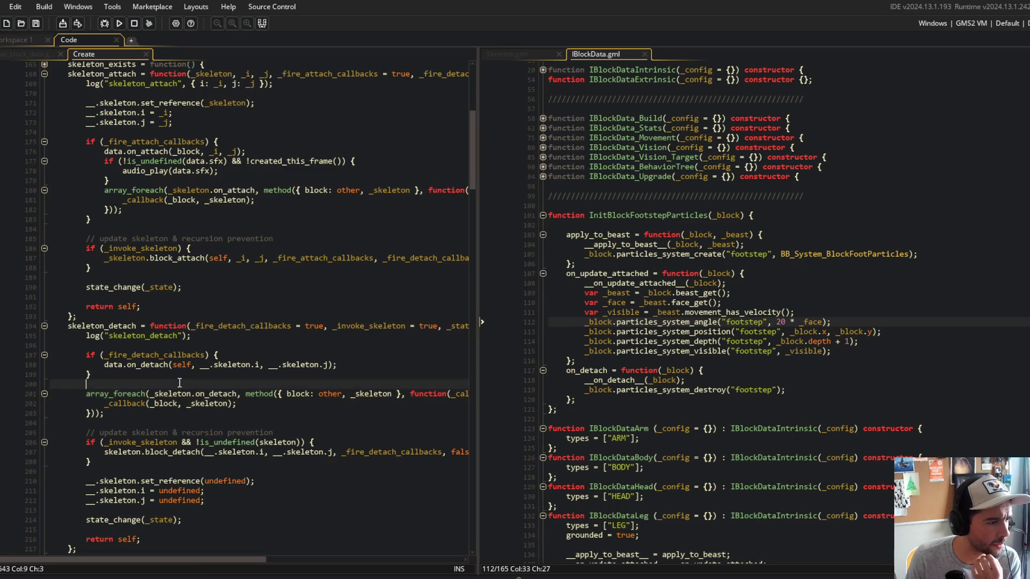
# Highlight the on_attach references and place the caret at _skeleton in the on_detach loop
pyautogui.scroll(-15, 180, 383)
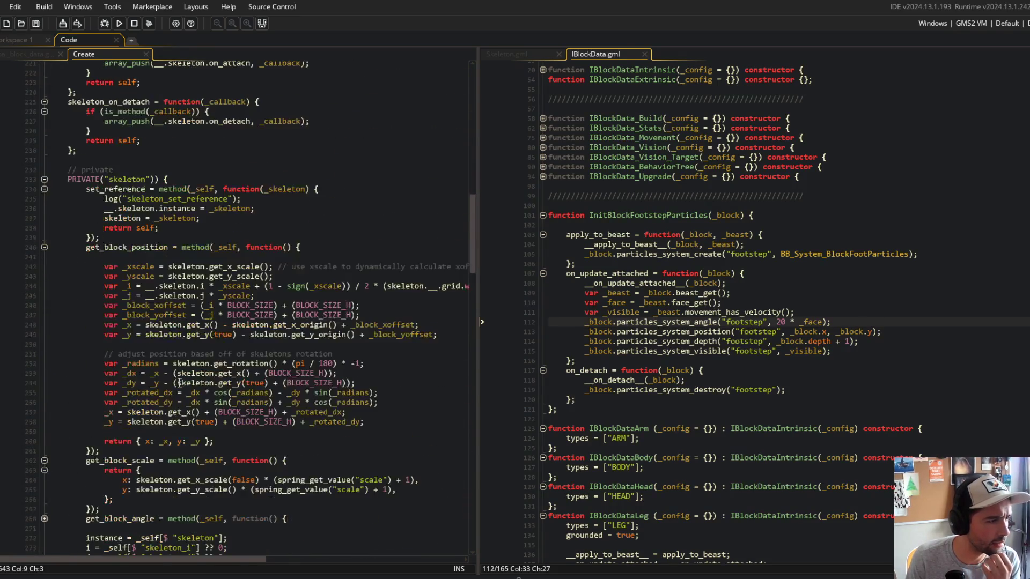
pyautogui.scroll(-5, 180, 382)
pyautogui.click(126, 427)
pyautogui.scroll(12, 238, 320)
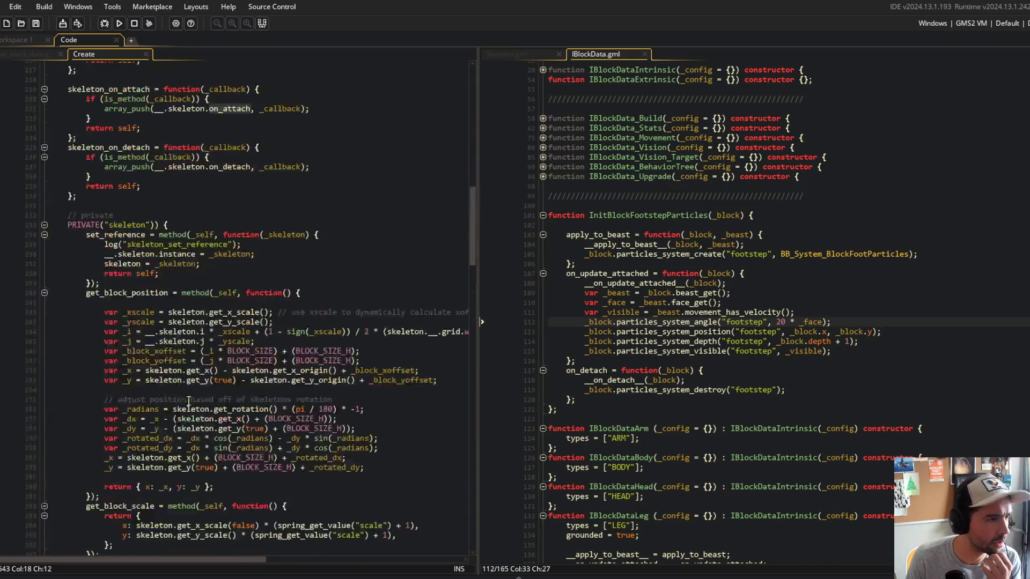
pyautogui.scroll(4, 226, 299)
pyautogui.click(157, 257)
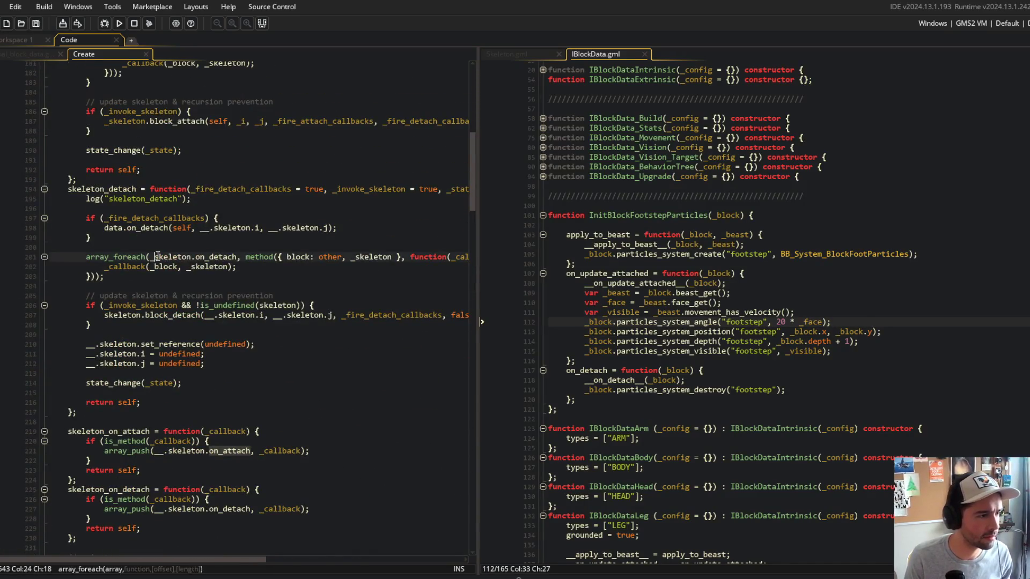
# Change _skeleton to __.skeleton in the on_detach and on_attach array_foreach loops and save
pyautogui.write('_.')
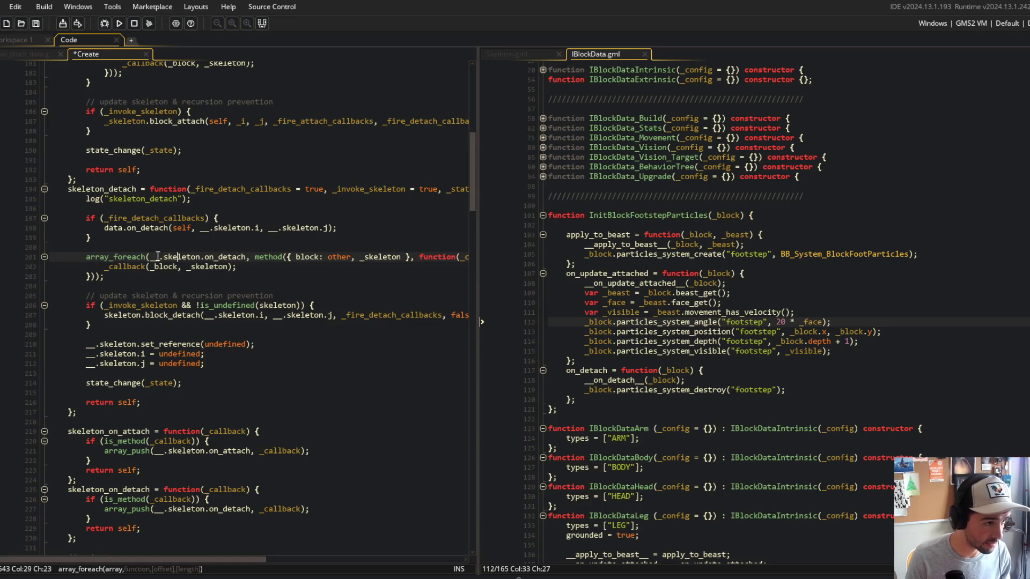
pyautogui.scroll(5, 161, 252)
pyautogui.click(168, 190)
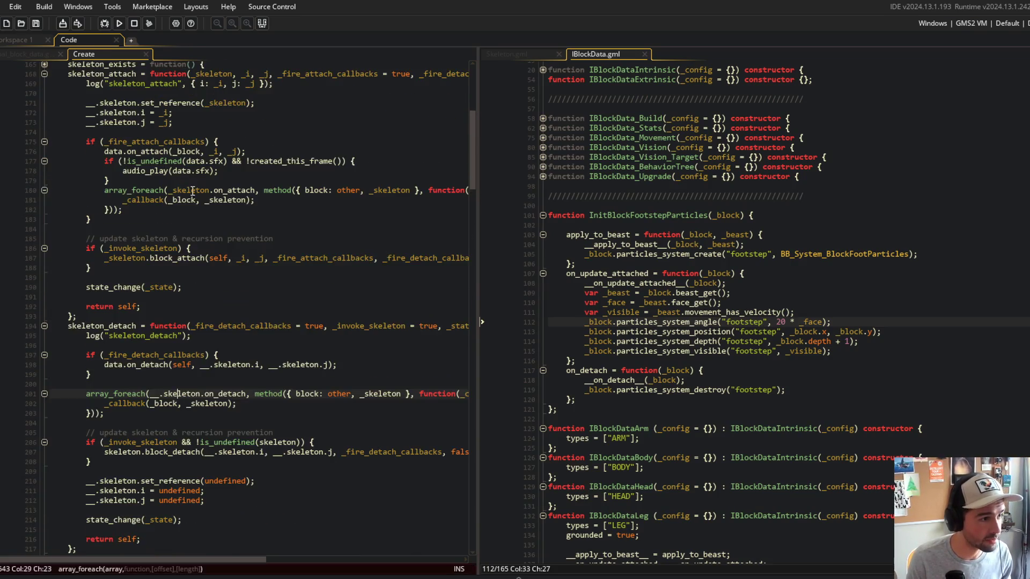
pyautogui.write('_.')
pyautogui.click(250, 141)
pyautogui.scroll(-20, 250, 141)
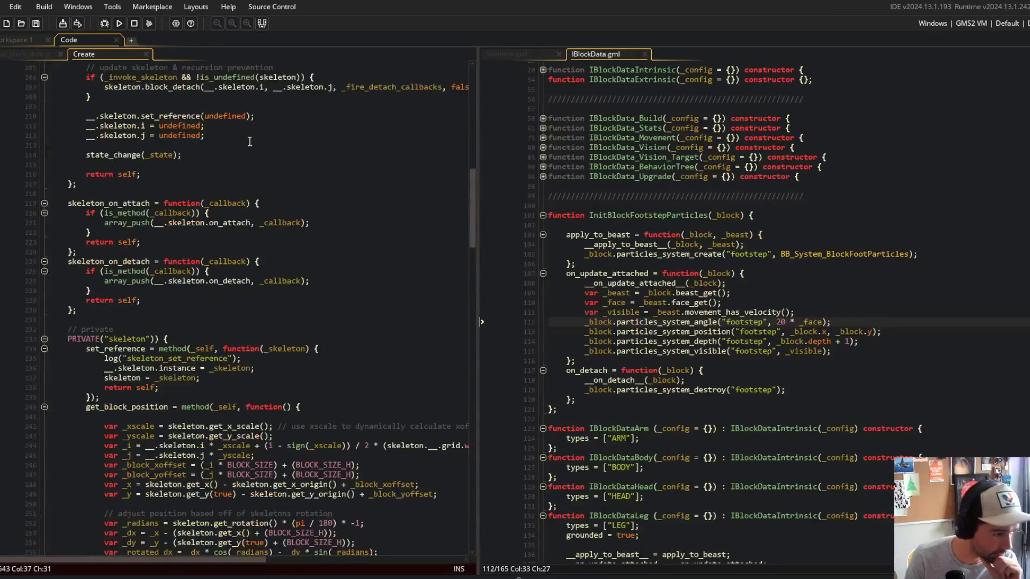
pyautogui.click(113, 343)
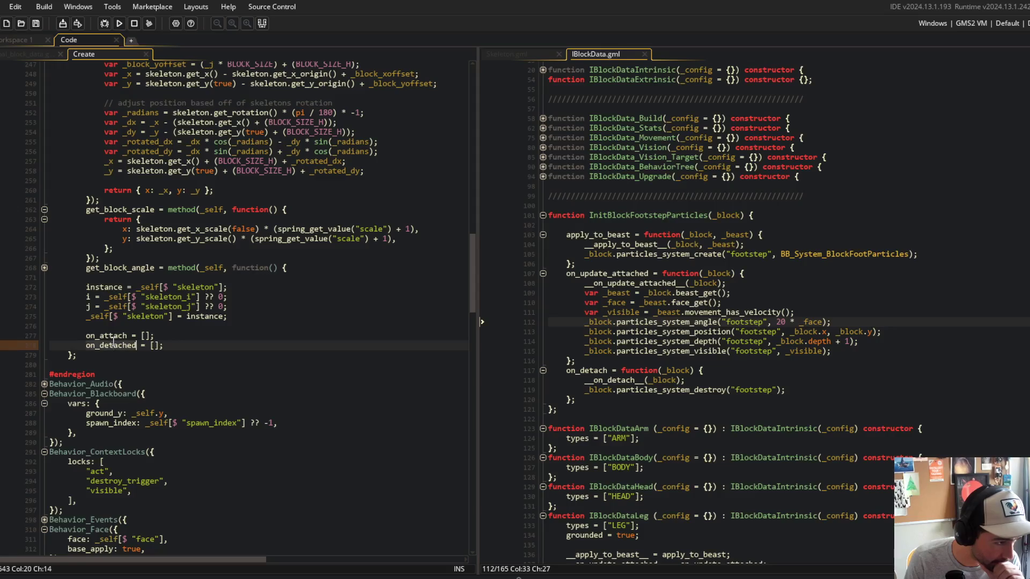
pyautogui.scroll(3, 113, 341)
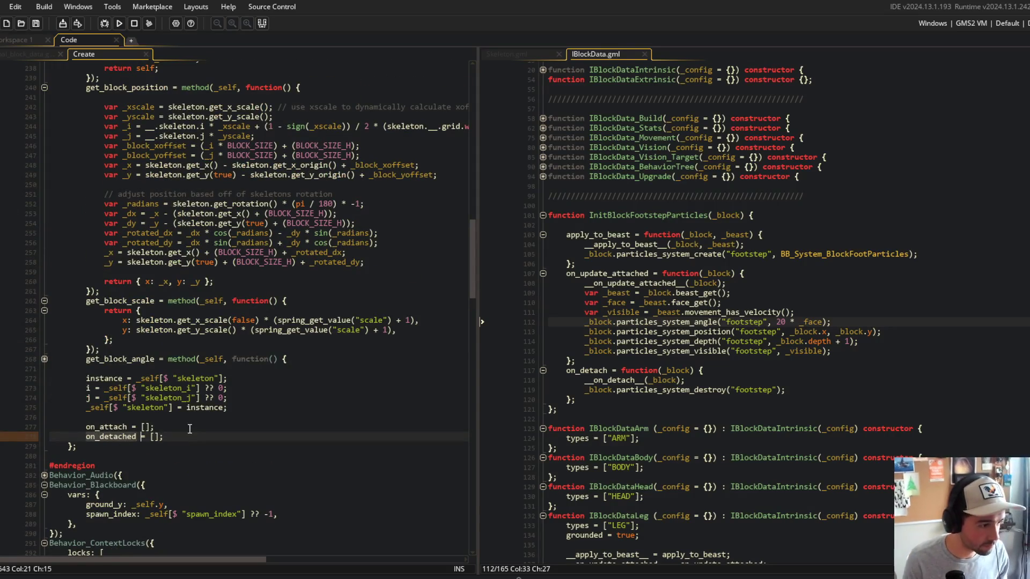
pyautogui.hotkey('ctrl', 's')
# Widen the code pane by dragging the splitter to the right
pyautogui.scroll(15, 110, 440)
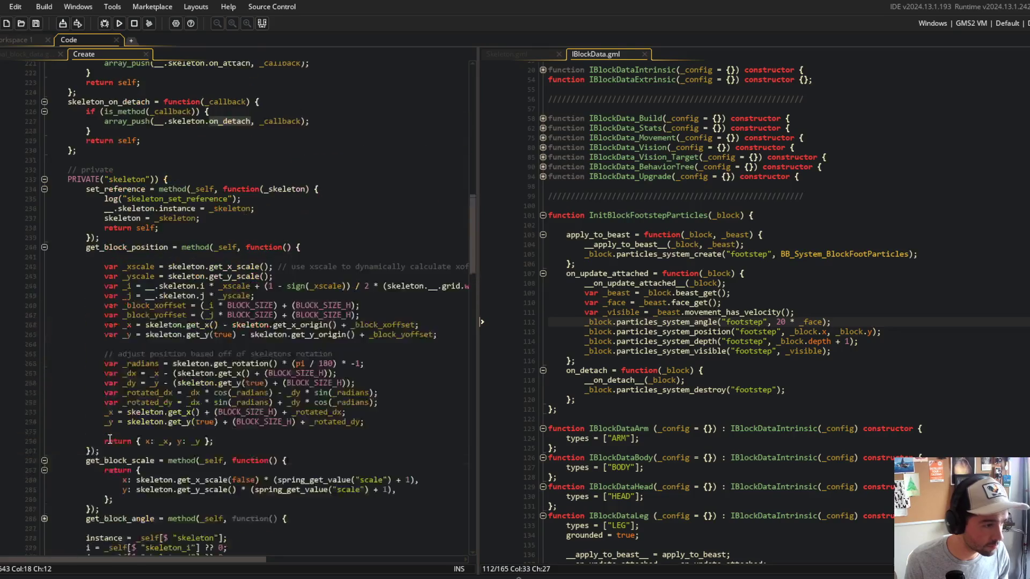
pyautogui.scroll(5, 110, 440)
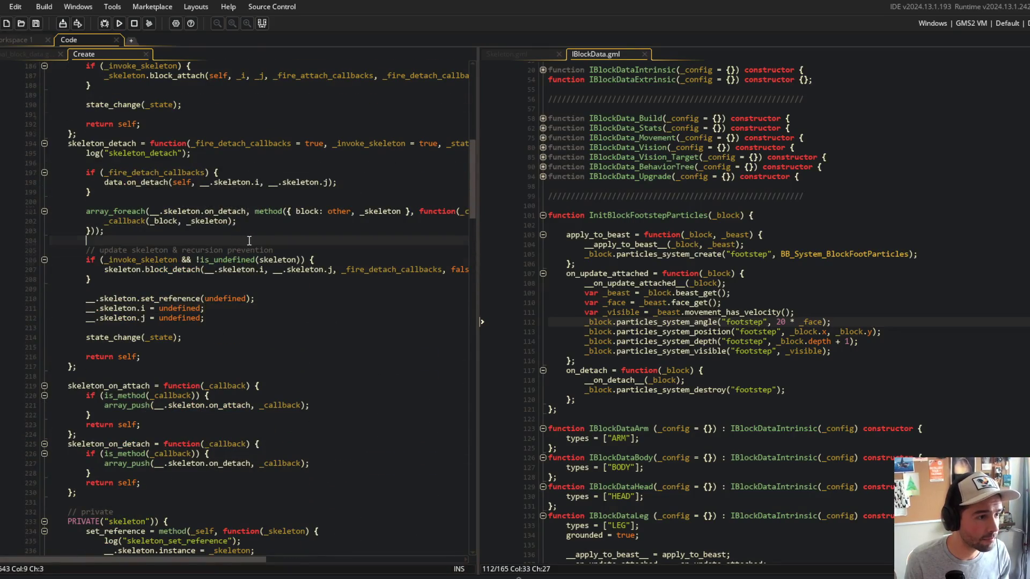
pyautogui.click(107, 332)
pyautogui.moveTo(477, 156)
pyautogui.mouseDown()
pyautogui.moveTo(574, 161)
pyautogui.moveTo(561, 161)
pyautogui.mouseUp()
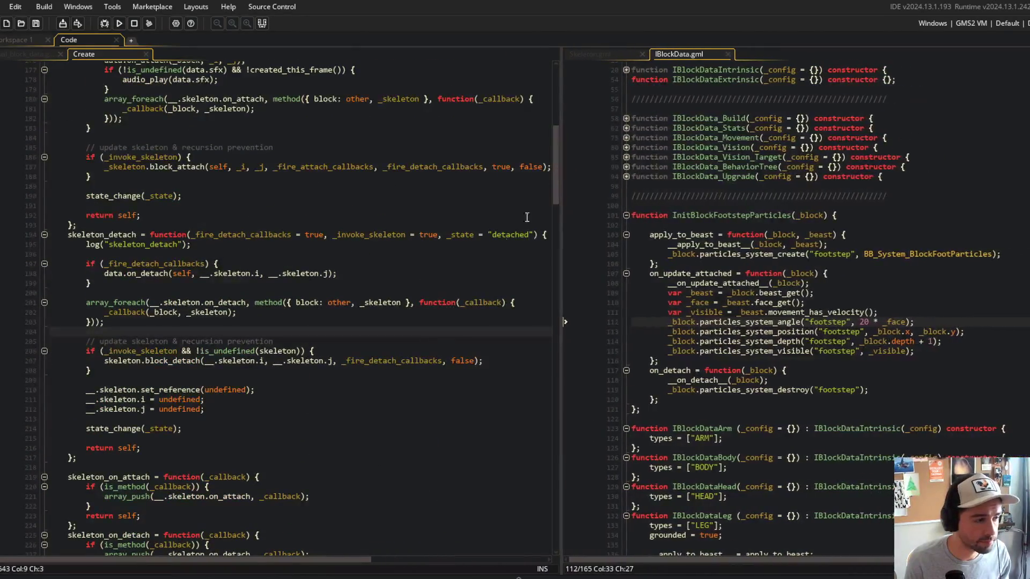
# Replace _block with self in the on_attach callback call
pyautogui.click(384, 275)
pyautogui.scroll(-2, 384, 279)
pyautogui.scroll(4, 384, 279)
pyautogui.click(181, 178)
pyautogui.doubleClick(214, 176)
pyautogui.scroll(3, 217, 176)
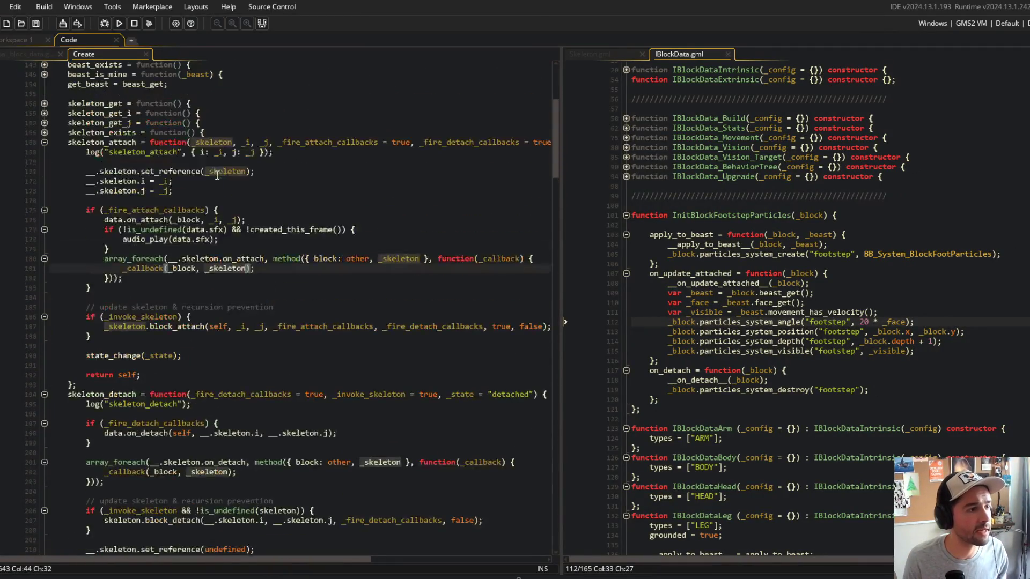
pyautogui.doubleClick(178, 268)
pyautogui.write('self')
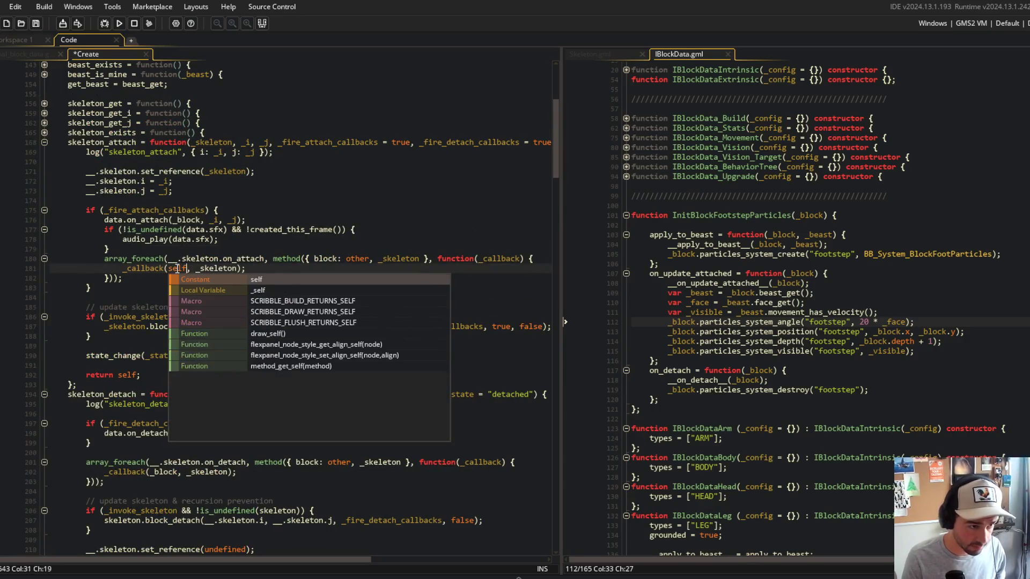
pyautogui.write('lock')
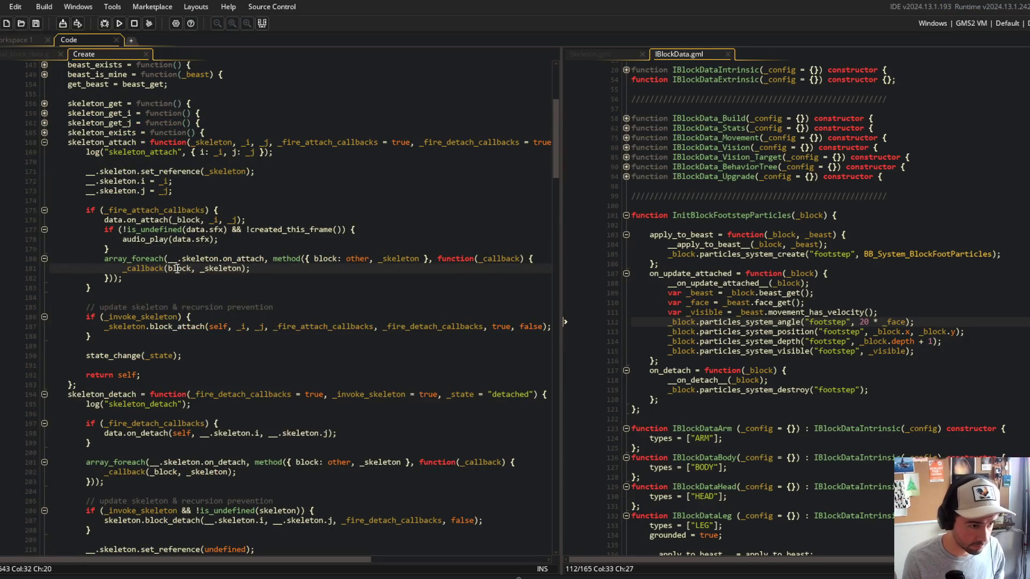
# Delete the method({ block: other, _skeleton }, ) wrapper from the on_detach loop
pyautogui.doubleClick(380, 462)
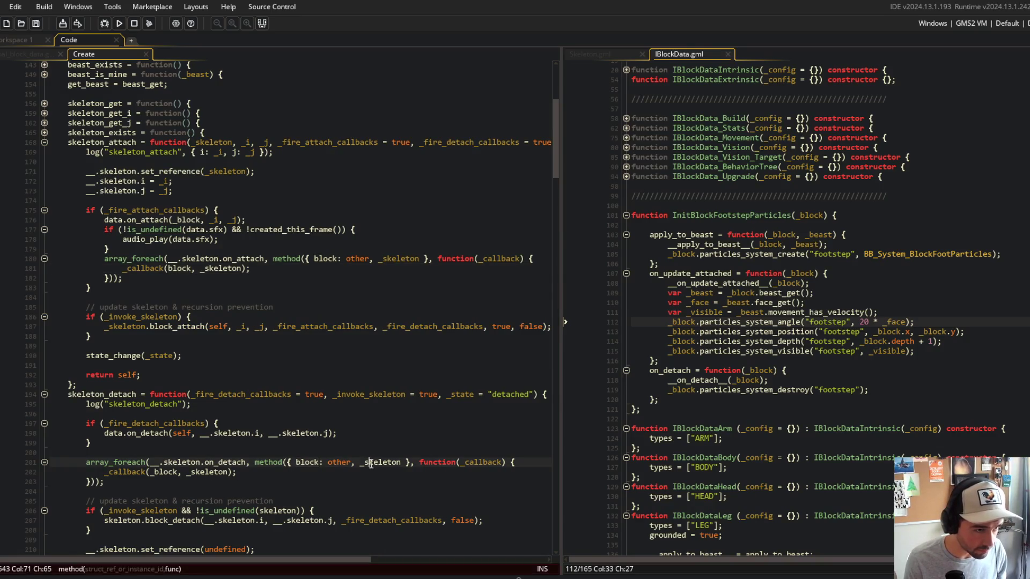
pyautogui.scroll(-3, 332, 410)
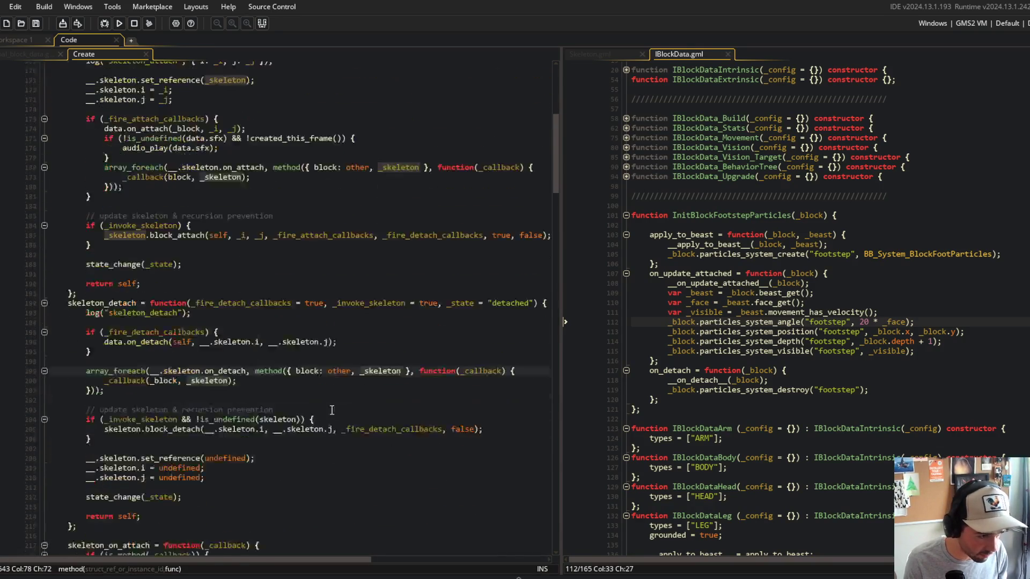
pyautogui.click(338, 371)
pyautogui.click(299, 371)
pyautogui.click(427, 371)
pyautogui.hotkey('ctrl', 'shift', 'Left')
pyautogui.hotkey('ctrl', 'shift', 'Left')
pyautogui.hotkey('ctrl', 'shift', 'Left')
pyautogui.press('BackSpace')
pyautogui.press('Down')
pyautogui.press('Down')
pyautogui.press('End')
pyautogui.press('Left')
# Pass self and skeleton as the on_detach callback arguments and save
pyautogui.press('BackSpace')
pyautogui.click(368, 379)
pyautogui.write('elf')
pyautogui.press('End')
pyautogui.hotkey('ctrl', 's')
pyautogui.press('BackSpace')
pyautogui.press('BackSpace')
pyautogui.write('skeleton')
pyautogui.hotkey('ctrl', 's')
pyautogui.press('Escape')
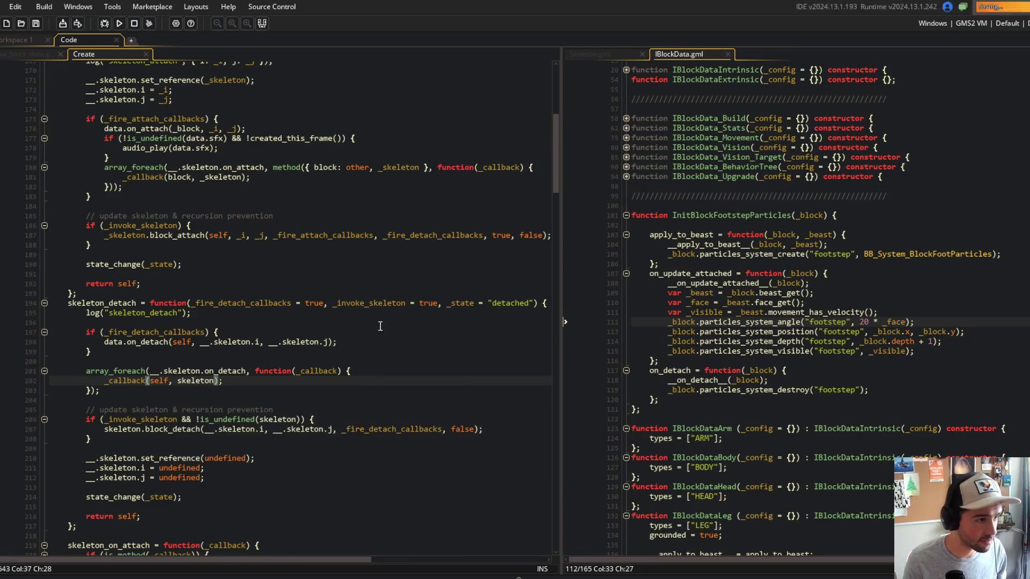
# Remove the method wrapper and extra closing parenthesis from the on_attach loop, then save
pyautogui.scroll(3, 368, 379)
pyautogui.click(419, 259)
pyautogui.press('BackSpace')
pyautogui.press('BackSpace')
pyautogui.press('BackSpace')
pyautogui.press('Down')
pyautogui.press('Down')
pyautogui.press('End')
pyautogui.press('Left')
pyautogui.press('Left')
pyautogui.press('BackSpace')
pyautogui.hotkey('ctrl', 's')
pyautogui.press('Up')
pyautogui.press('Home')
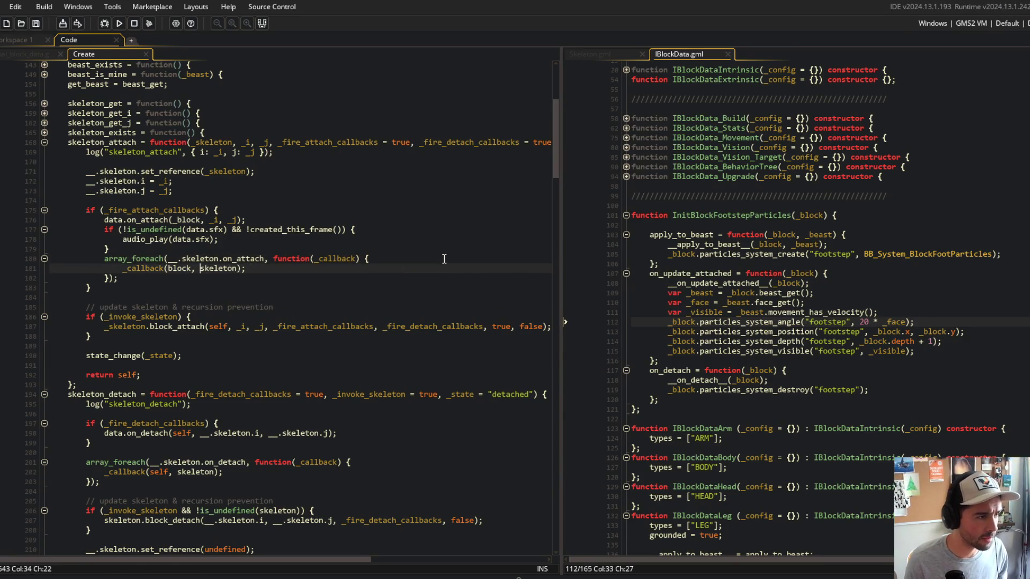
# Move the on_detach loop inside the _fire_detach_callbacks if block
pyautogui.click(122, 249)
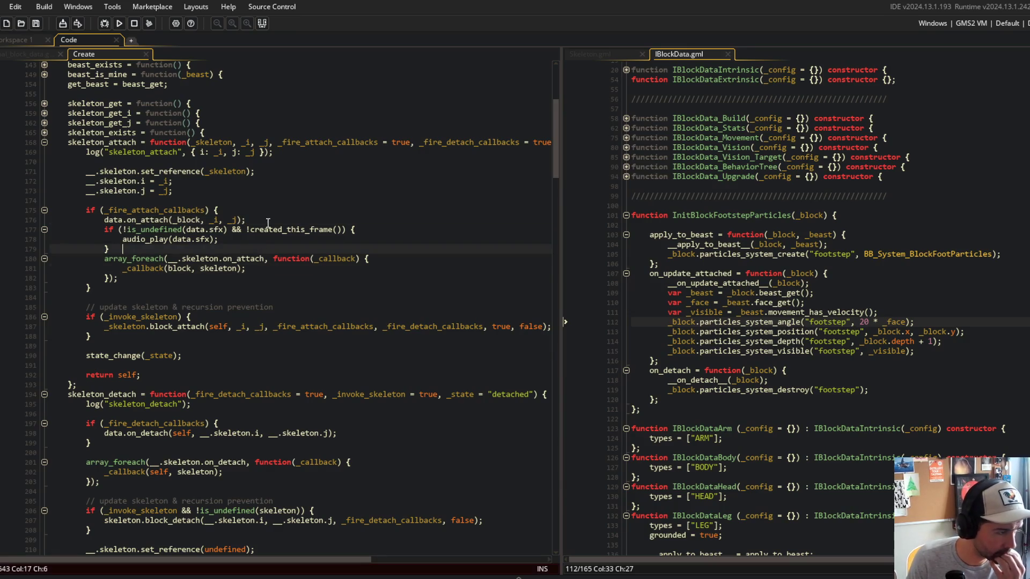
pyautogui.scroll(-8, 268, 222)
pyautogui.scroll(2, 268, 243)
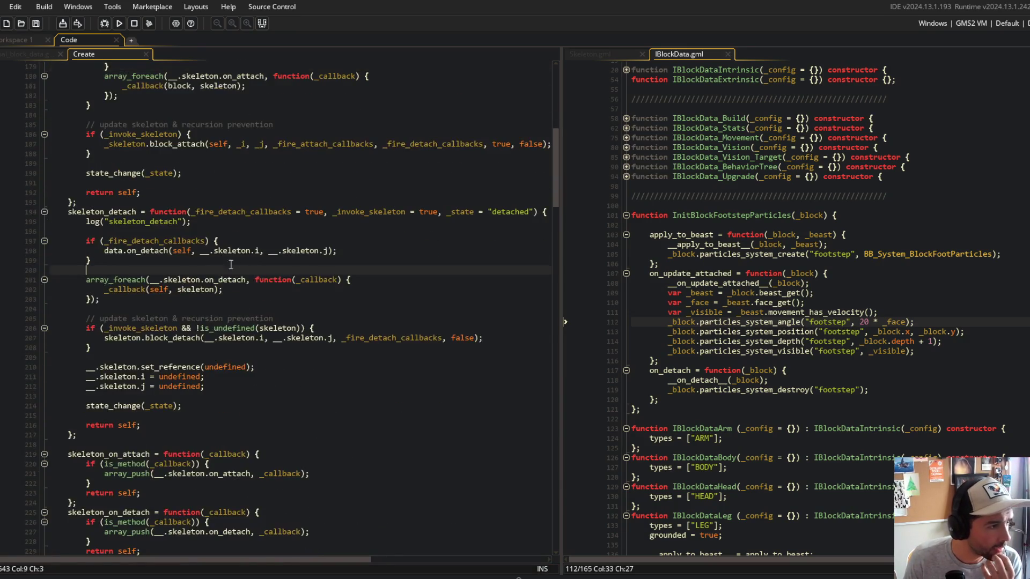
pyautogui.click(197, 281)
pyautogui.hotkey('shift', 'Down')
pyautogui.hotkey('shift', 'Down')
pyautogui.hotkey('shift', 'End')
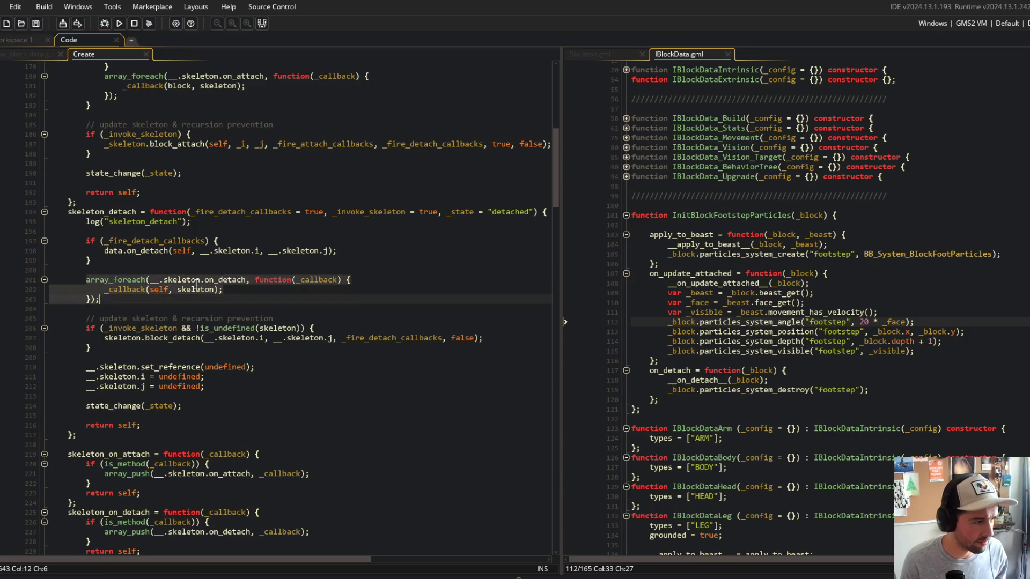
pyautogui.hotkey('ctrl', 'x')
pyautogui.press('Up')
pyautogui.press('Up')
pyautogui.press('Up')
pyautogui.press('End')
pyautogui.press('Return')
pyautogui.hotkey('ctrl', 'v')
# Indent the moved loop one level, remove leftover blank lines, and save
pyautogui.hotkey('shift', 'Up')
pyautogui.press('Tab')
pyautogui.press('Down')
pyautogui.press('Down')
pyautogui.press('Delete')
pyautogui.press('Delete')
pyautogui.hotkey('ctrl', 's')
# Review skeleton_attach, fold all code regions, and re-expand the beast/skeleton region
pyautogui.scroll(5, 192, 256)
pyautogui.click(258, 236)
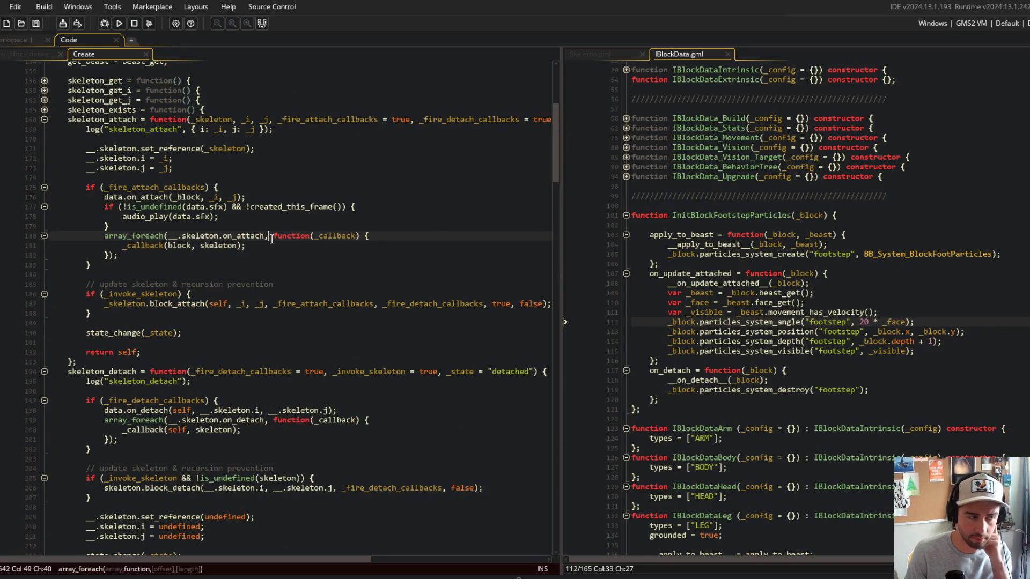
pyautogui.scroll(-2, 300, 343)
pyautogui.click(292, 318)
pyautogui.scroll(-13, 291, 320)
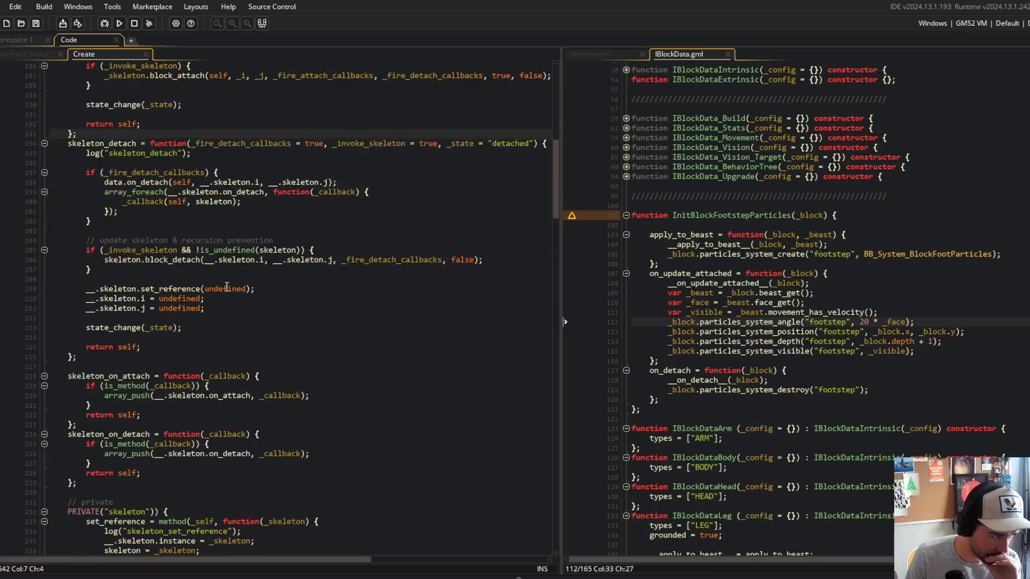
pyautogui.scroll(-4, 216, 268)
pyautogui.click(216, 272)
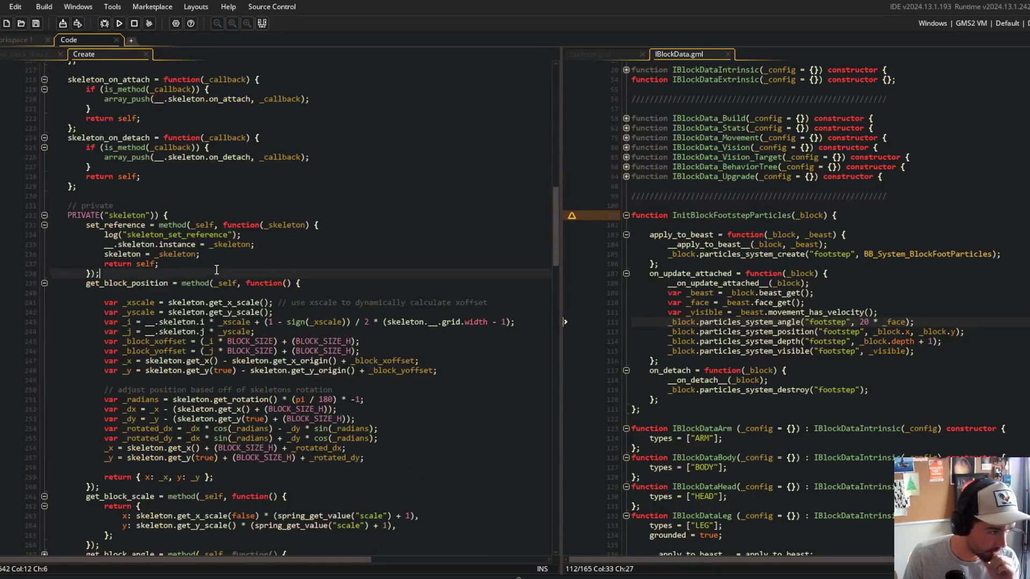
pyautogui.hotkey('ctrl', 'shift', '-')
pyautogui.click(45, 203)
# Review the block attach code in Skeleton.gml, then return to IBlockData.gml
pyautogui.click(127, 377)
pyautogui.click(581, 56)
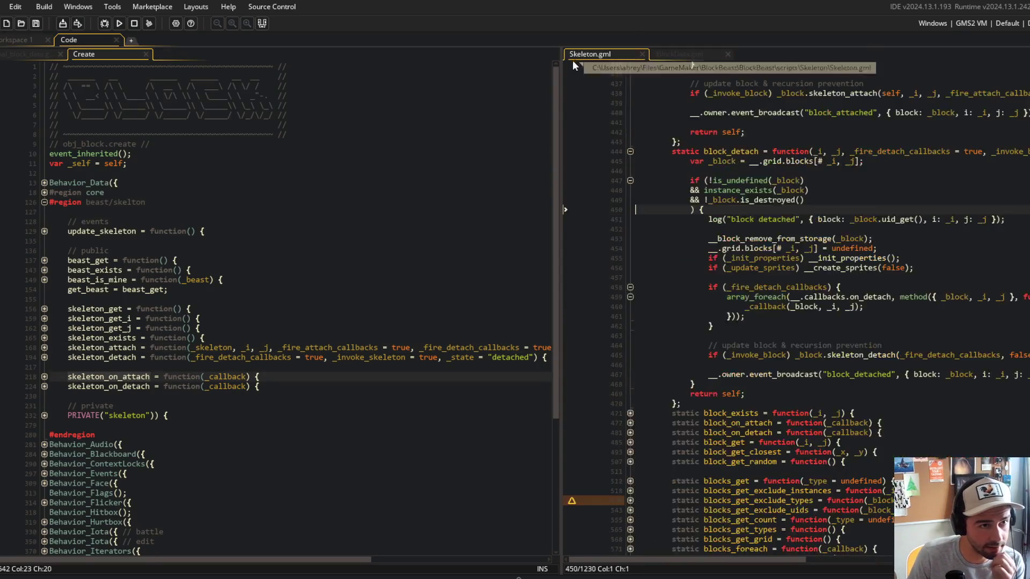
pyautogui.moveTo(564, 63); pyautogui.dragTo(346, 64)
pyautogui.click(640, 93)
pyautogui.scroll(13, 516, 163)
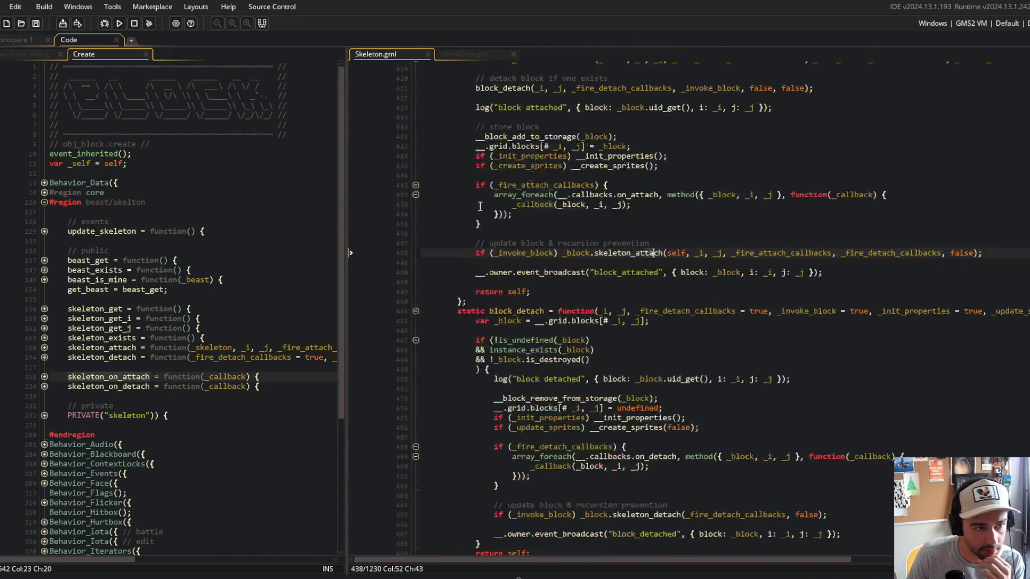
pyautogui.click(475, 54)
# Add _block.skeleton_on_attach and skeleton_on_detach callbacks at the top of InitBlockFootstepParticles
pyautogui.doubleClick(561, 216)
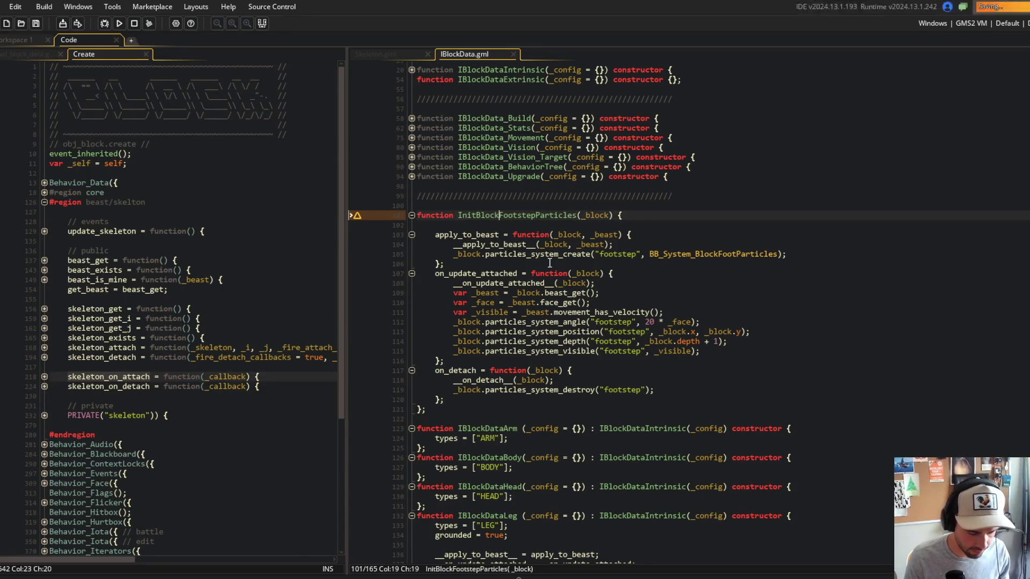
pyautogui.click(585, 225)
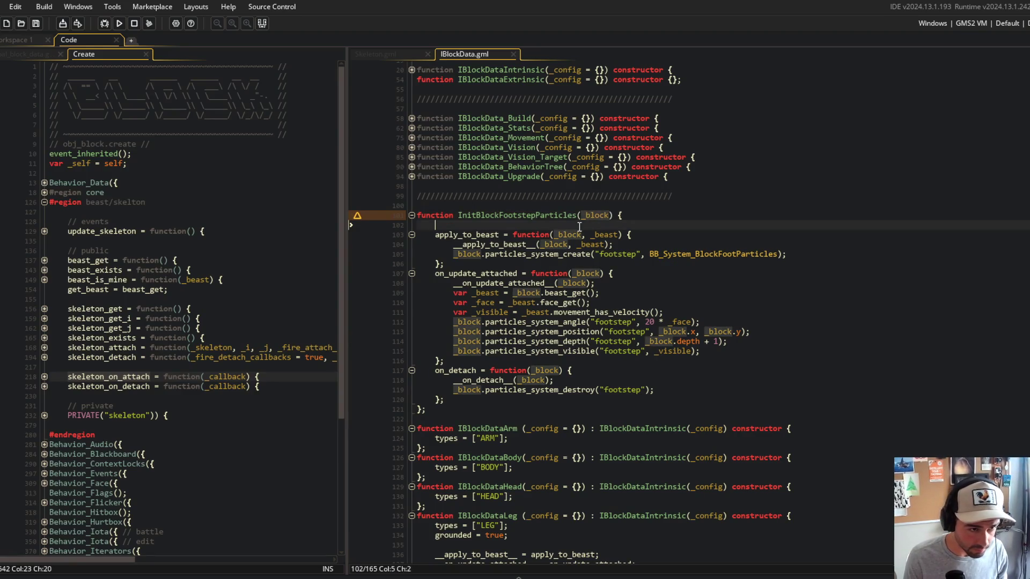
pyautogui.press('Return')
pyautogui.press('Return')
pyautogui.press('Up')
pyautogui.write('_block.skeleton')
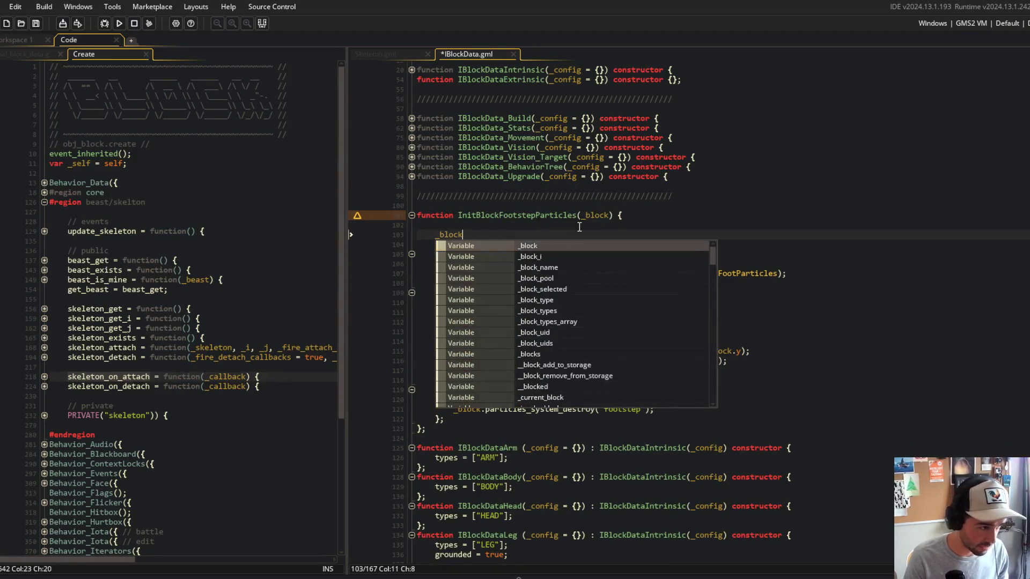
pyautogui.write('_on_attach(funct')
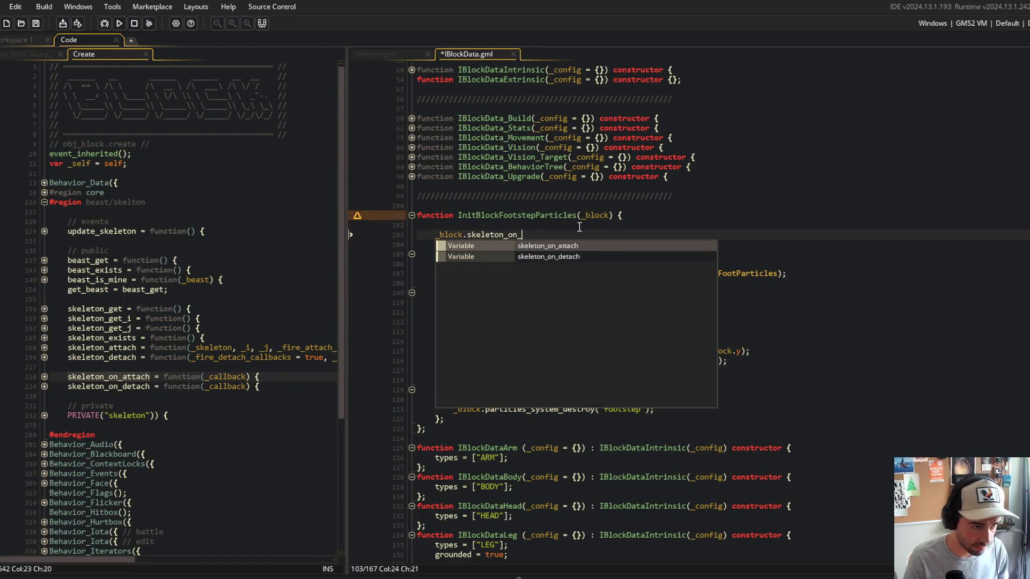
pyautogui.write('ion(_block, _skeleton) ')
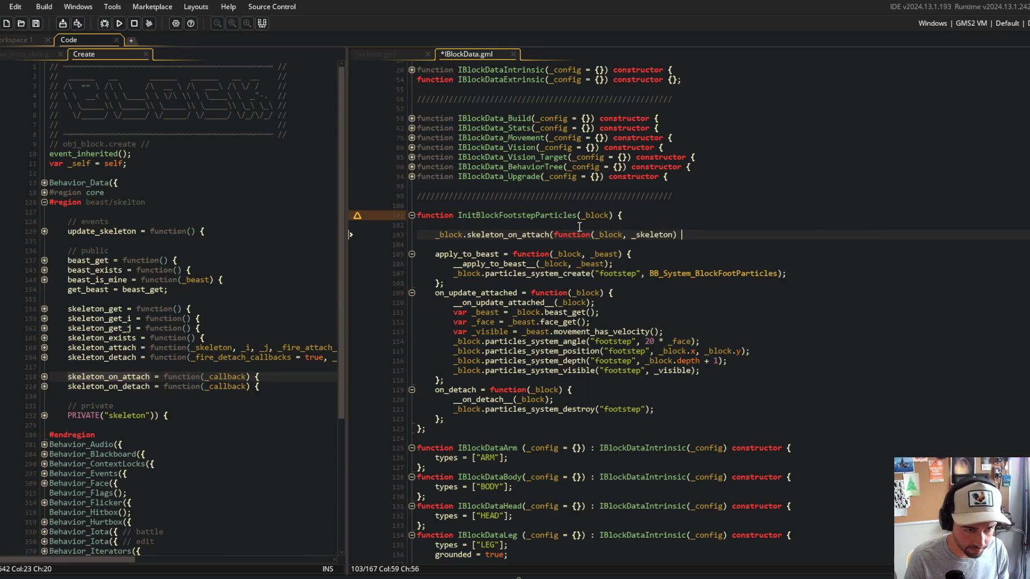
pyautogui.write('{')
pyautogui.press('Return')
pyautogui.press('Return')
pyautogui.write('});')
pyautogui.press('Return')
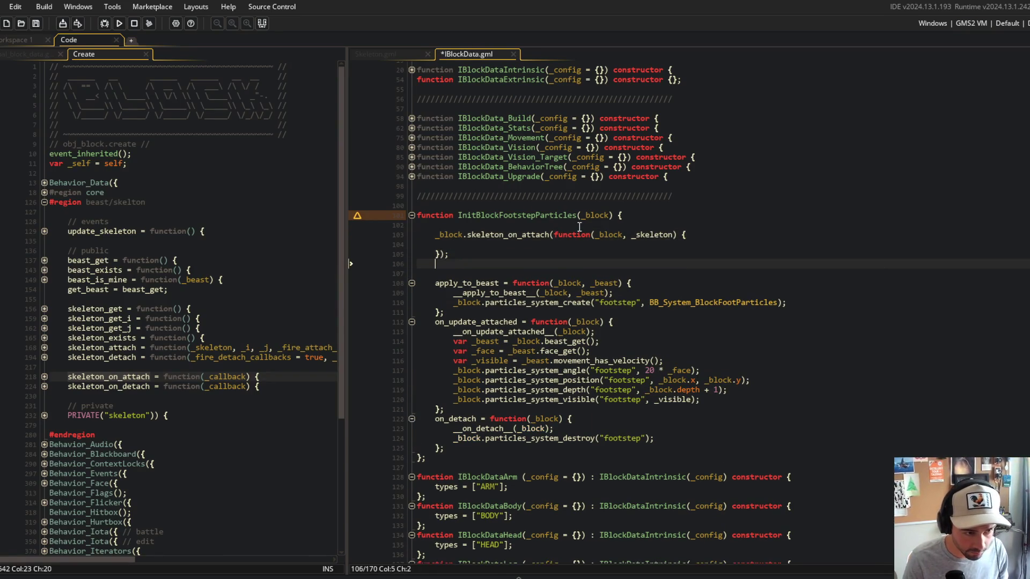
pyautogui.write('block.skeleton_on')
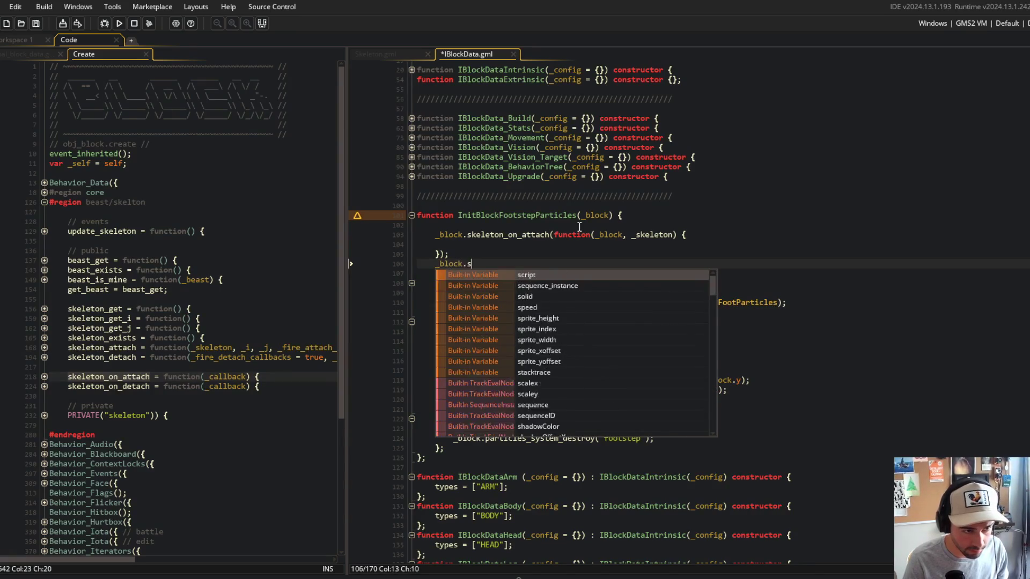
pyautogui.write('_detach')
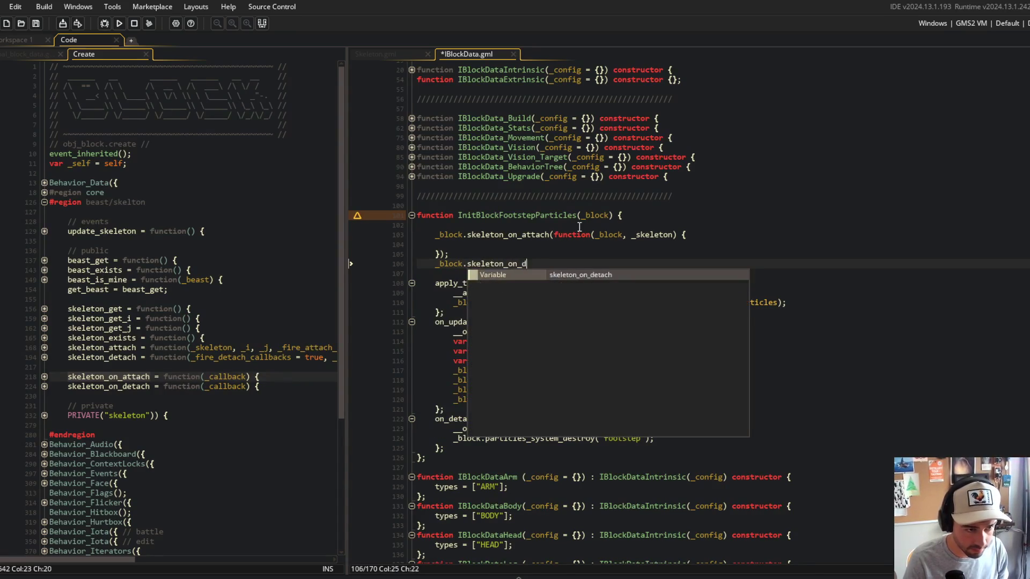
pyautogui.write('block< ')
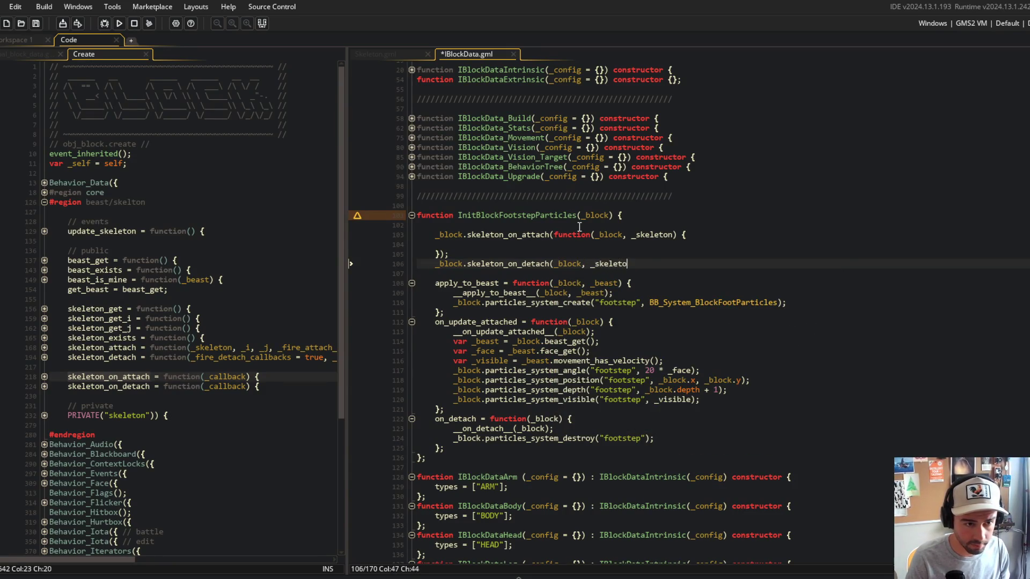
pyautogui.write('{')
pyautogui.press('Return')
# Move the particle create lines into the skeleton_on_attach callback
pyautogui.click(656, 308)
pyautogui.hotkey('shift', 'Down')
pyautogui.hotkey('shift', 'End')
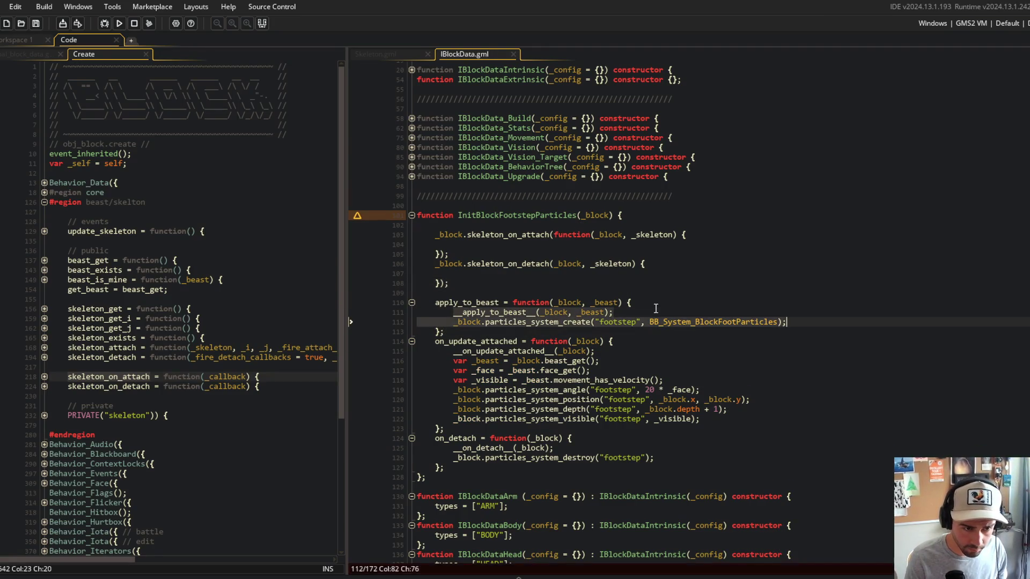
pyautogui.hotkey('ctrl', 'x')
pyautogui.press('Up')
pyautogui.press('Up')
pyautogui.press('Up')
pyautogui.hotkey('ctrl', 'v')
pyautogui.press('Down')
pyautogui.press('Down')
pyautogui.press('Down')
pyautogui.press('Up')
pyautogui.hotkey('ctrl', 'Right')
pyautogui.hotkey('ctrl', 'Right')
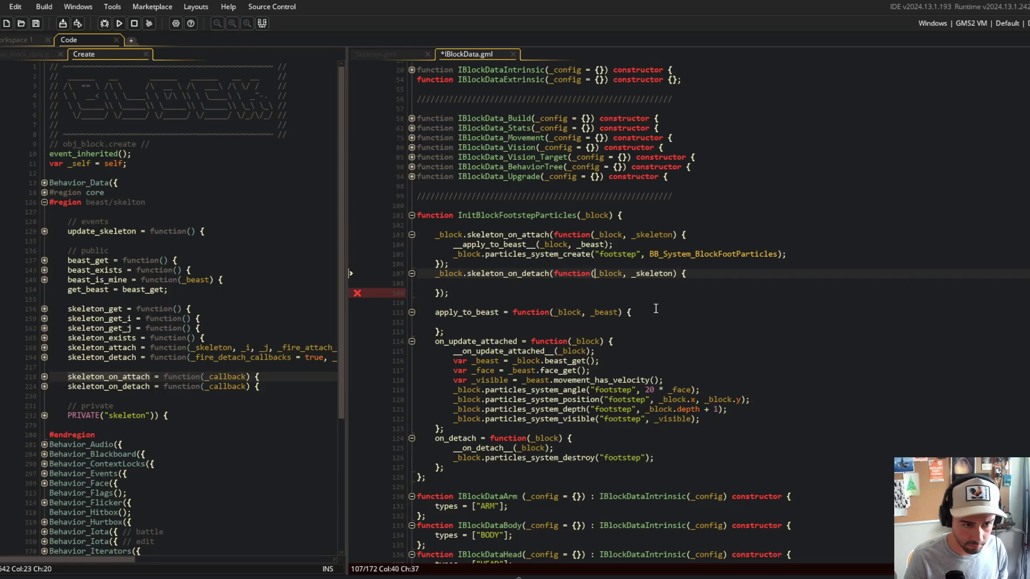
pyautogui.press('Down')
pyautogui.press('Down')
pyautogui.press('Down')
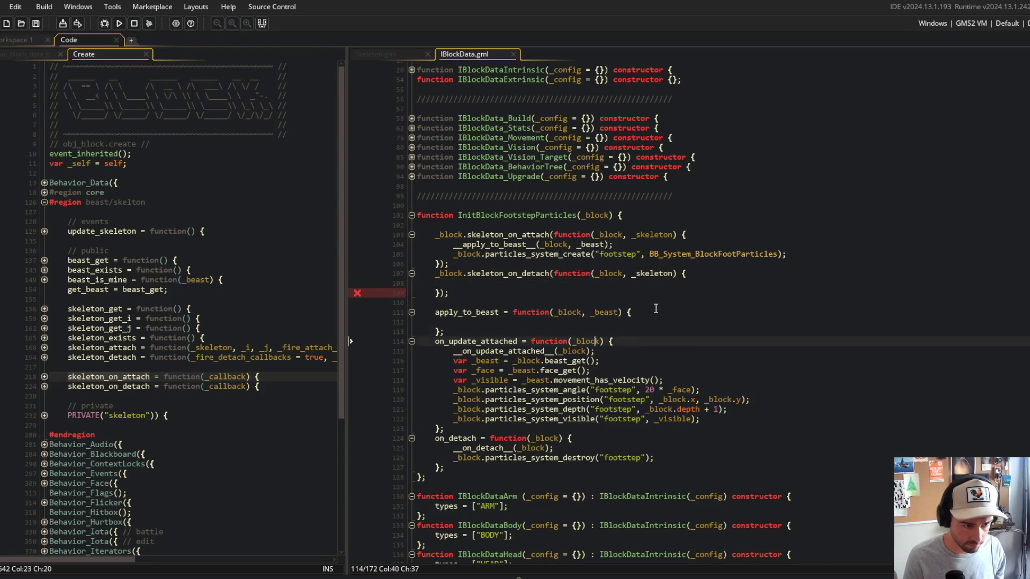
pyautogui.press('Down')
pyautogui.press('Down')
pyautogui.press('Down')
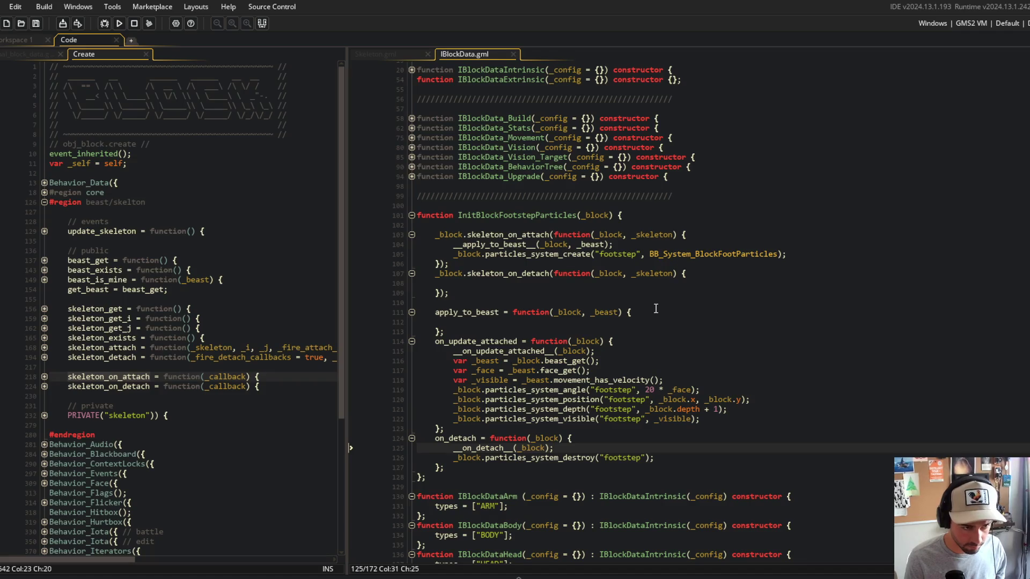
# Delete the leftover apply_to_beast call, move the particle destroy line into skeleton_on_detach, and save
pyautogui.click(628, 241)
pyautogui.hotkey('ctrl', 'd')
pyautogui.click(709, 449)
pyautogui.hotkey('shift', 'Home')
pyautogui.hotkey('ctrl', 'x')
pyautogui.press('Up')
pyautogui.press('Up')
pyautogui.press('Up')
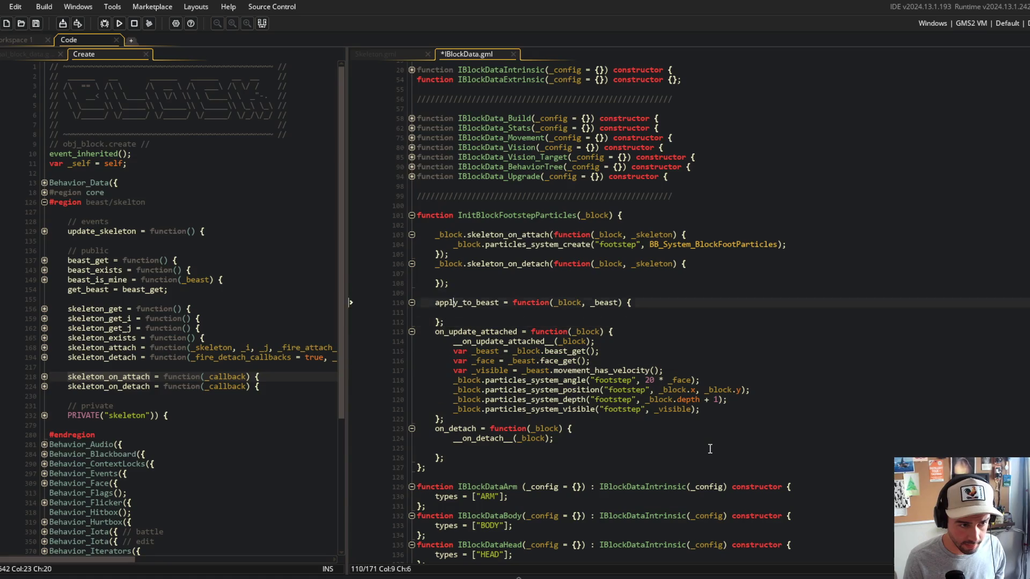
pyautogui.hotkey('ctrl', 'v')
pyautogui.hotkey('ctrl', 's')
# Delete the old on_detach handler from IBlockData.gml
pyautogui.press('Down')
pyautogui.press('Down')
pyautogui.press('Down')
pyautogui.press('Up')
pyautogui.hotkey('ctrl', 'd')
pyautogui.hotkey('ctrl', 'd')
pyautogui.hotkey('ctrl', 'd')
pyautogui.click(67, 240)
pyautogui.scroll(-5, 18, 439)
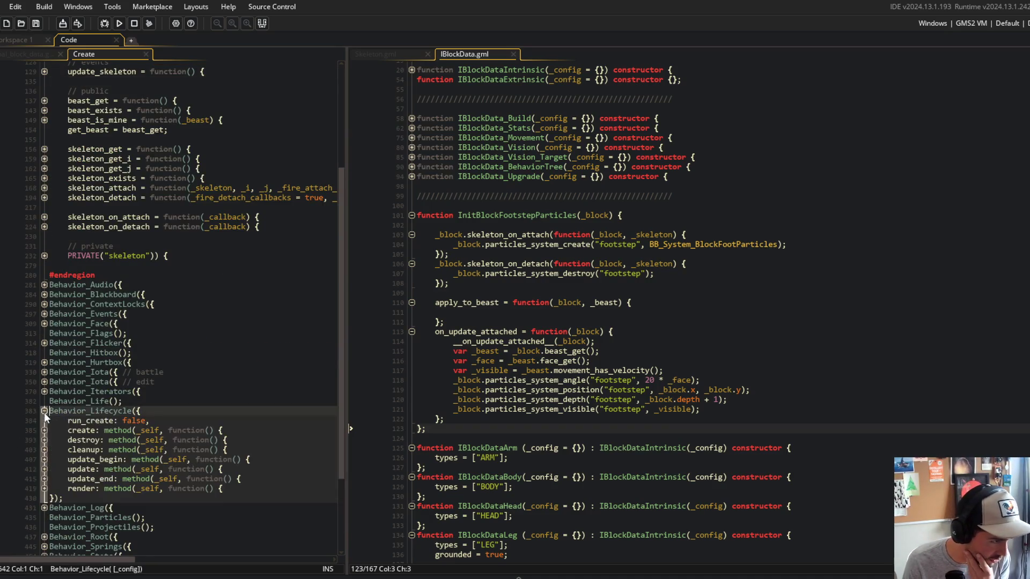
# Glance at the Behavior_Lifecycle code, close it, and fold that block
pyautogui.middleClick(53, 410)
pyautogui.scroll(-15, 108, 341)
pyautogui.scroll(-20, 108, 341)
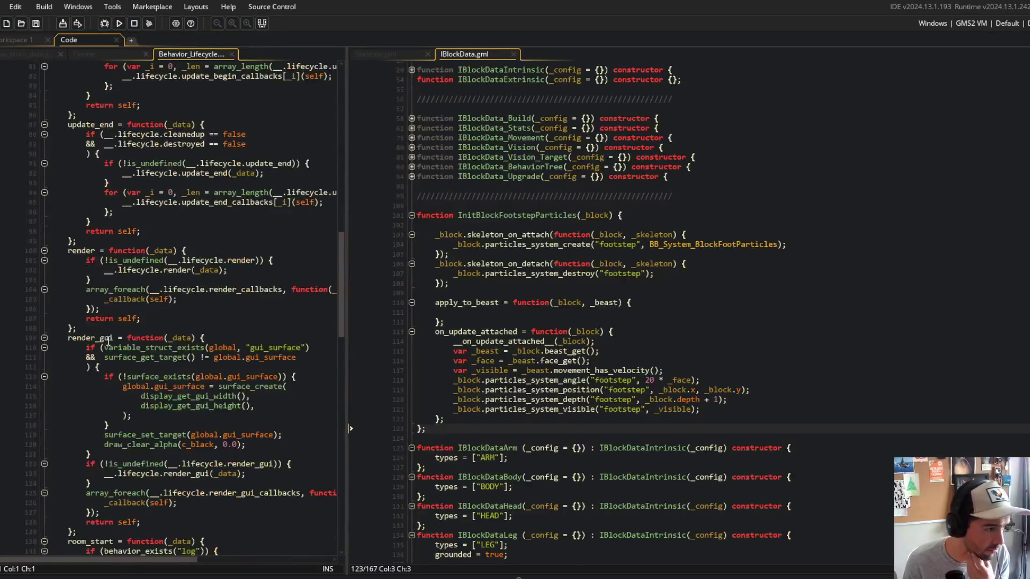
pyautogui.scroll(3, 119, 335)
pyautogui.click(173, 280)
pyautogui.middleClick(199, 55)
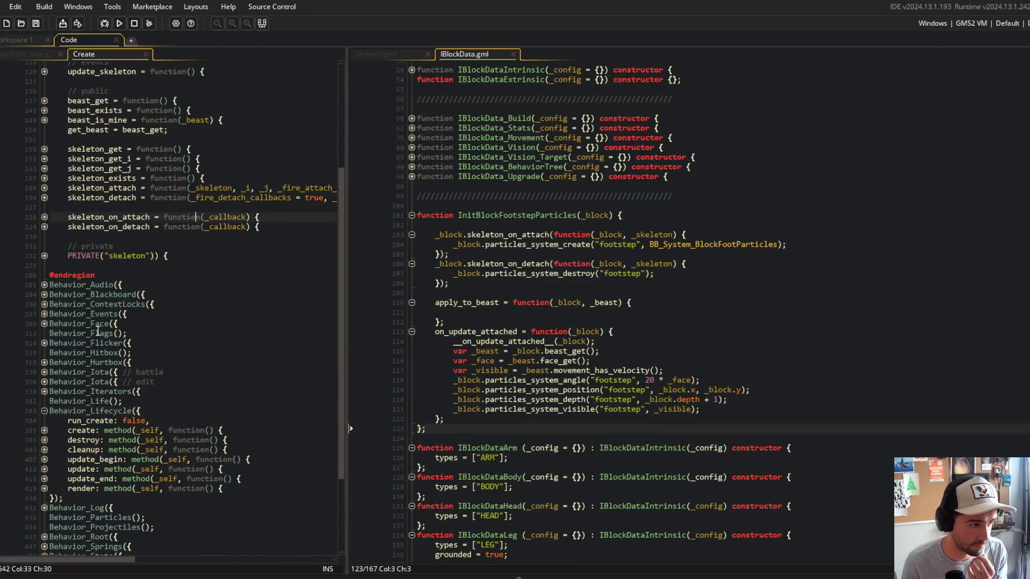
pyautogui.click(44, 410)
pyautogui.click(161, 352)
pyautogui.click(542, 293)
# Add a _block.on_update(function() { callback after the attach callback
pyautogui.click(582, 245)
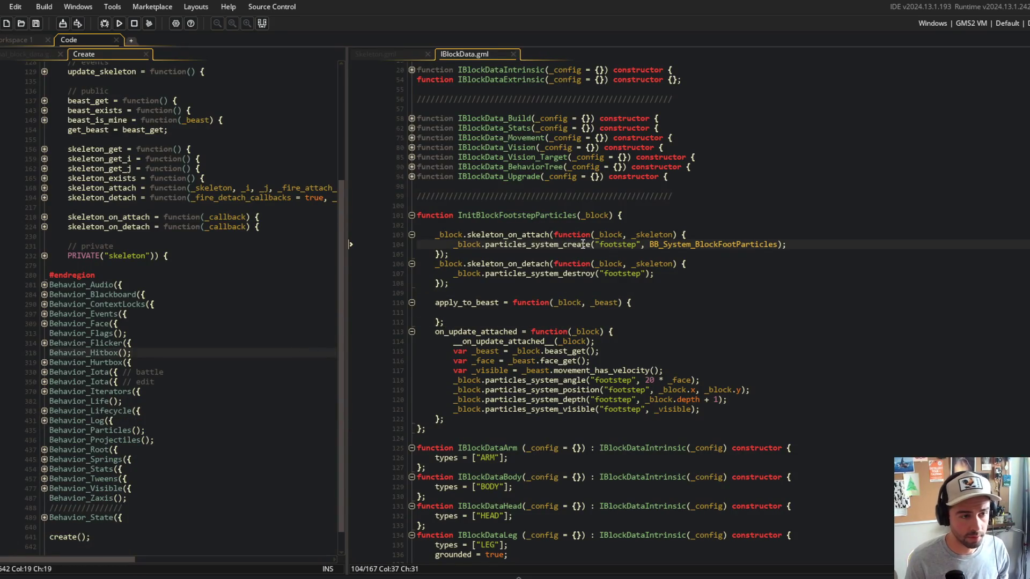
pyautogui.press('Down')
pyautogui.press('End')
pyautogui.press('Return')
pyautogui.write('_block.on_up')
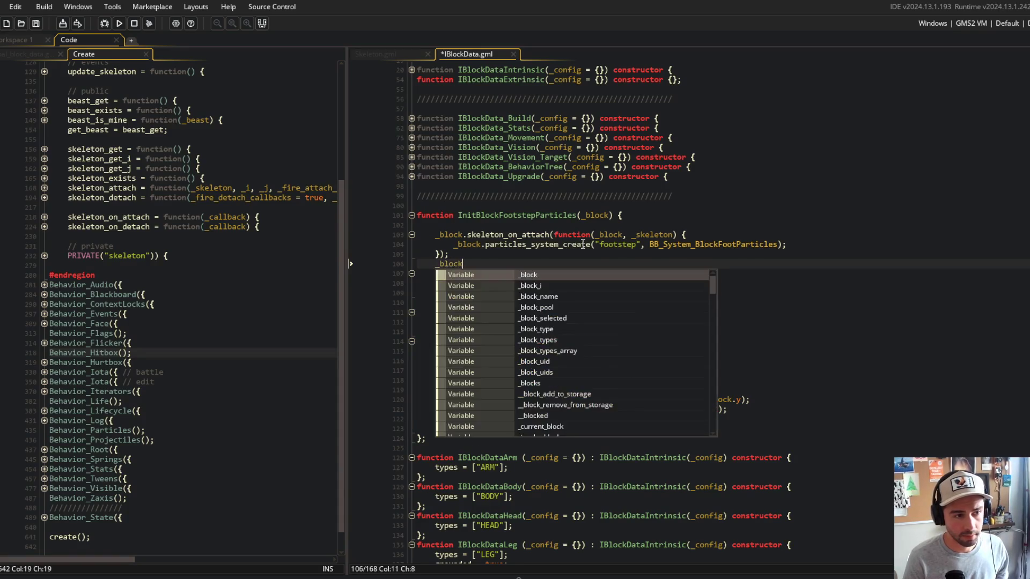
pyautogui.write('date(function() {')
pyautogui.press('Return')
pyautogui.press('Return')
# Move the six particle update lines from on_update_attached into on_update and save
pyautogui.click(681, 310)
pyautogui.click(729, 332)
pyautogui.press('Up')
pyautogui.press('Up')
pyautogui.press('Up')
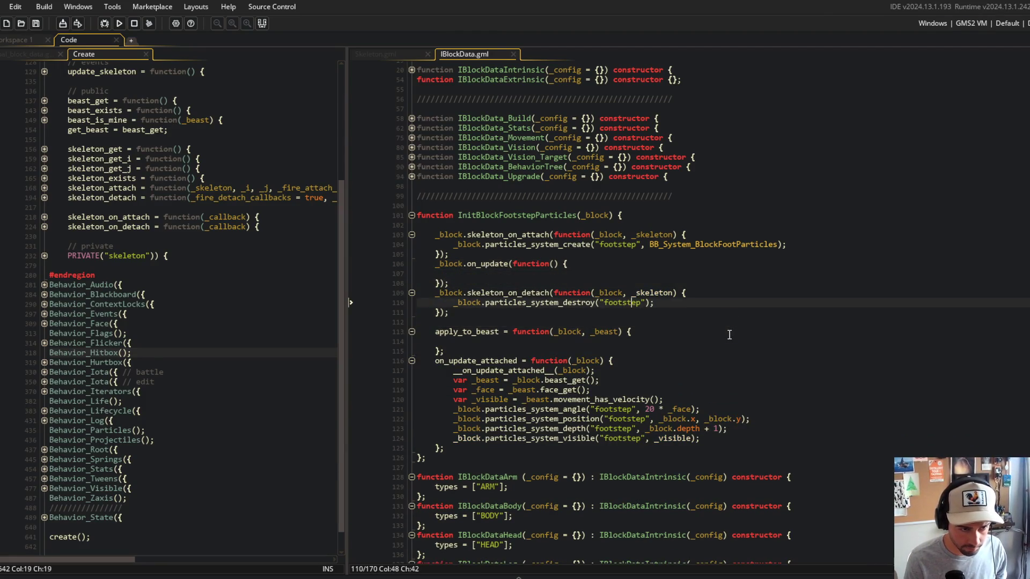
pyautogui.press('Down')
pyautogui.press('Down')
pyautogui.press('Down')
pyautogui.press('Down')
pyautogui.press('Down')
pyautogui.press('Down')
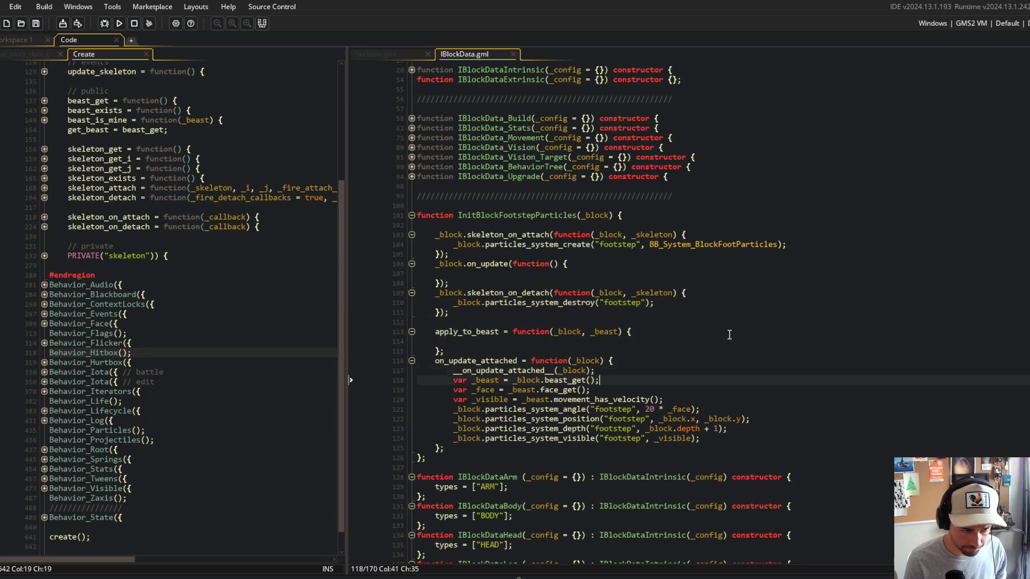
pyautogui.hotkey('shift', 'Down')
pyautogui.hotkey('shift', 'Down')
pyautogui.hotkey('shift', 'Down')
pyautogui.press('Delete')
pyautogui.press('Up')
pyautogui.press('Up')
pyautogui.press('Up')
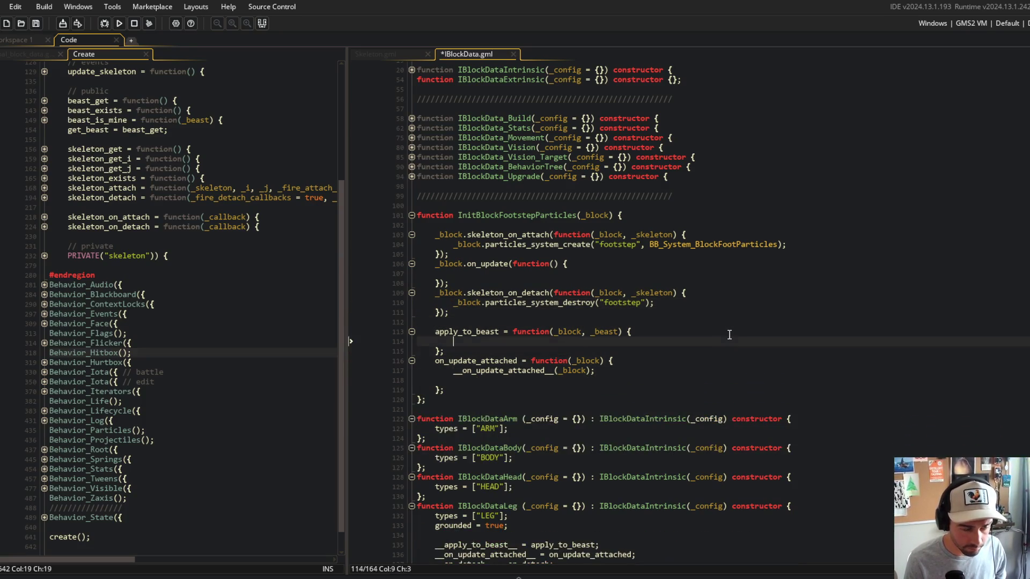
pyautogui.hotkey('ctrl', 'v')
pyautogui.hotkey('ctrl', 's')
# Delete the leftover apply_to_beast and on_update_attached code
pyautogui.press('Down')
pyautogui.press('Down')
pyautogui.press('Down')
pyautogui.hotkey('shift', 'Down')
pyautogui.hotkey('shift', 'Down')
pyautogui.hotkey('shift', 'Down')
pyautogui.press('Delete')
pyautogui.click(132, 362)
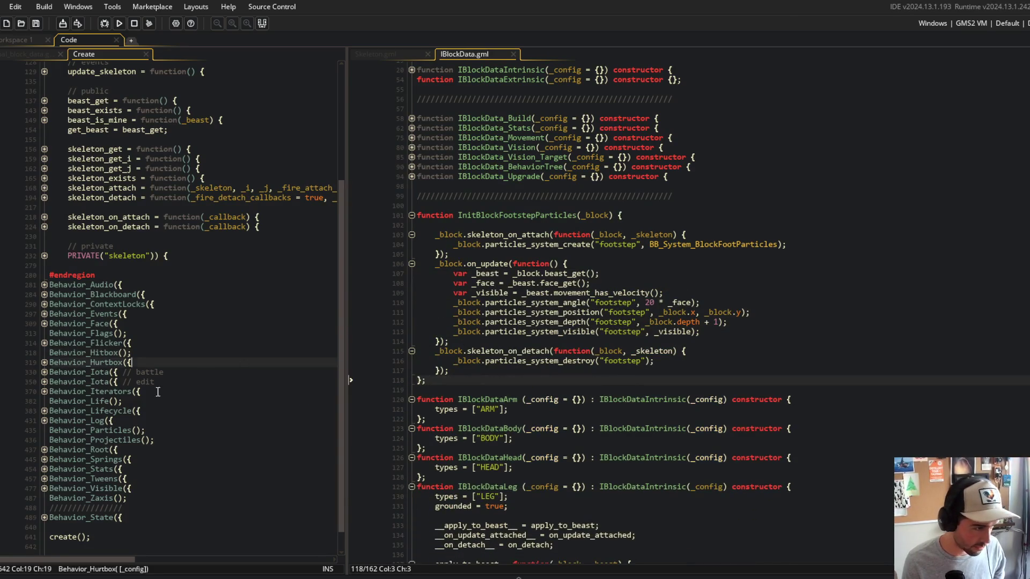
# Open Behavior_Lifecycle in a new tab and browse its update_begin, update and update_end functions
pyautogui.middleClick(107, 411)
pyautogui.scroll(-15, 231, 203)
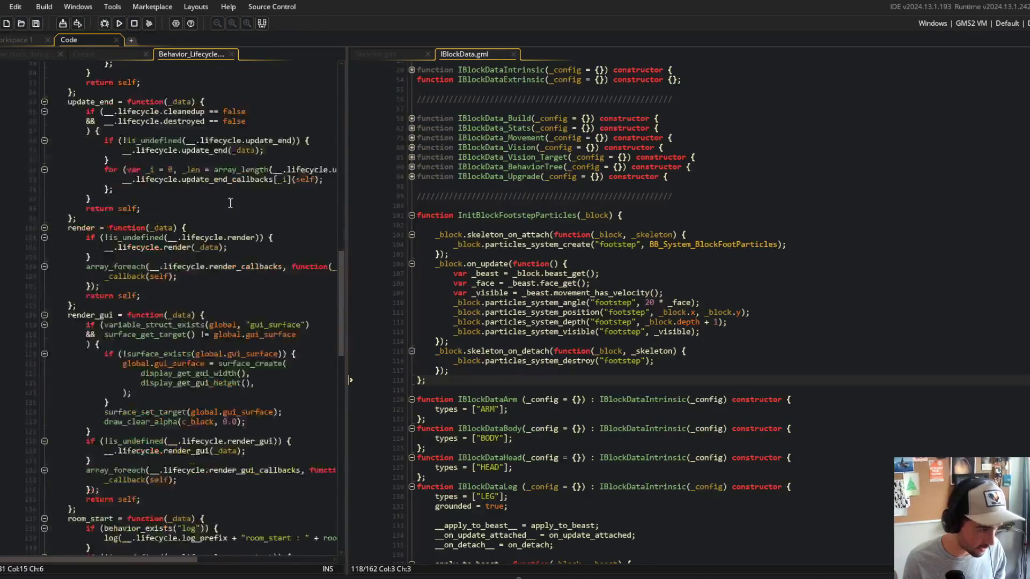
pyautogui.scroll(4, 230, 204)
pyautogui.click(175, 301)
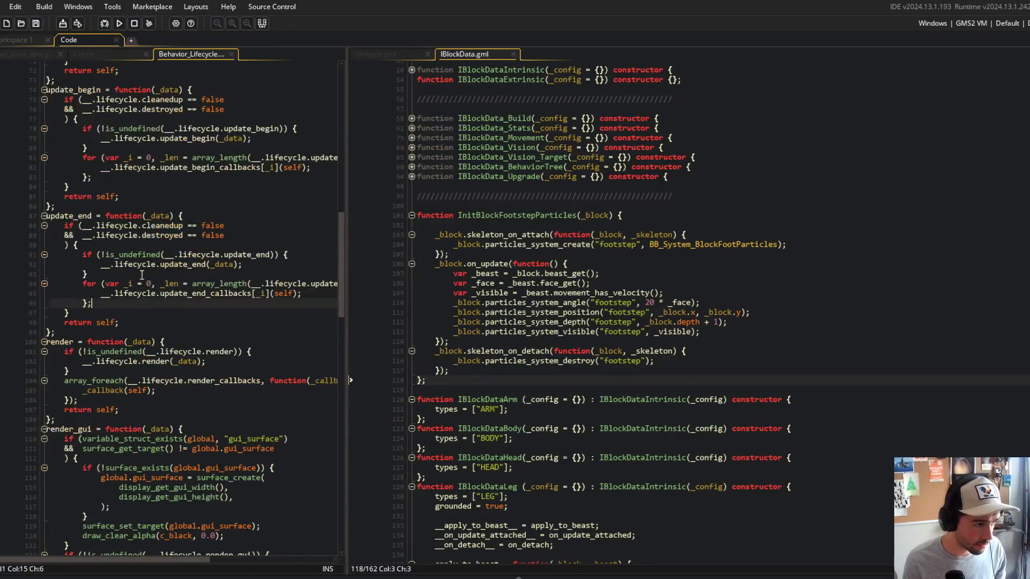
pyautogui.scroll(5, 161, 276)
pyautogui.click(203, 275)
pyautogui.press('Up')
pyautogui.press('Up')
pyautogui.press('Up')
pyautogui.press('Right')
pyautogui.press('Right')
pyautogui.press('Right')
pyautogui.hotkey('ctrl', 'Left')
pyautogui.scroll(6, 189, 150)
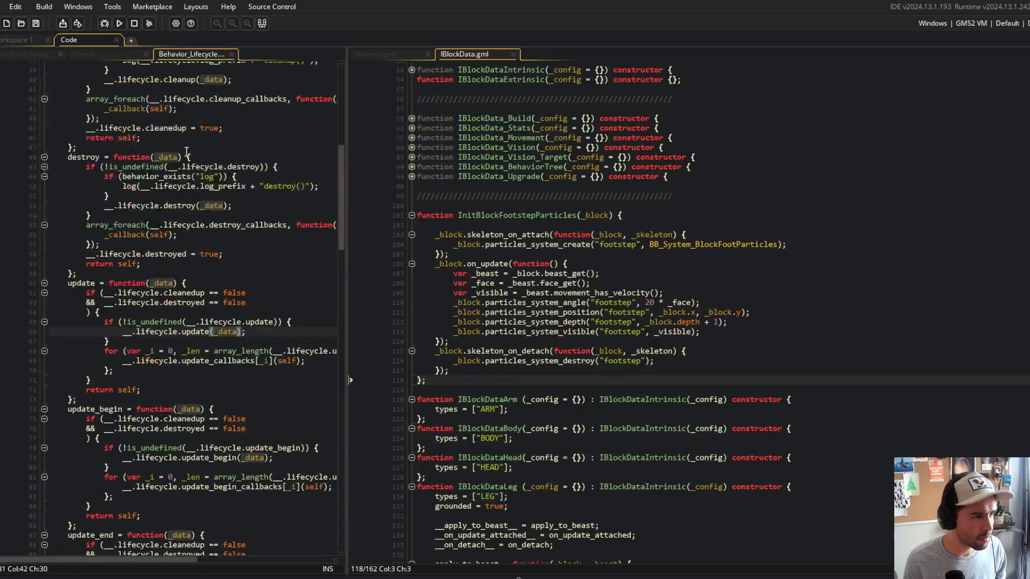
# Widen the left pane, then fold and unfold the create and other event functions
pyautogui.moveTo(346, 177); pyautogui.dragTo(494, 171)
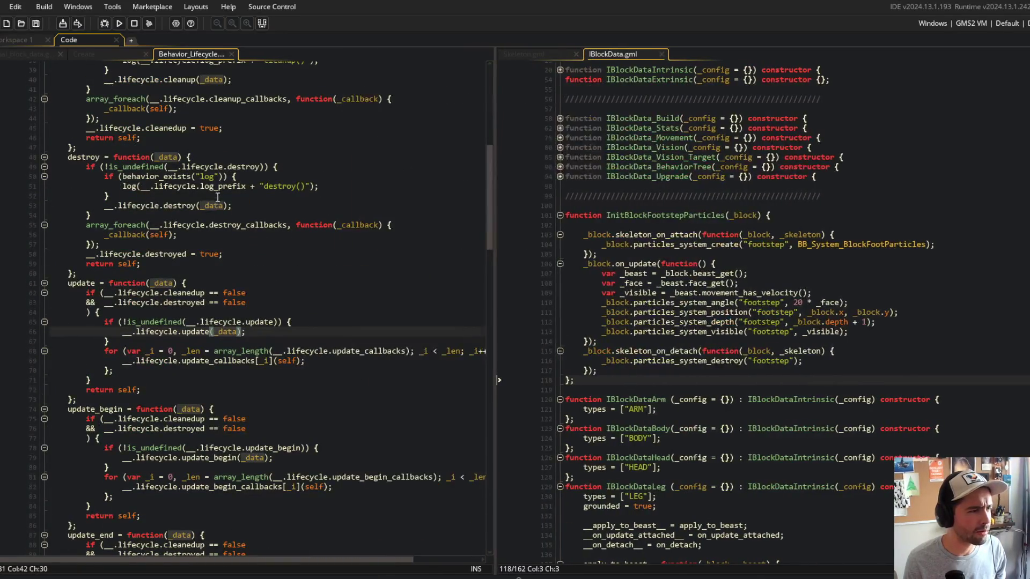
pyautogui.scroll(12, 257, 199)
pyautogui.click(258, 200)
pyautogui.hotkey('ctrl', 'm')
pyautogui.press('Down')
pyautogui.press('Down')
pyautogui.press('Down')
pyautogui.press('Down')
pyautogui.press('End')
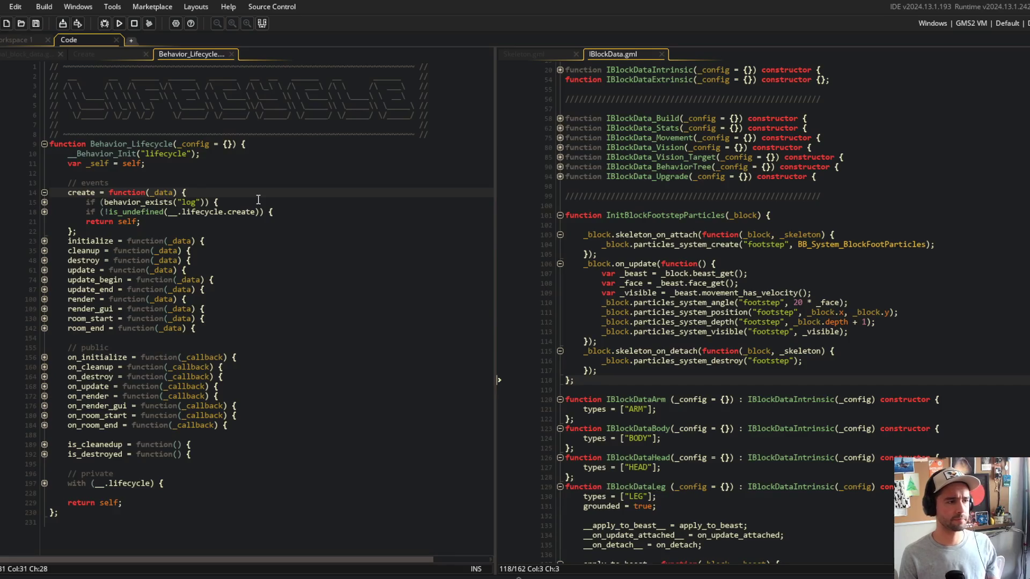
pyautogui.press('Down')
pyautogui.press('Down')
pyautogui.press('Down')
pyautogui.hotkey('ctrl', 'm')
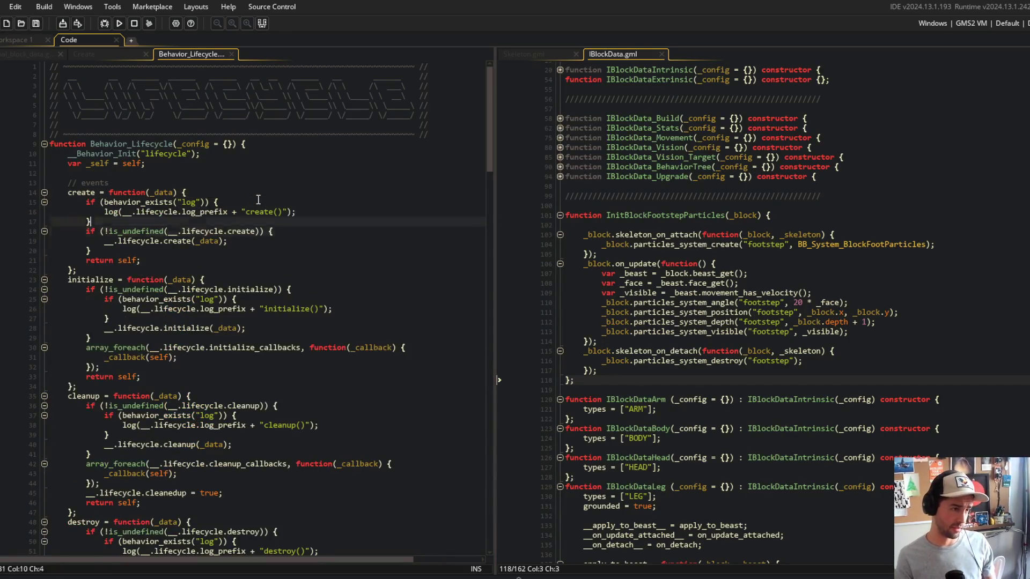
# Return to the on_update particle code in IBlockData.gml
pyautogui.click(708, 253)
pyautogui.click(718, 274)
pyautogui.hotkey('alt', 'Tab')
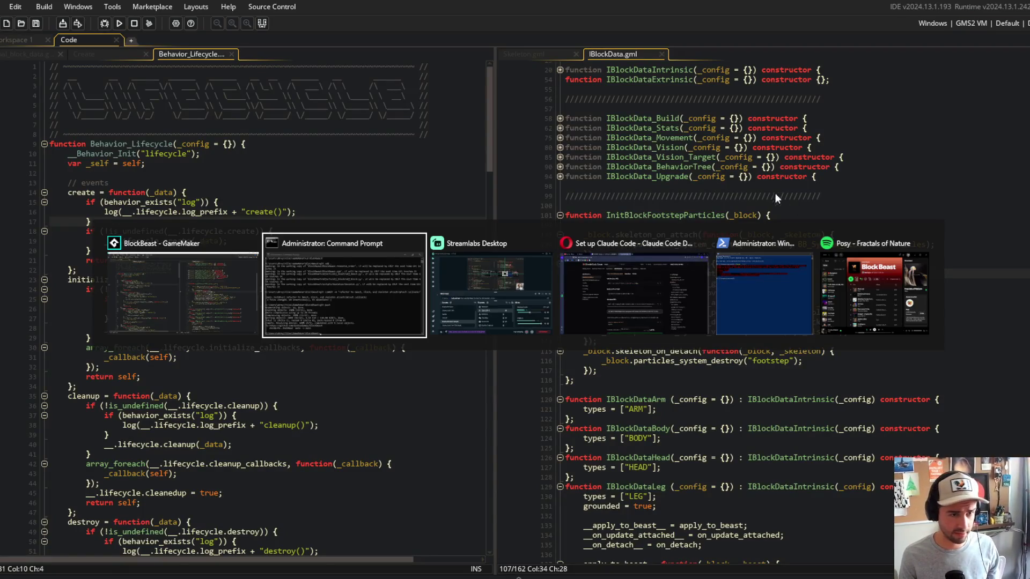
# Stage all changes, commit with 'setting up new InitBlockFootstepParticles()', and git push
pyautogui.click(407, 288)
pyautogui.write('git add ')
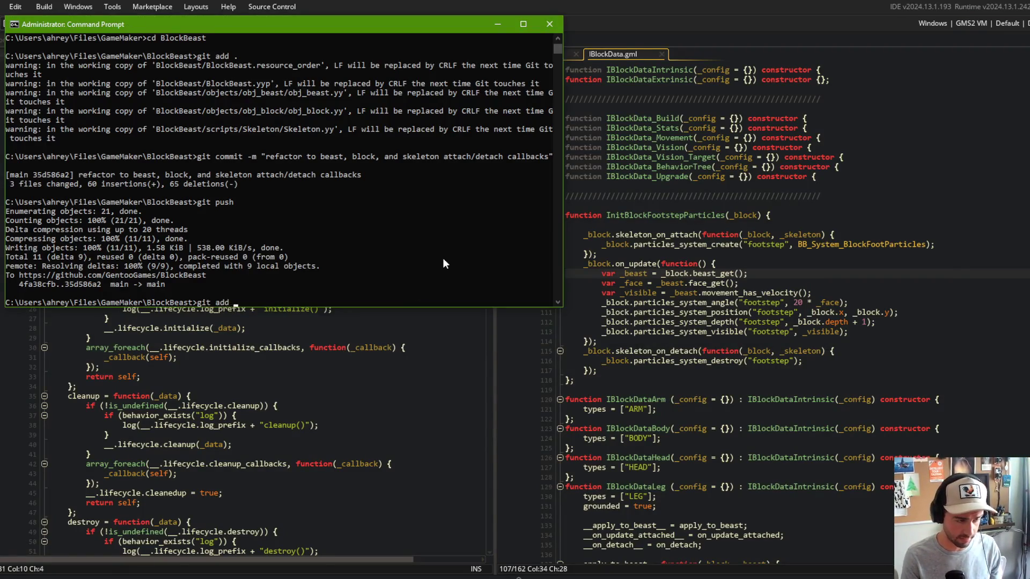
pyautogui.write('.')
pyautogui.press('Return')
pyautogui.write('git commit -m "setting up new InitBlockFootstepParticles()"')
pyautogui.press('Return')
pyautogui.write('git push')
pyautogui.press('Return')
# Back in GameMaker, build and run the game
pyautogui.hotkey('alt', 'Tab')
pyautogui.click(119, 23)
pyautogui.click(179, 357)
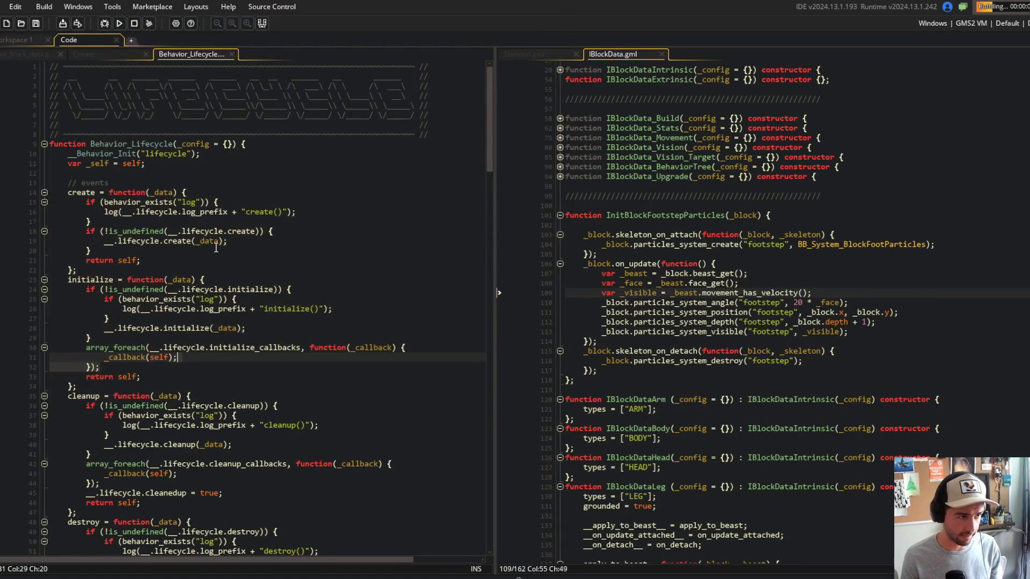
pyautogui.click(217, 243)
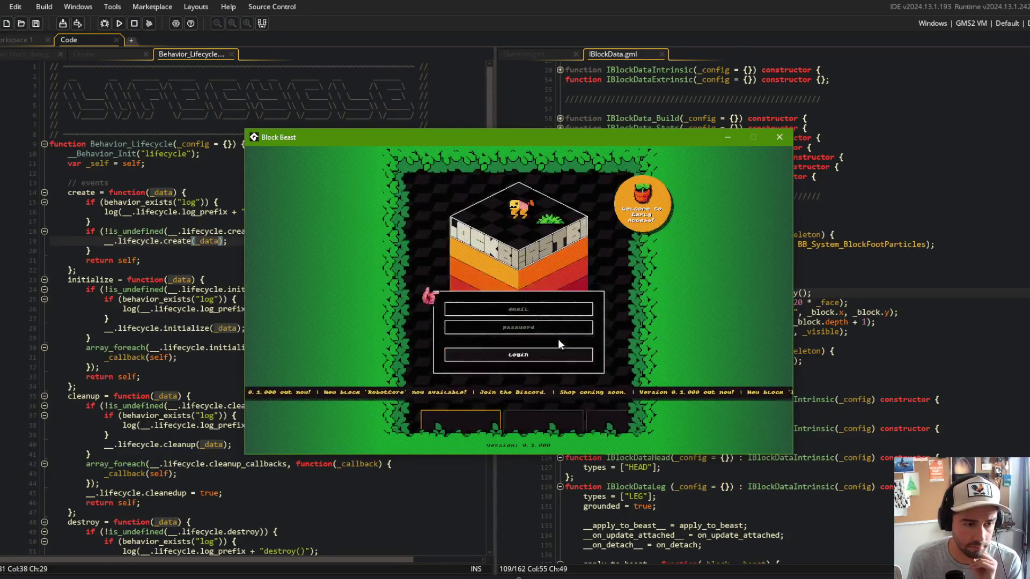
# Start an online battle in Block Beast, watch the match, then close the game window
pyautogui.click(526, 346)
pyautogui.click(526, 344)
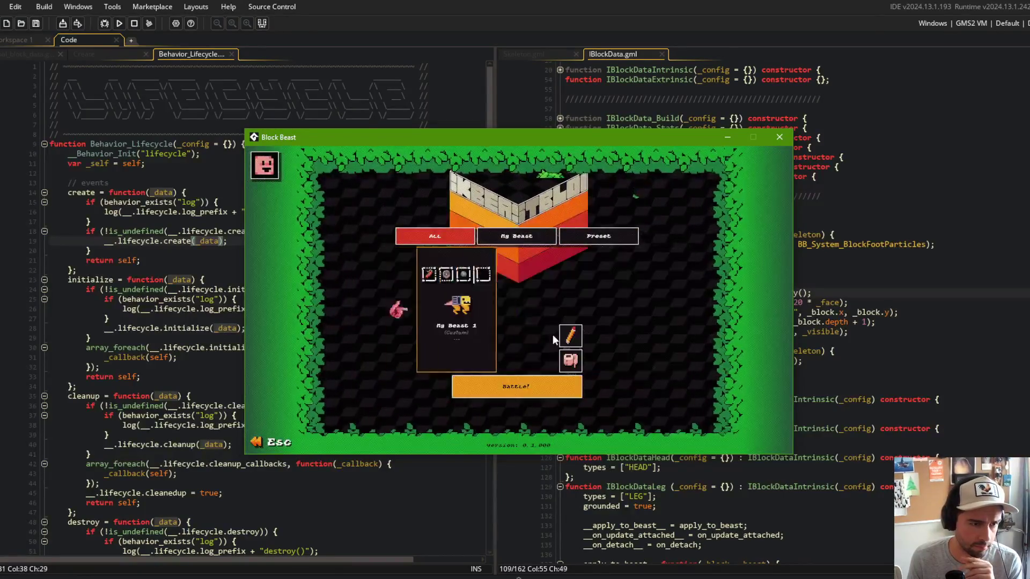
pyautogui.click(518, 387)
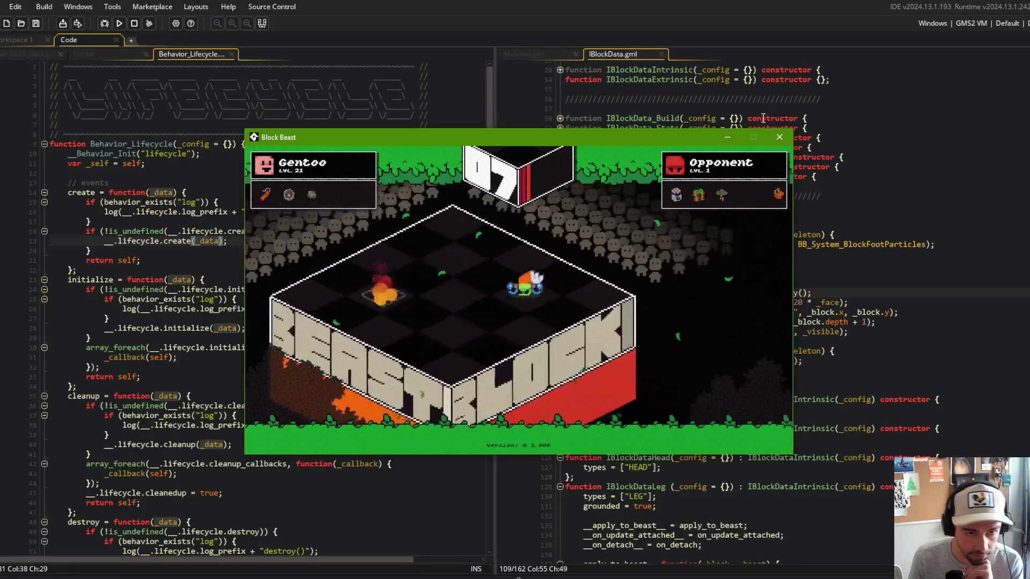
pyautogui.click(772, 137)
pyautogui.click(704, 264)
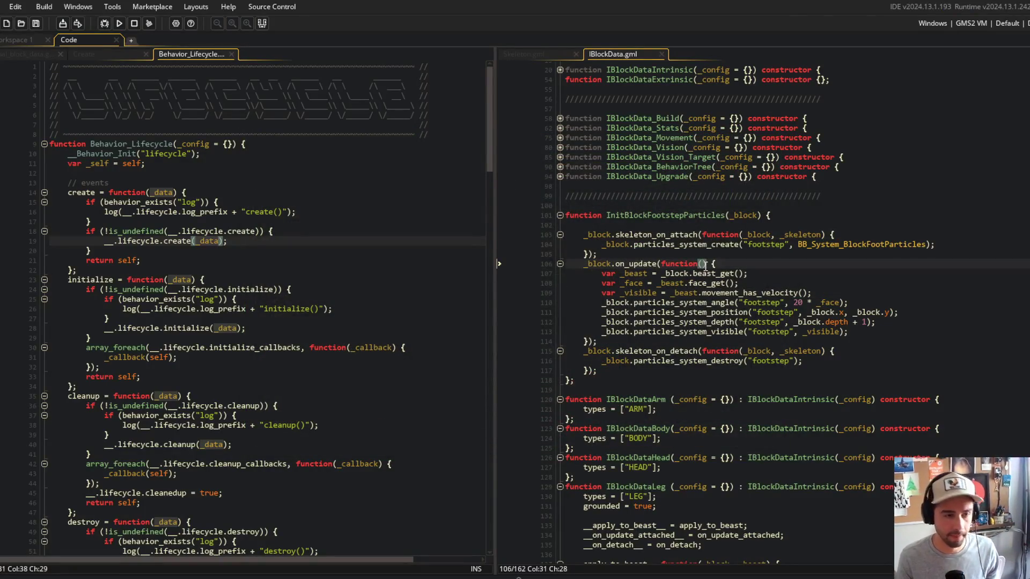
# Fold IBlockData's code, delete empty line 102, expand on_update, and highlight _block uses
pyautogui.hotkey('ctrl', 'shift', 'm')
pyautogui.press('Up')
pyautogui.press('Up')
pyautogui.press('BackSpace')
pyautogui.press('BackSpace')
pyautogui.press('Down')
pyautogui.press('Down')
pyautogui.press('Left')
pyautogui.press('Left')
pyautogui.press('Left')
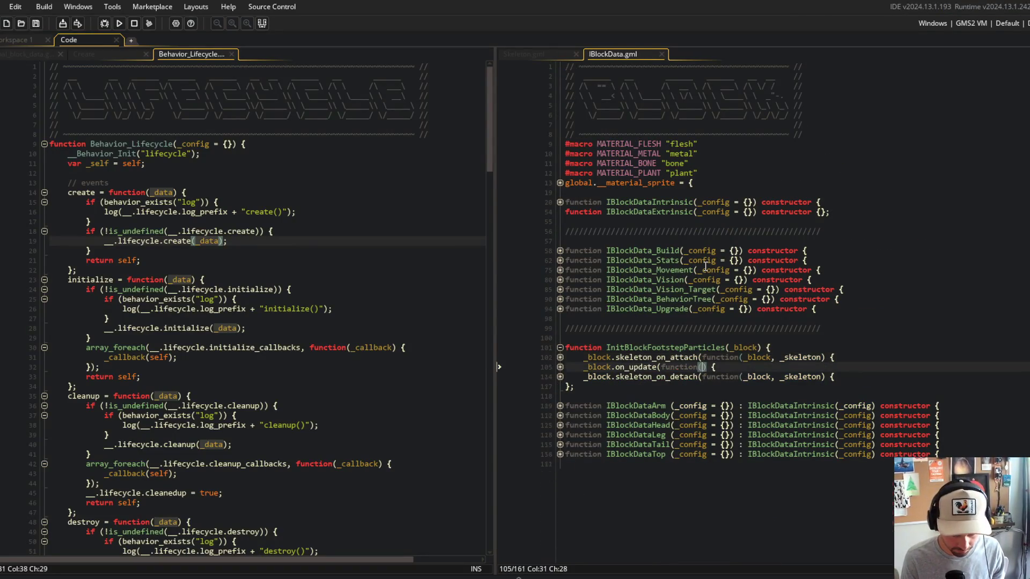
pyautogui.hotkey('ctrl', 'm')
pyautogui.click(698, 338)
pyautogui.click(690, 375)
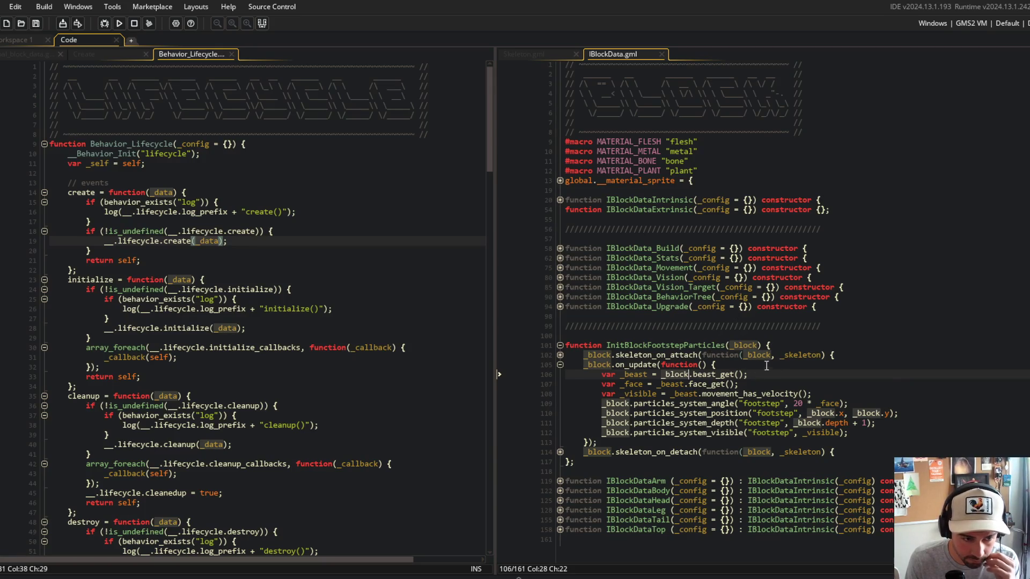
# Start a case-sensitive project-wide search for 'create('
pyautogui.click(335, 298)
pyautogui.scroll(-2, 336, 300)
pyautogui.scroll(1, 336, 299)
pyautogui.scroll(2, 335, 300)
pyautogui.click(156, 210)
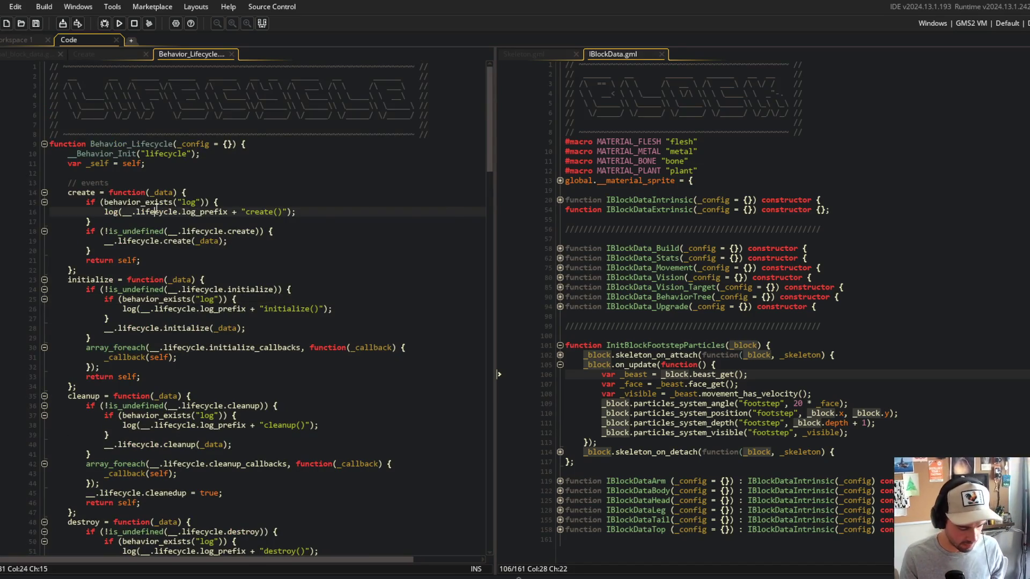
pyautogui.hotkey('ctrl', 'f')
pyautogui.write('c')
pyautogui.click(367, 142)
# List every create( call in the project and jump to the line 19 match
pyautogui.click(275, 207)
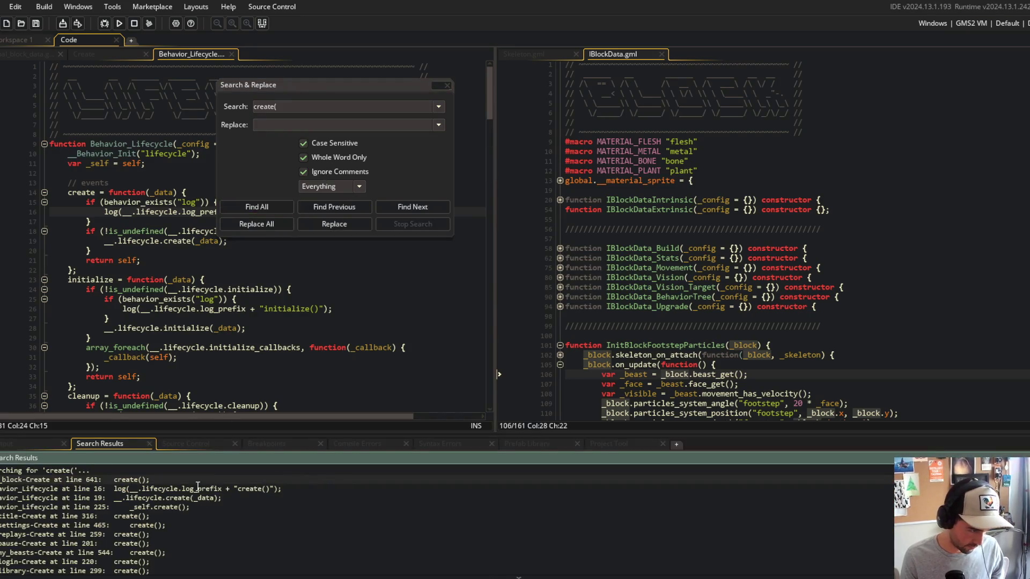
pyautogui.doubleClick(206, 500)
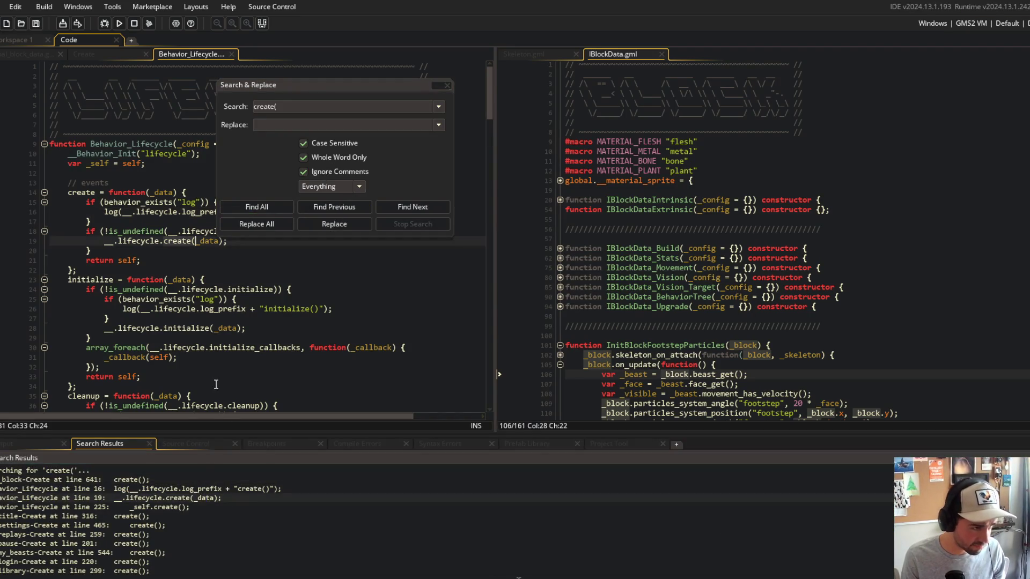
pyautogui.scroll(-5, 189, 514)
# Search the project for all initialize matches
pyautogui.click(177, 260)
pyautogui.click(114, 279)
pyautogui.hotkey('ctrl', 'shift', 'f')
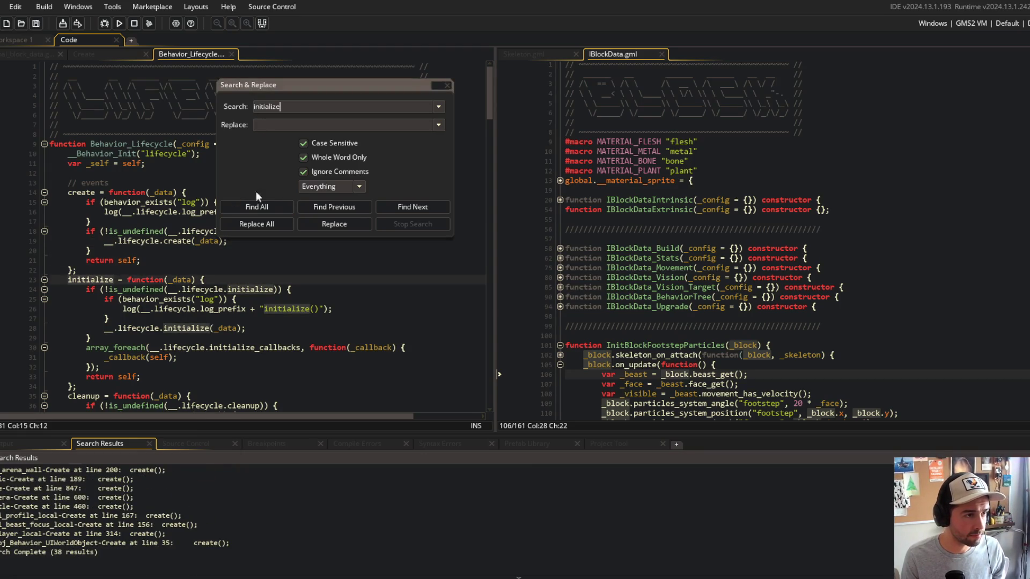
pyautogui.click(257, 208)
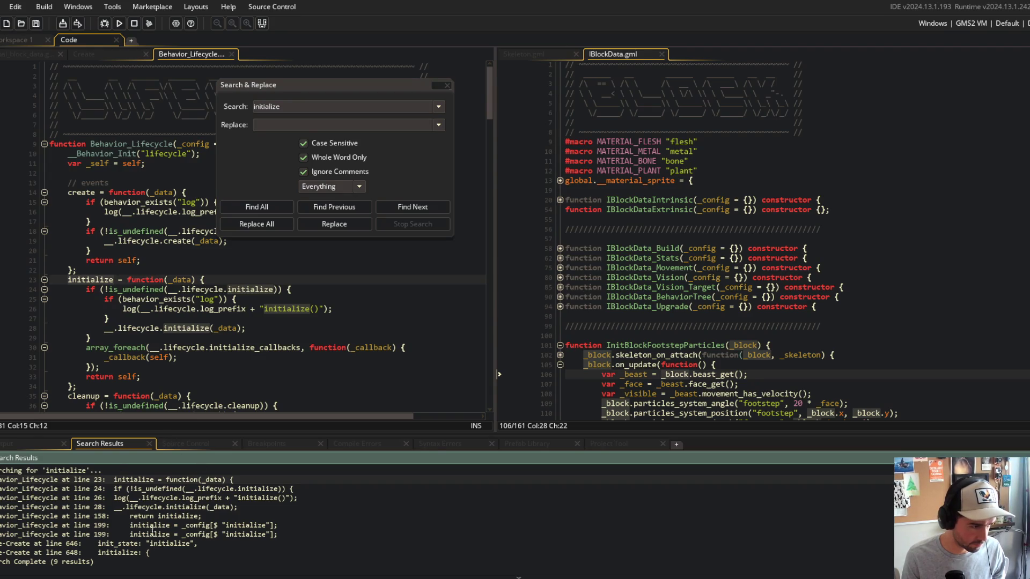
pyautogui.scroll(-3, 149, 262)
# Search the project for every cleanup( call and scroll through the results
pyautogui.click(100, 305)
pyautogui.click(267, 106)
pyautogui.doubleClick(268, 106)
pyautogui.write('cleanup(')
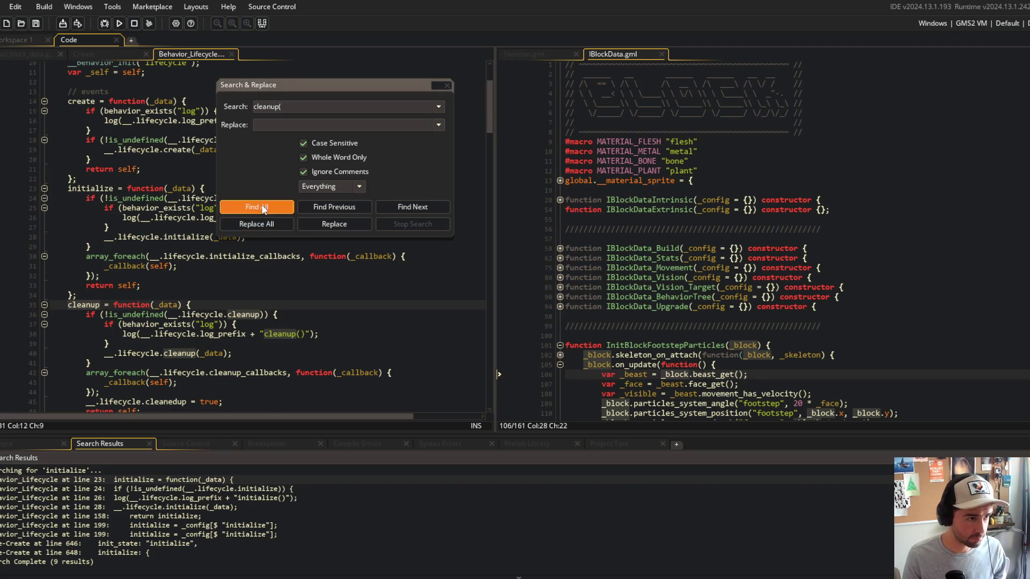
pyautogui.click(256, 207)
pyautogui.scroll(-10, 183, 503)
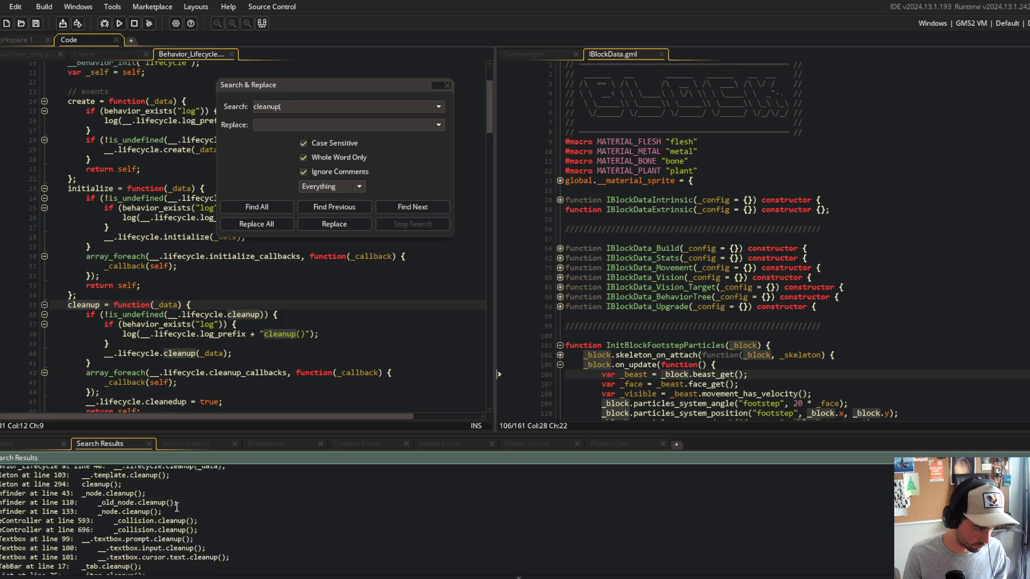
pyautogui.scroll(-10, 173, 517)
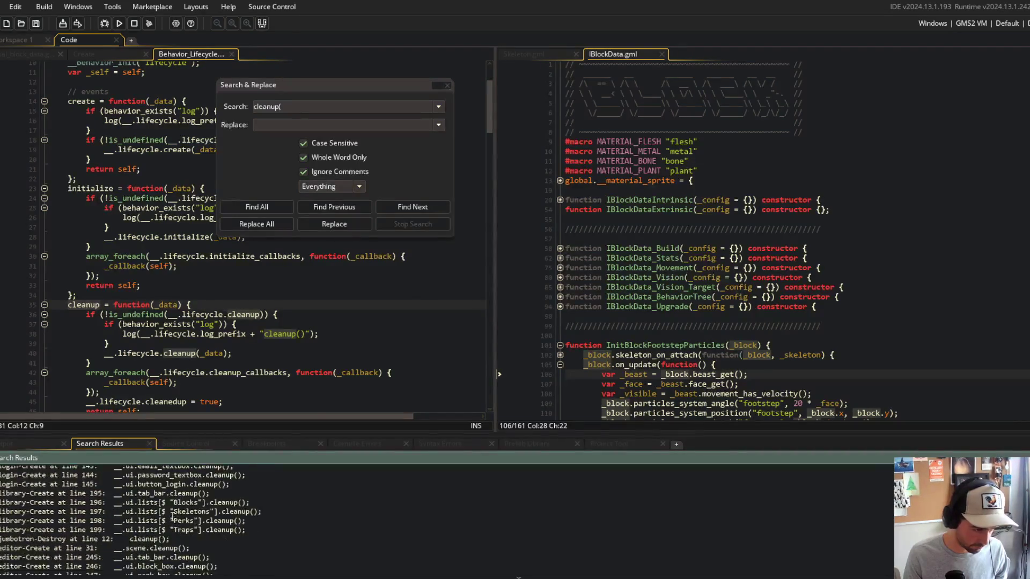
pyautogui.scroll(-4, 140, 314)
# List all destroy( calls across the project
pyautogui.click(140, 314)
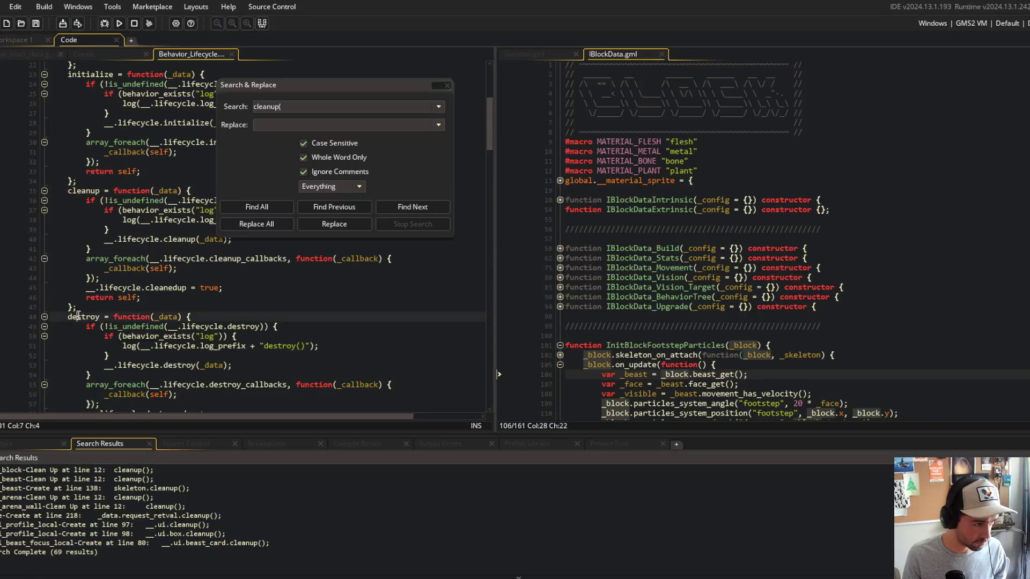
pyautogui.click(262, 110)
pyautogui.click(266, 204)
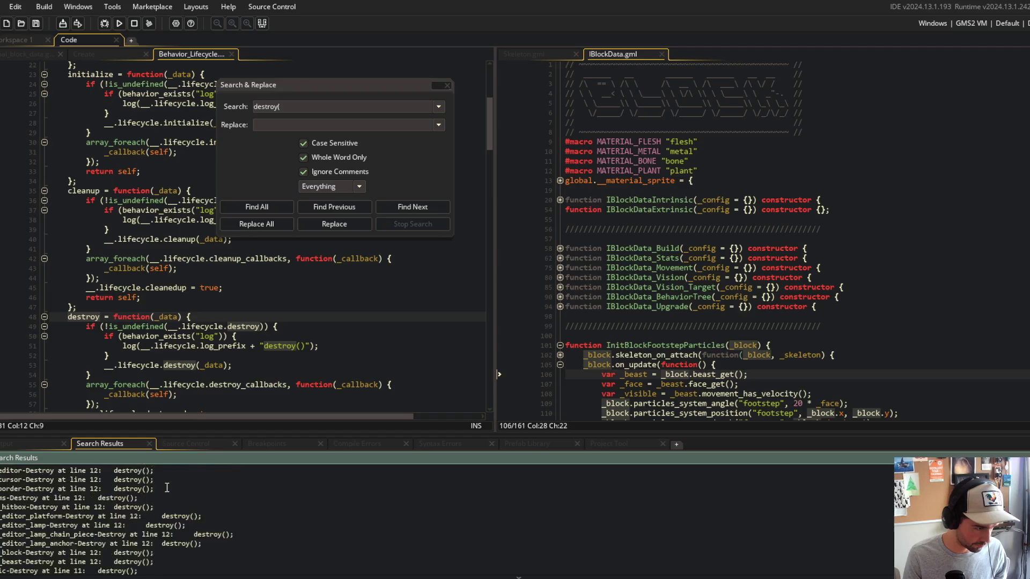
pyautogui.scroll(-5, 98, 311)
# Search the project for update( using the update word on line 61
pyautogui.doubleClick(85, 306)
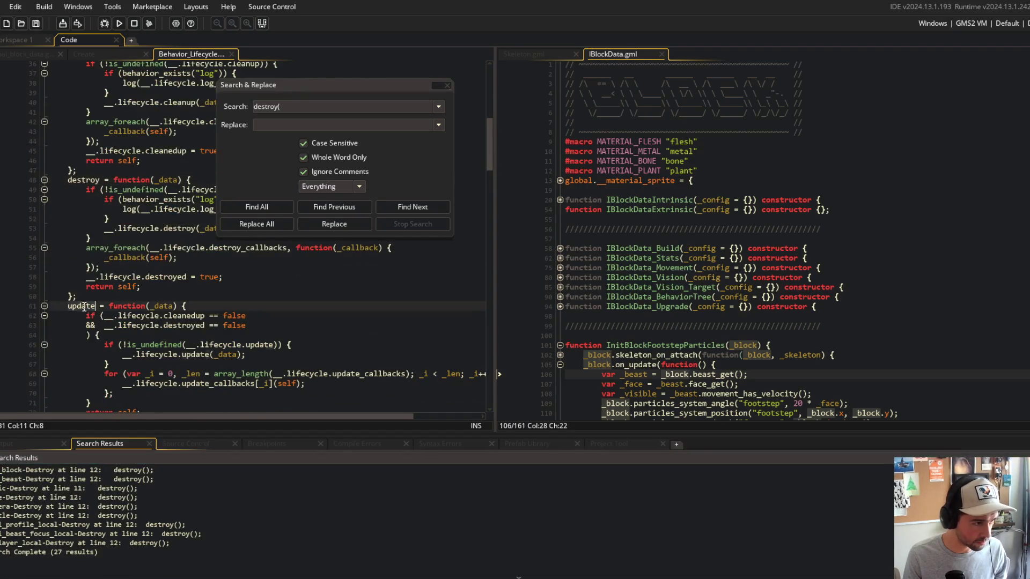
pyautogui.hotkey('ctrl', 'f')
pyautogui.write('(')
pyautogui.click(256, 210)
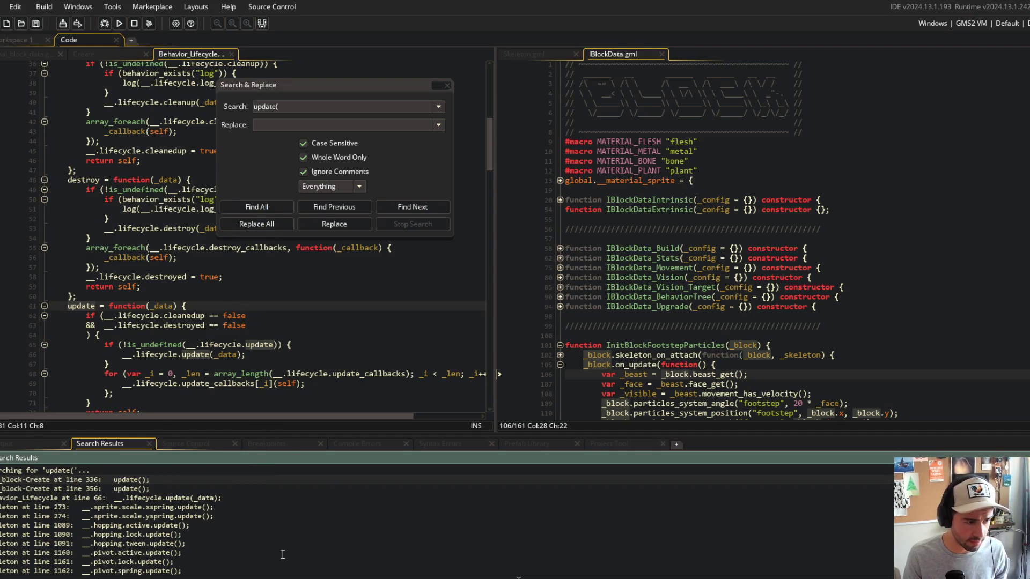
pyautogui.hotkey('alt', 'Tab')
# Run npm --version and try node --verison, node --v and node -version
pyautogui.write('npm --version')
pyautogui.press('Return')
pyautogui.write('node --verison')
pyautogui.press('Return')
pyautogui.write('--')
pyautogui.press('BackSpace')
pyautogui.press('BackSpace')
pyautogui.write('node -')
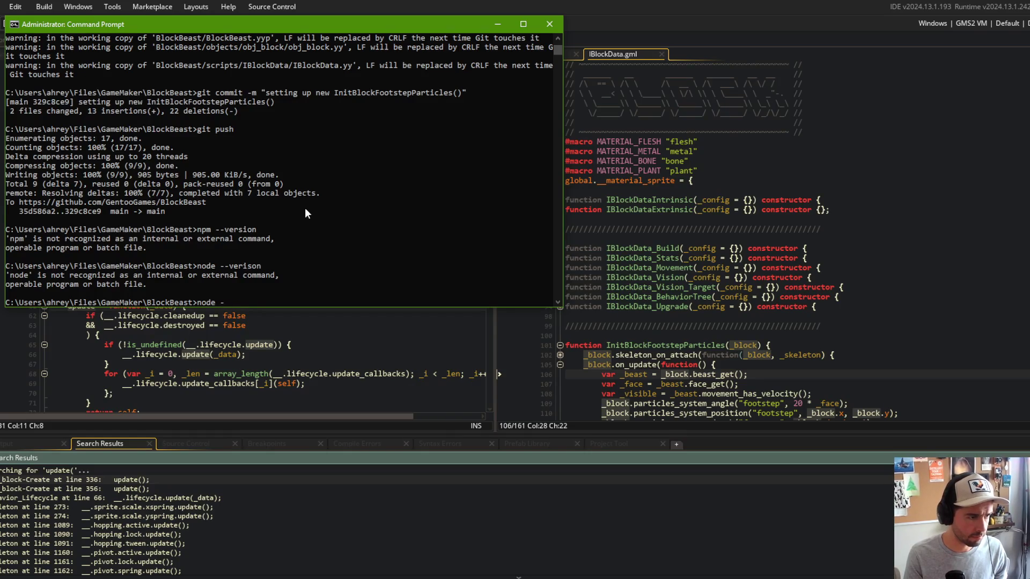
pyautogui.write('-v')
pyautogui.press('Return')
pyautogui.write('node -version')
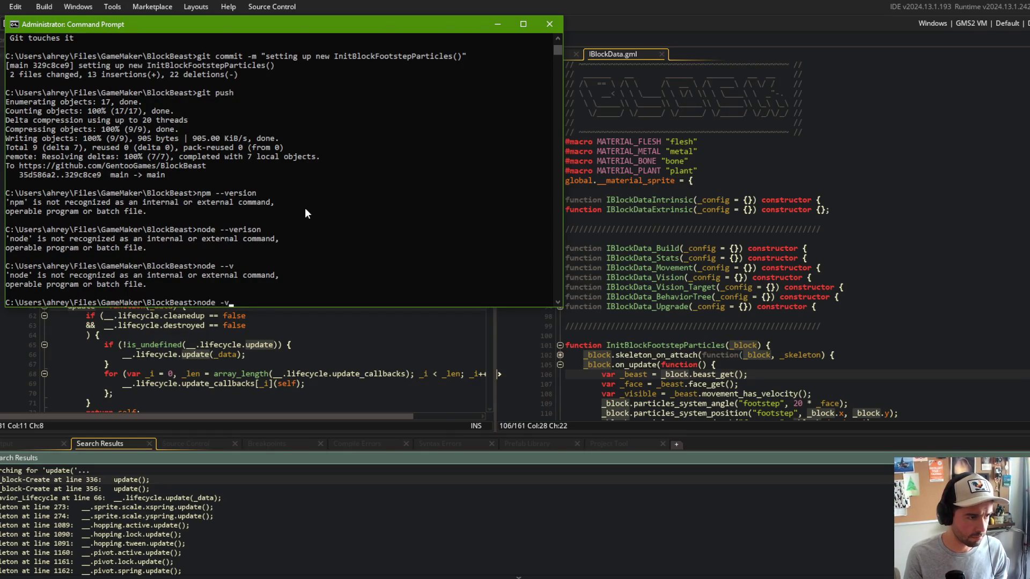
pyautogui.press('Return')
# Check npm again with npm -v and npm --version, both unrecognized
pyautogui.write('no')
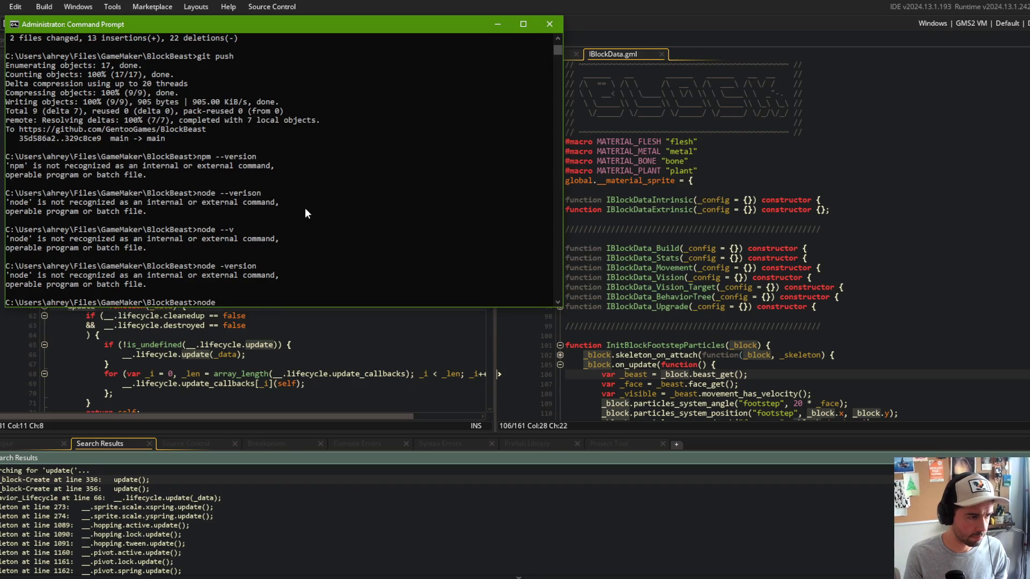
pyautogui.press('BackSpace')
pyautogui.write('pm -v')
pyautogui.press('Return')
pyautogui.write('npm --version')
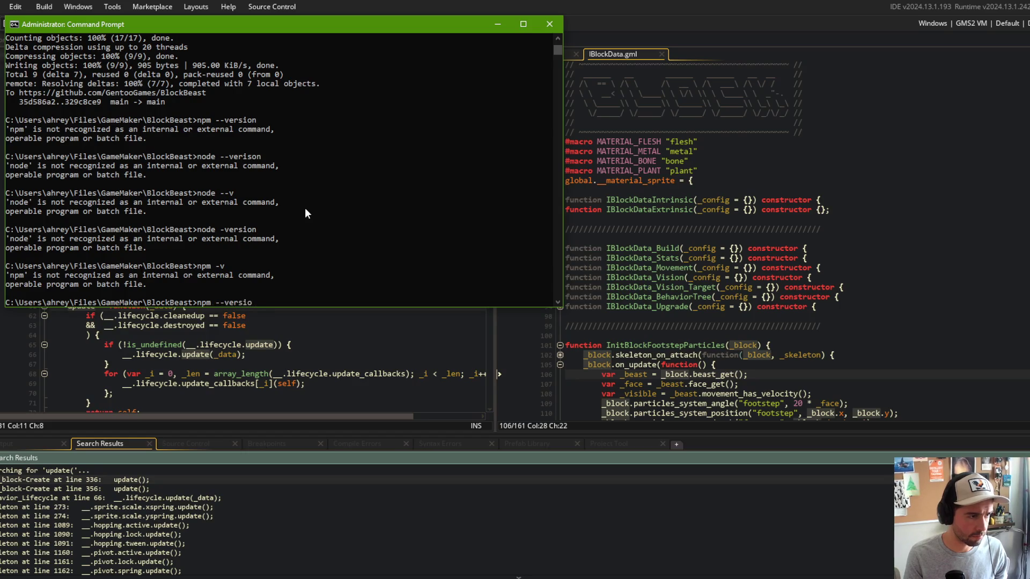
pyautogui.press('Return')
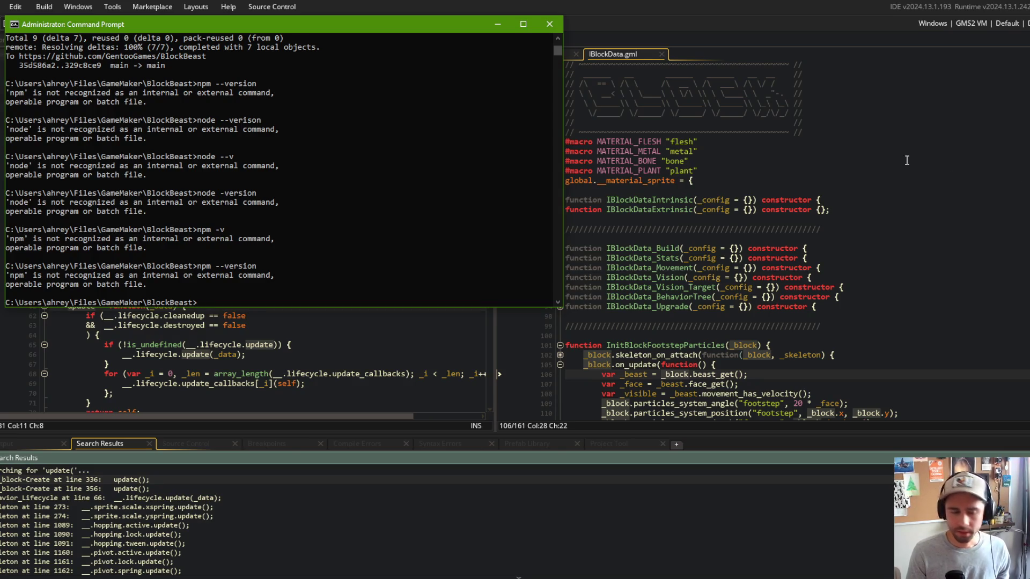
# Run npm on its own, then clear the console with cls
pyautogui.click(347, 272)
pyautogui.write('npm')
pyautogui.press('Return')
pyautogui.write('cl')
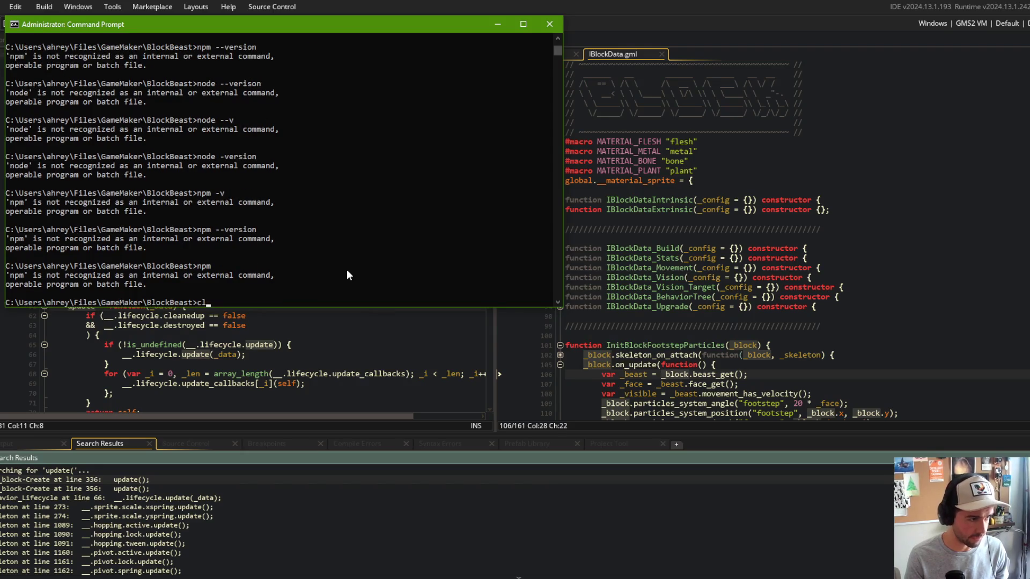
pyautogui.write('s')
pyautogui.press('Return')
pyautogui.press('Return')
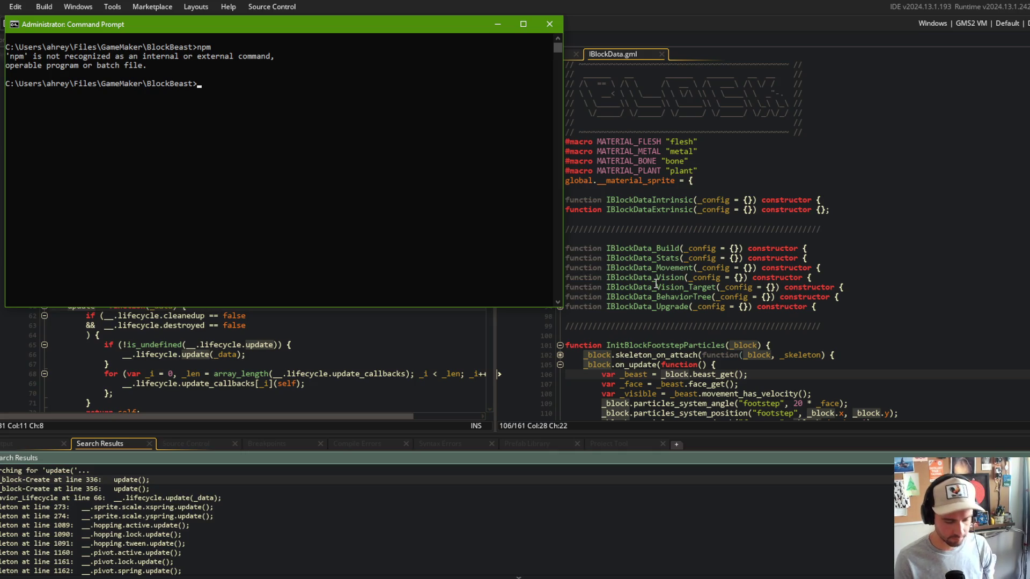
pyautogui.hotkey('alt', 'Tab')
# Load nodejs.org in a new Opera tab
pyautogui.click(621, 276)
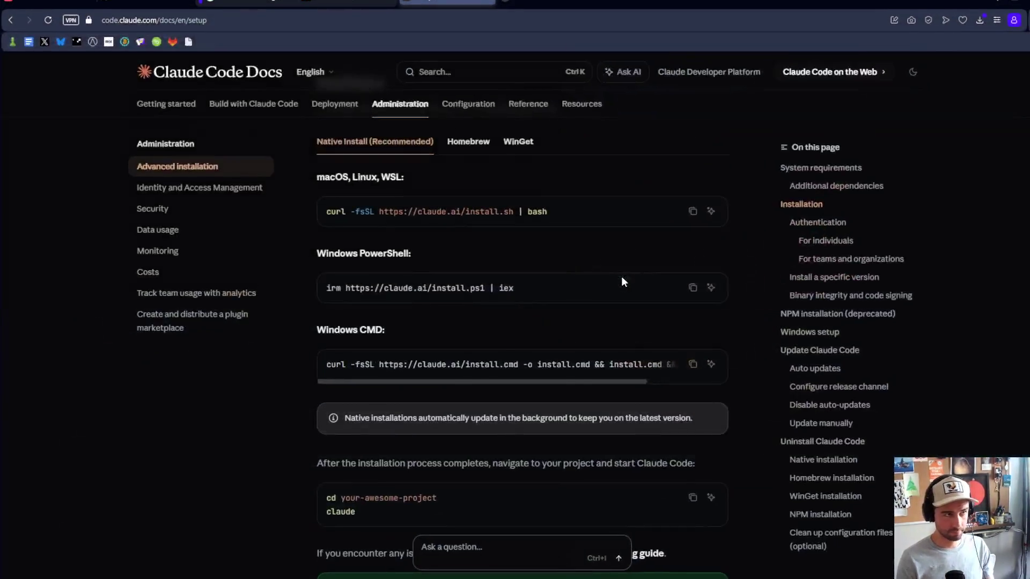
pyautogui.hotkey('ctrl', 't')
pyautogui.write('nodejs.')
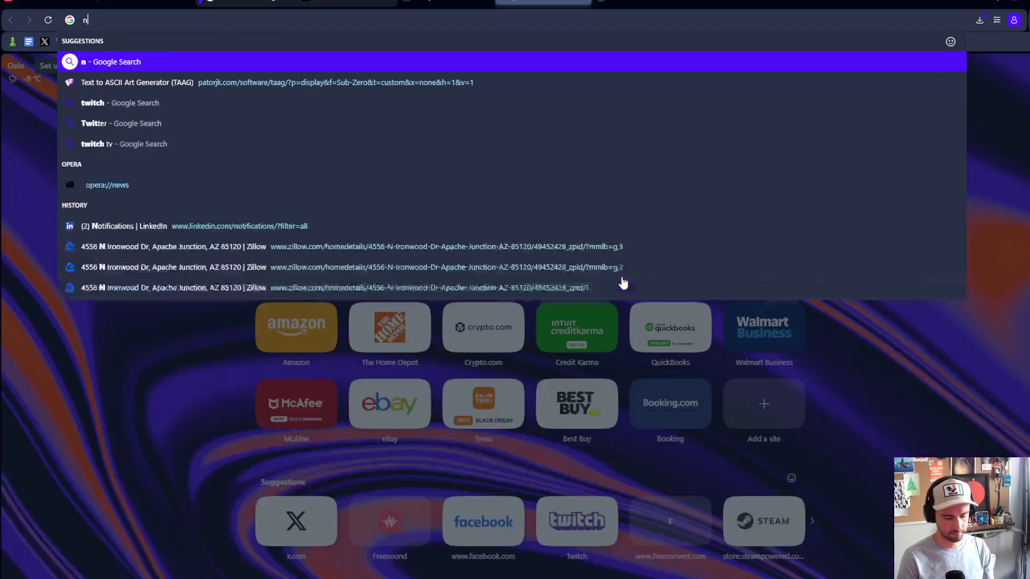
pyautogui.write('org')
pyautogui.press('Return')
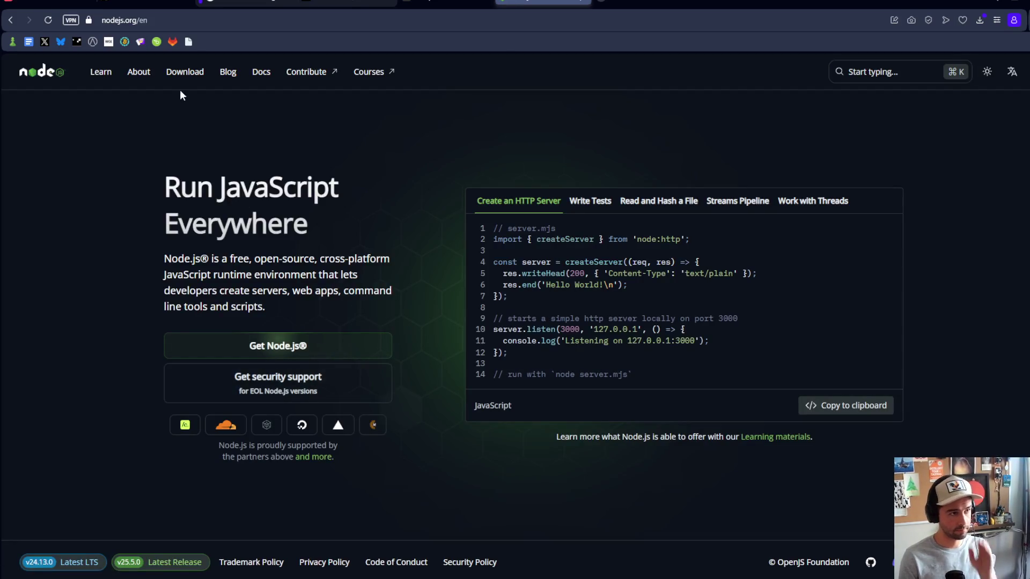
# Go to the Download Node.js page and download the standalone Windows zip
pyautogui.click(186, 22)
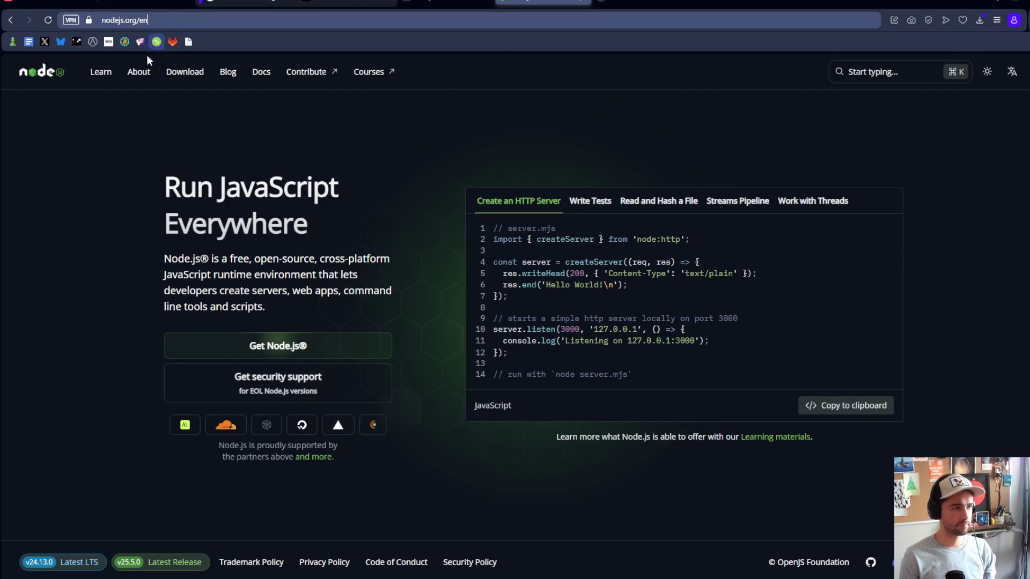
pyautogui.click(183, 71)
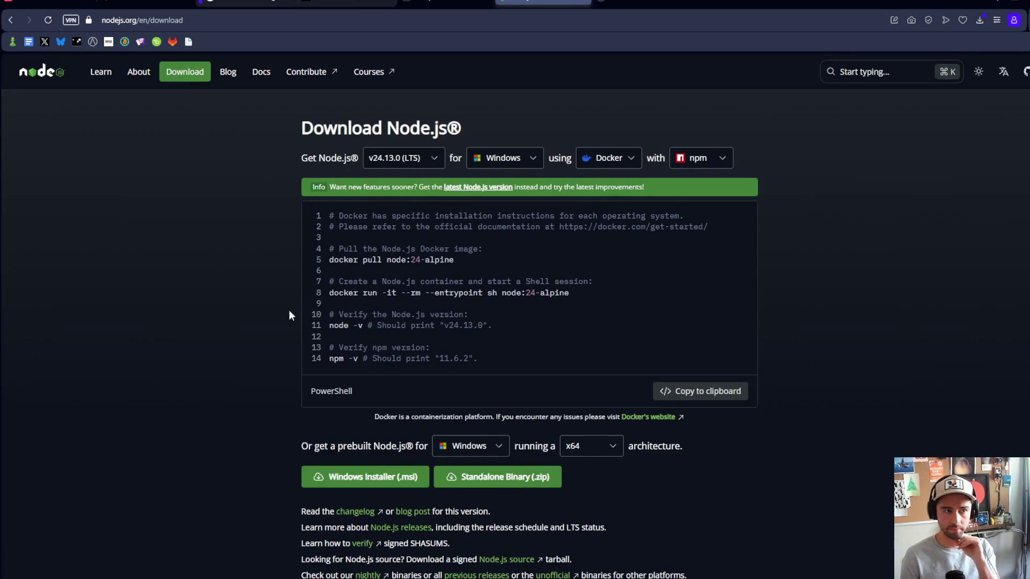
pyautogui.scroll(-1, 322, 451)
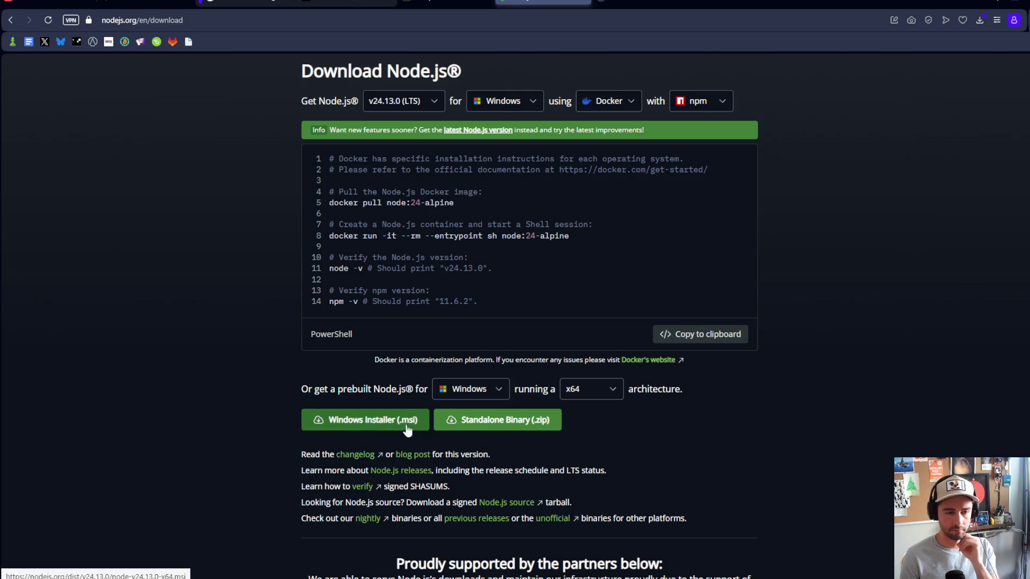
pyautogui.click(448, 426)
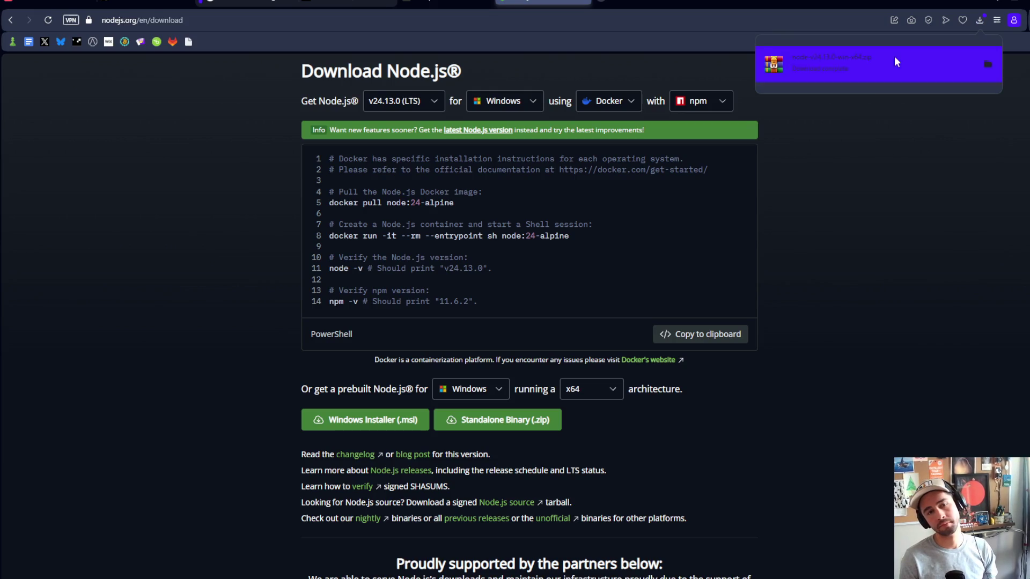
# Inspect the node-v24.13.0-win-x64 zip contents in the archiver, then close it
pyautogui.click(894, 56)
pyautogui.click(732, 112)
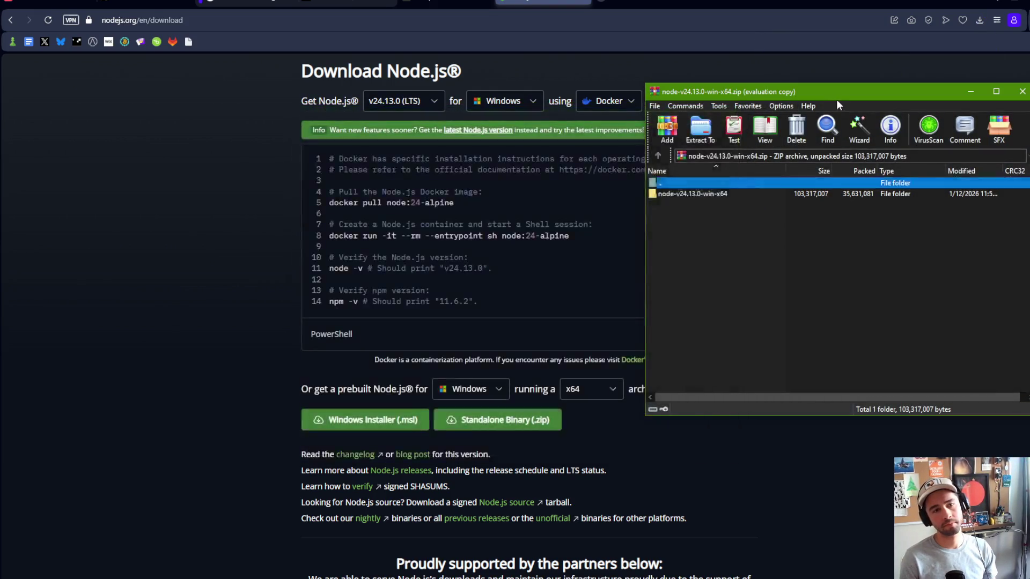
pyautogui.doubleClick(648, 221)
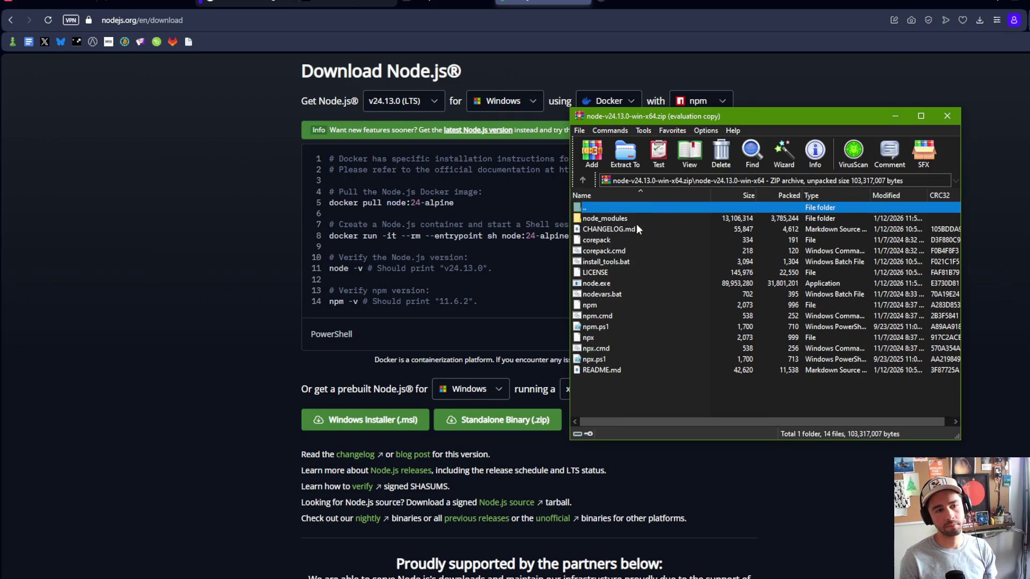
pyautogui.click(583, 181)
pyautogui.click(958, 117)
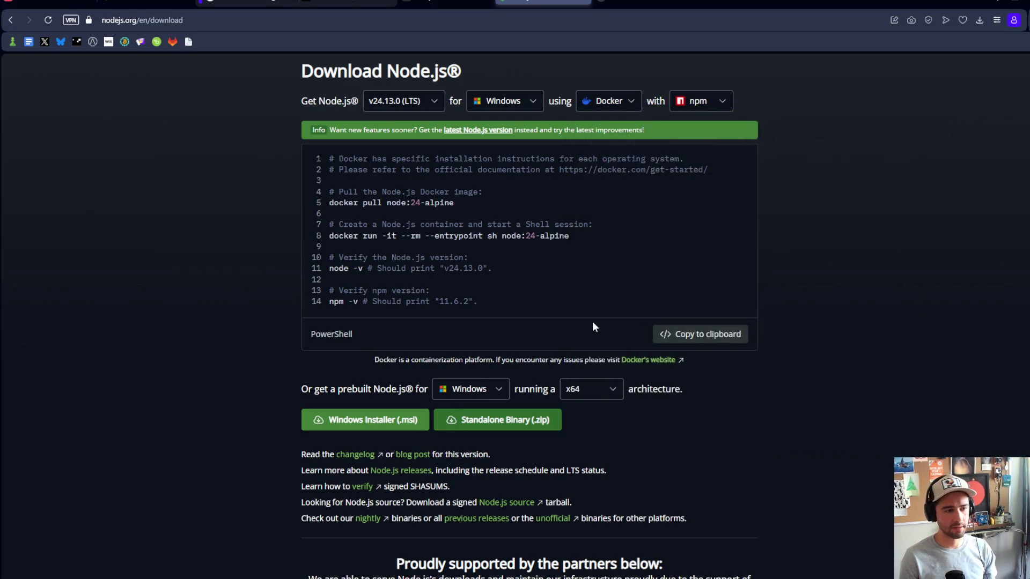
# Download the Windows Installer (.msi) and save it to the Desktop
pyautogui.click(322, 421)
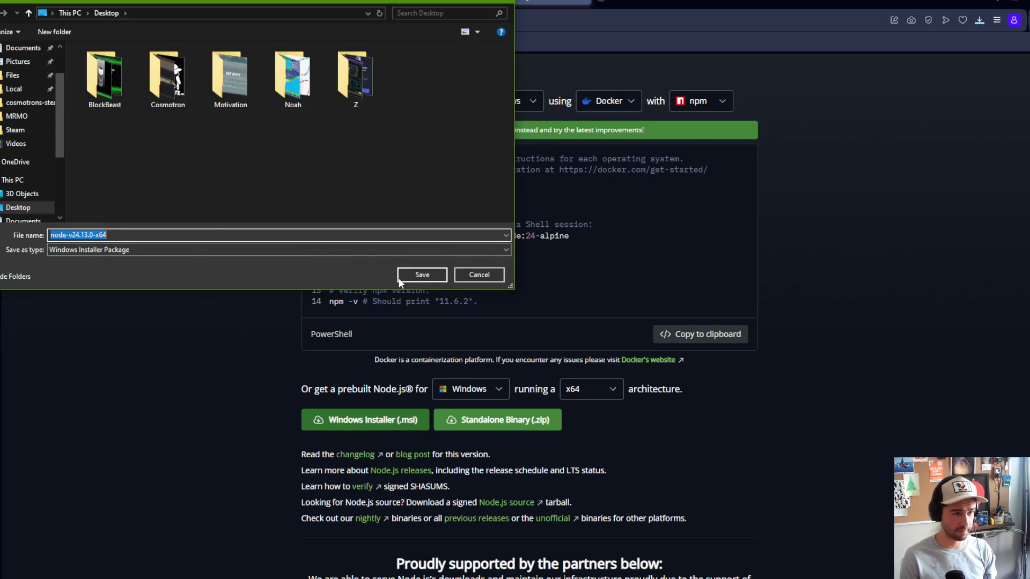
pyautogui.click(410, 275)
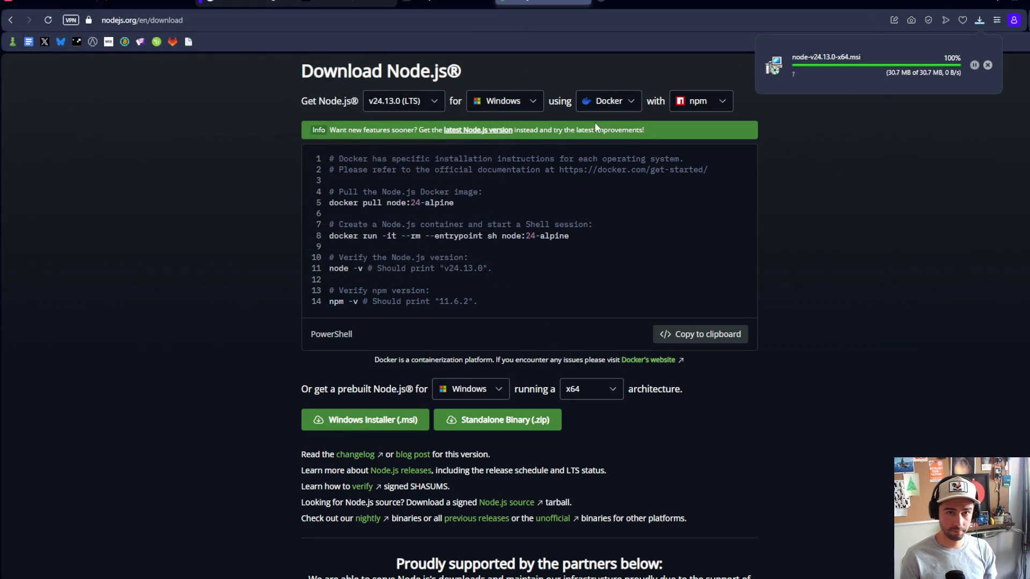
pyautogui.click(97, 574)
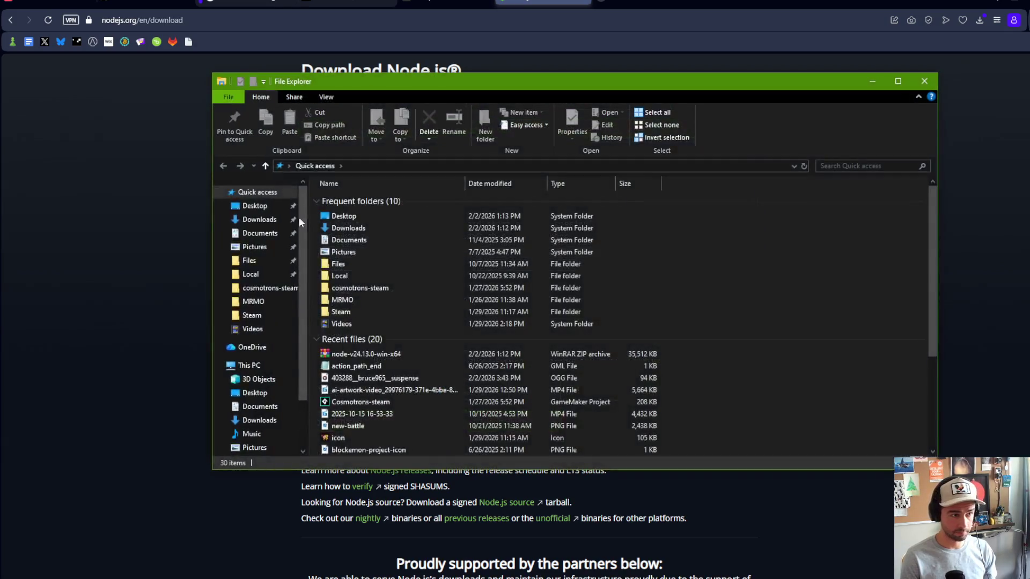
# Launch node-v24.13.0-x64.msi from the Desktop, accept the license, and keep default folder and features
pyautogui.click(269, 206)
pyautogui.click(349, 284)
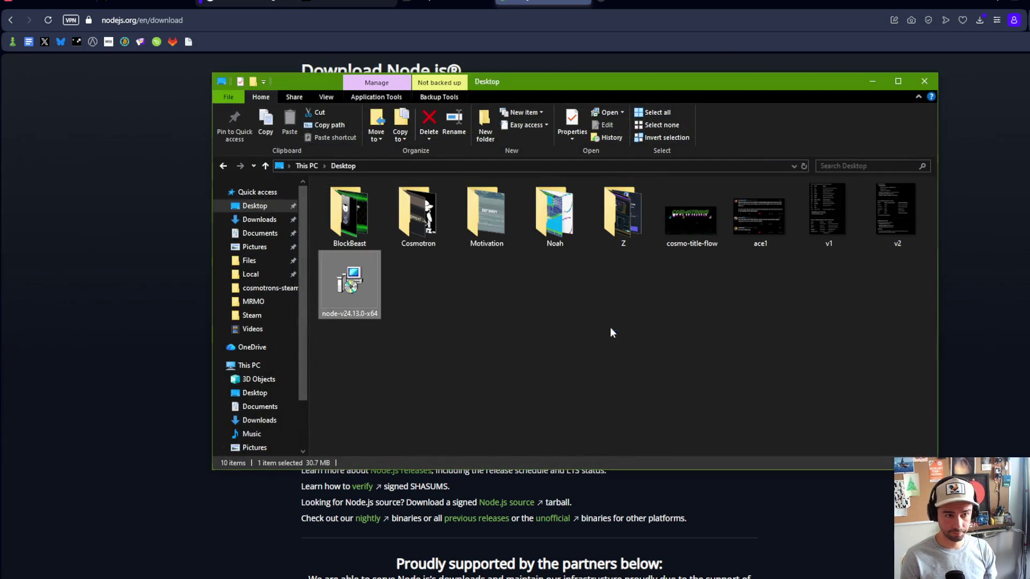
pyautogui.click(573, 382)
pyautogui.click(462, 353)
pyautogui.click(578, 380)
pyautogui.click(577, 380)
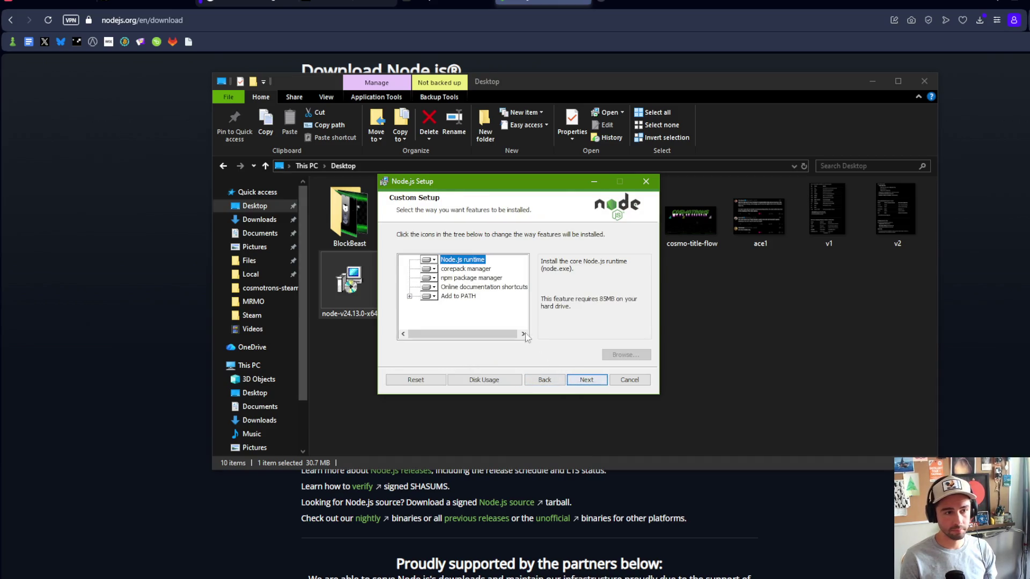
pyautogui.click(580, 381)
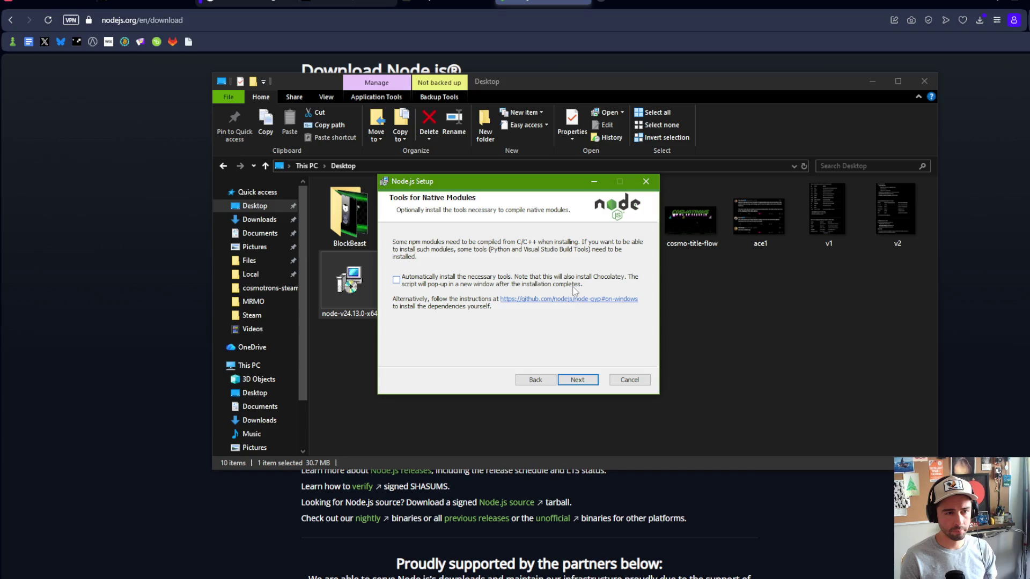
# Enable automatic install of native-module tools, install Node.js, close File Explorer, and finish setup
pyautogui.click(516, 288)
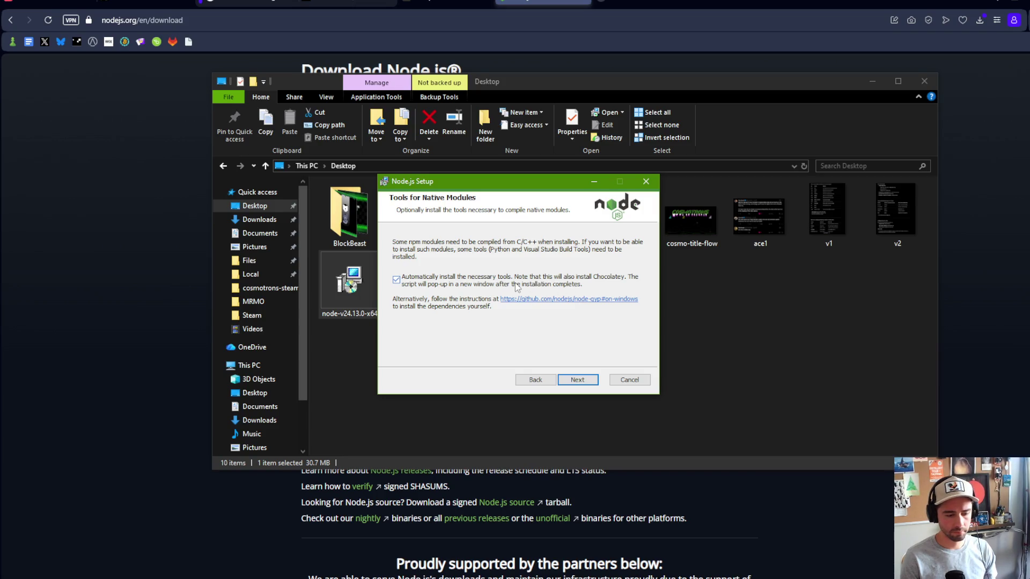
pyautogui.click(576, 380)
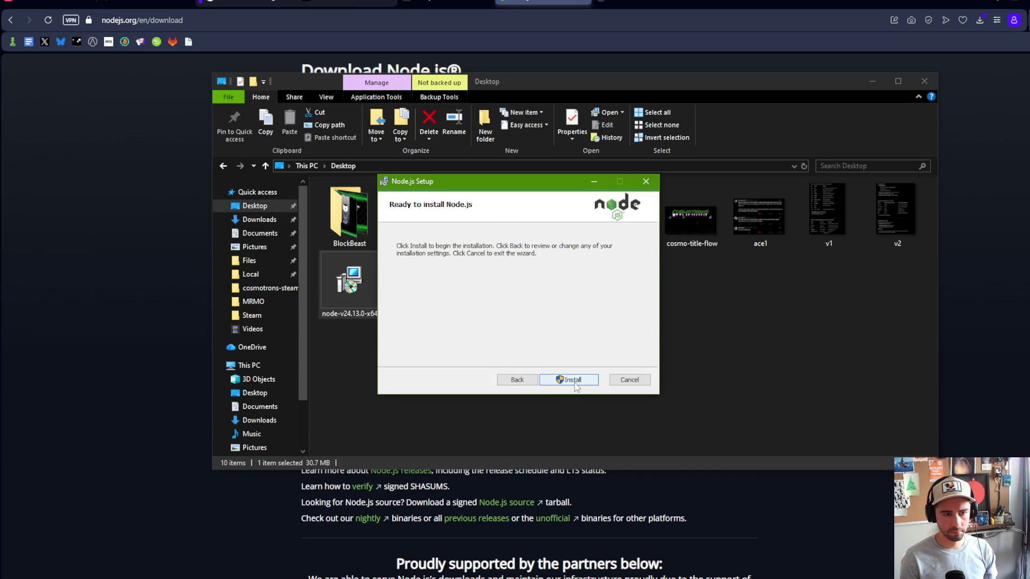
pyautogui.click(577, 382)
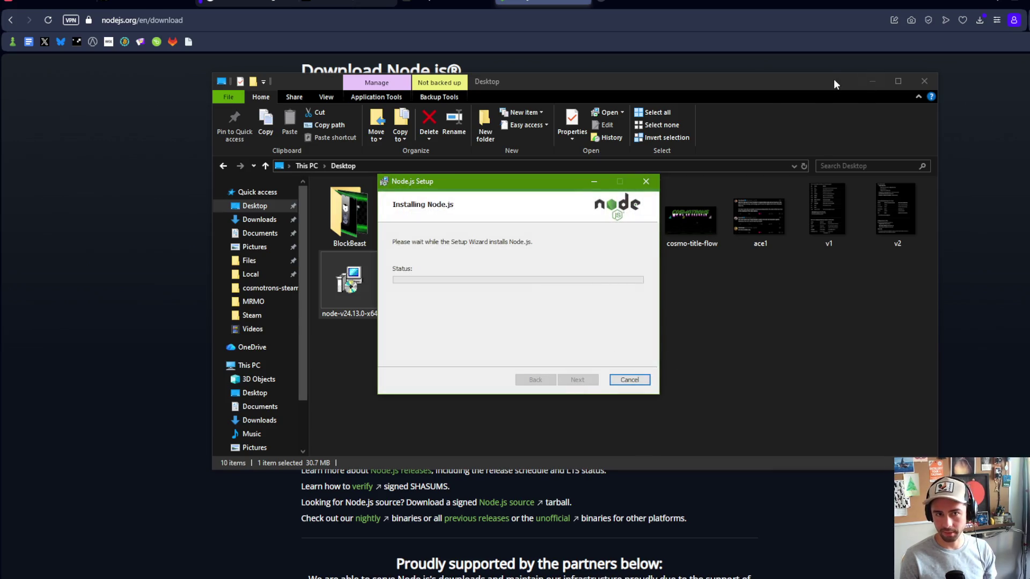
pyautogui.click(835, 85)
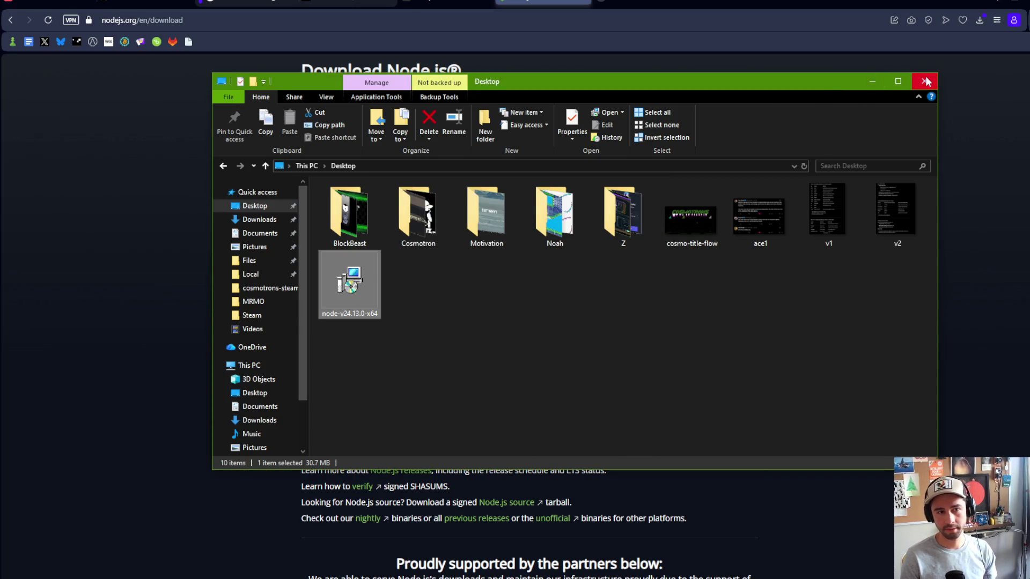
pyautogui.click(924, 81)
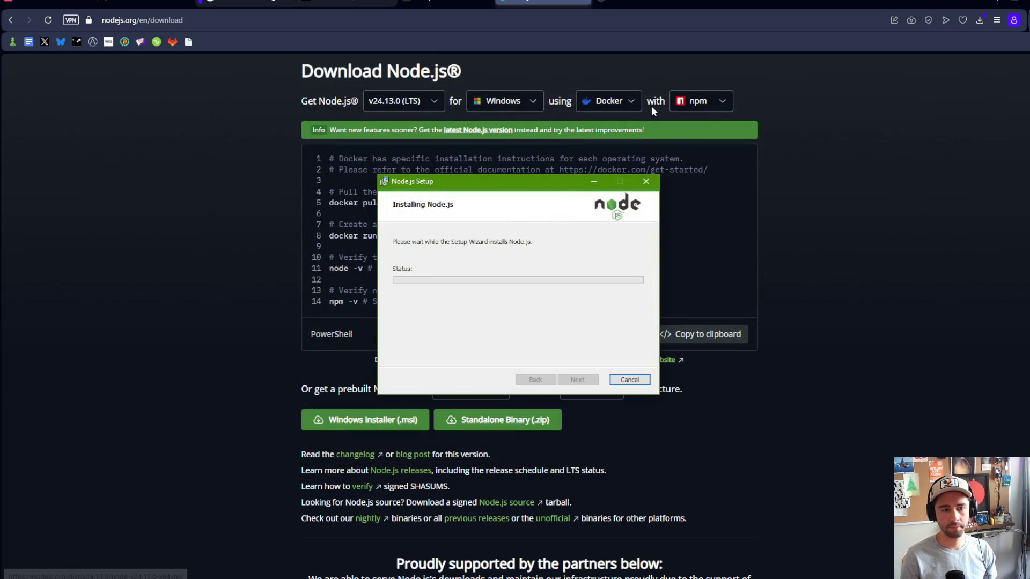
pyautogui.moveTo(547, 188); pyautogui.dragTo(732, 185)
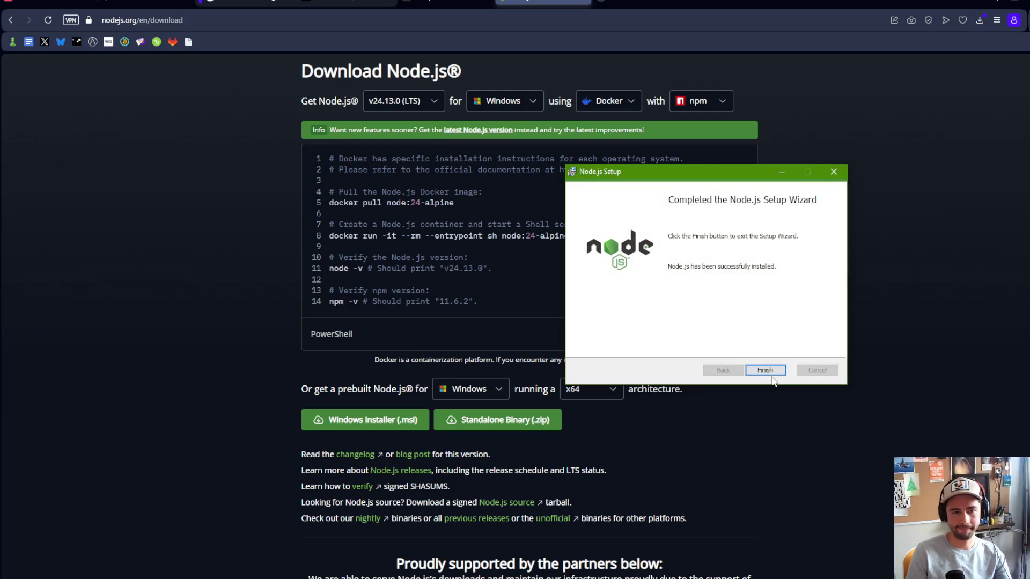
pyautogui.click(766, 370)
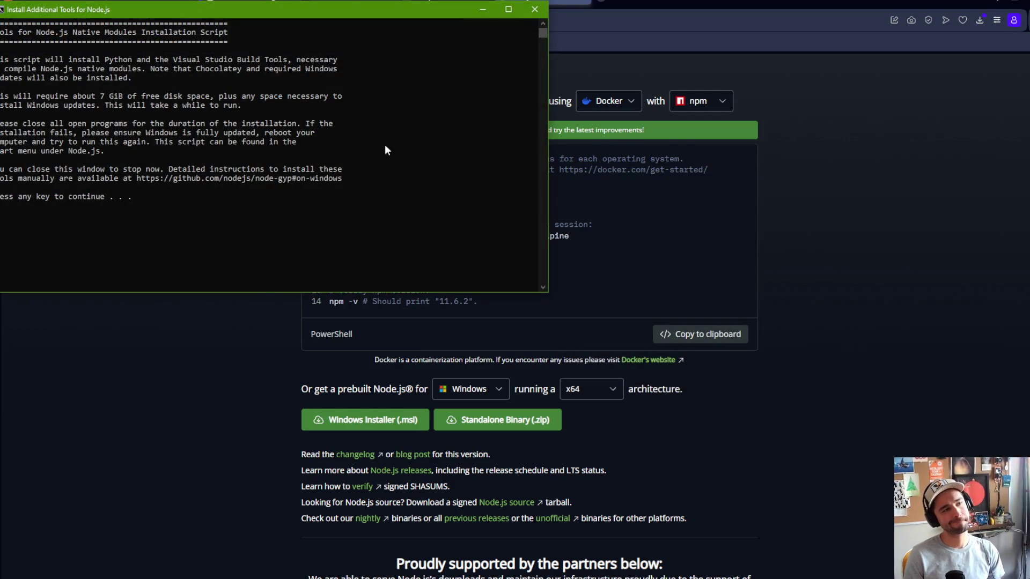
# Continue the Install Additional Tools prompt so Chocolatey installs the runtimes and Python
pyautogui.press('Return')
pyautogui.press('Return')
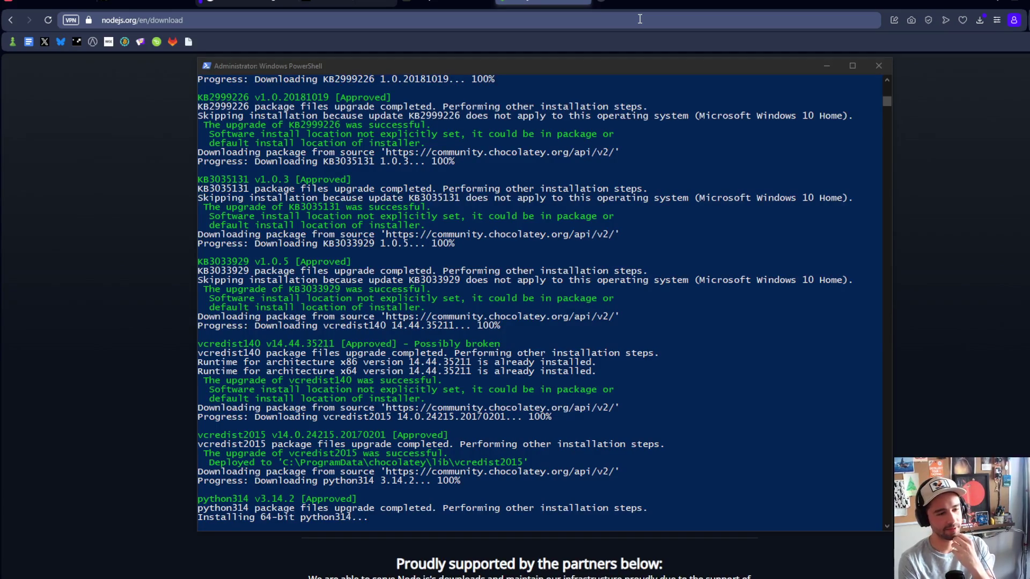
pyautogui.hotkey('alt', 'Tab')
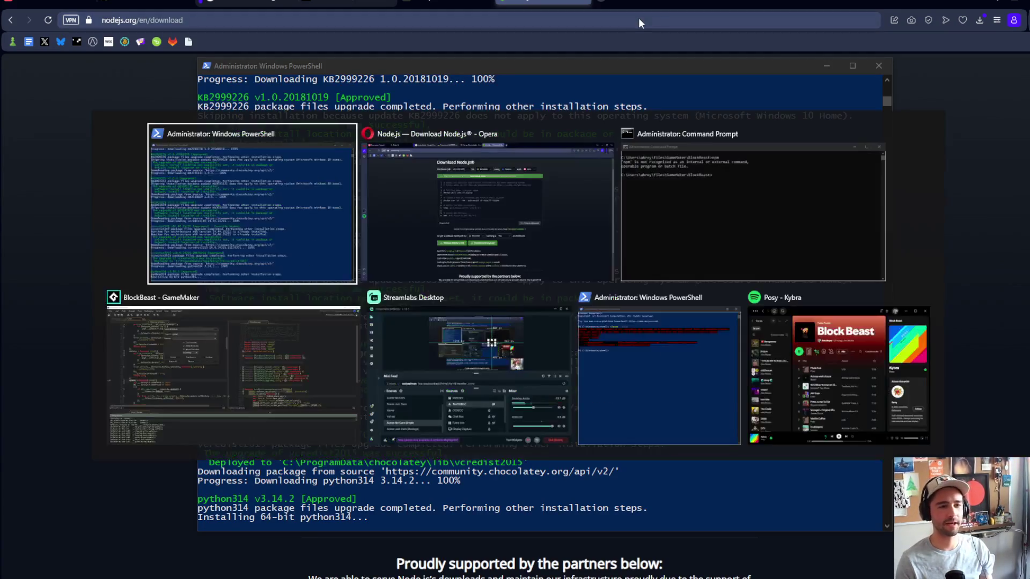
# Select the update_begin name on line 74 in the GameMaker code
pyautogui.click(206, 376)
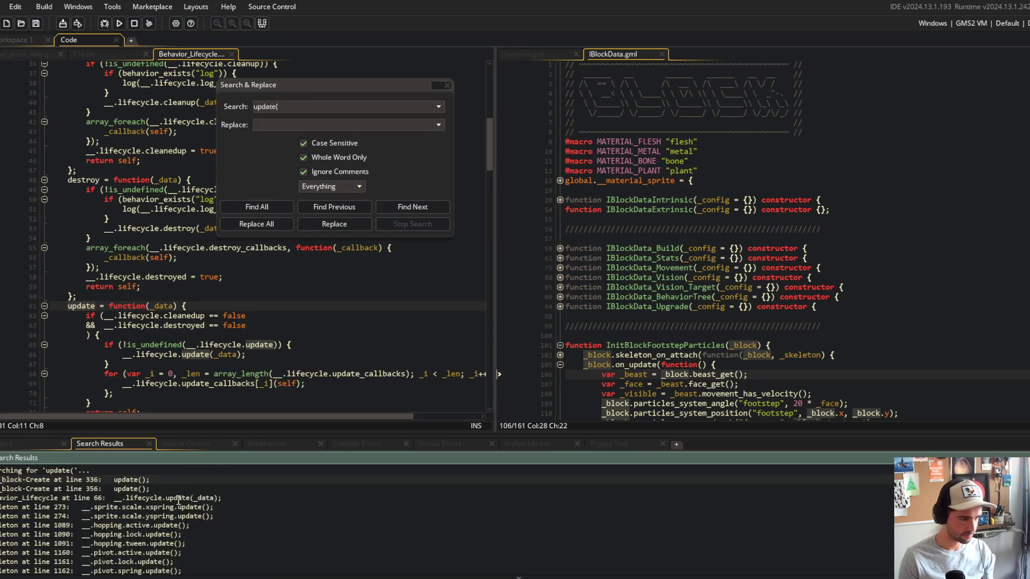
pyautogui.scroll(-3, 129, 489)
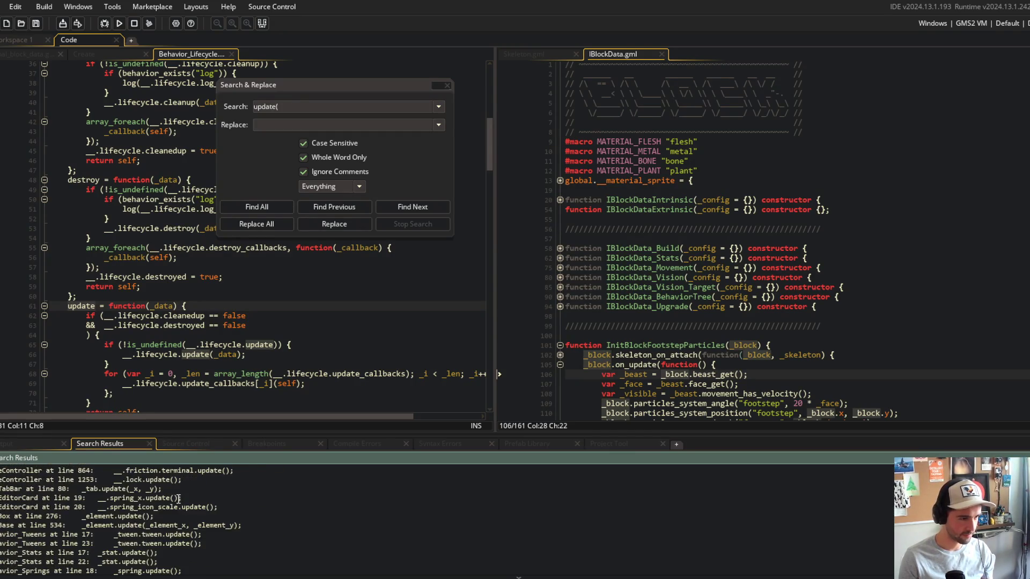
pyautogui.scroll(-15, 129, 489)
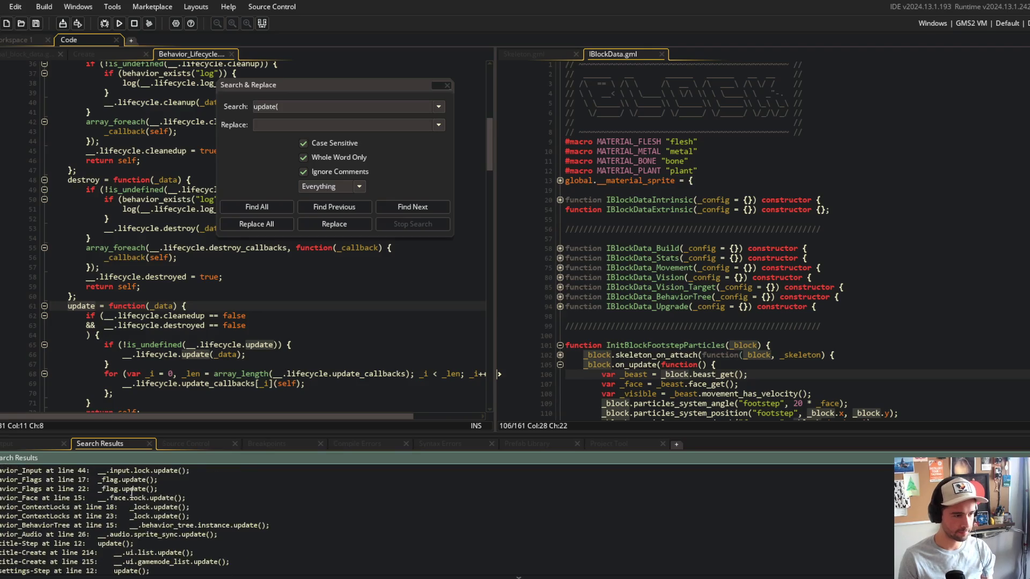
pyautogui.scroll(-6, 179, 358)
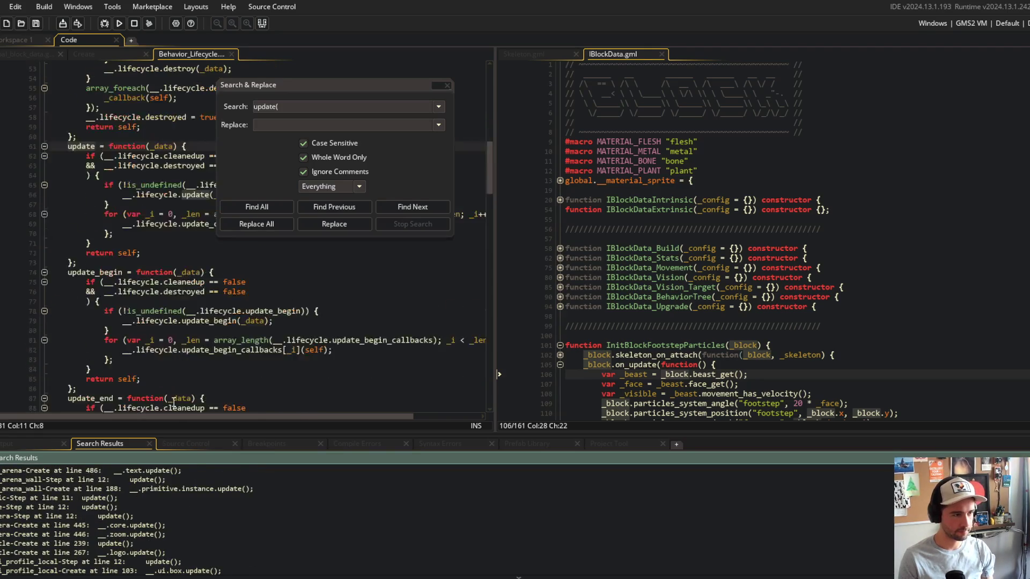
pyautogui.doubleClick(97, 273)
# Search the project for update_begin(, declining Replace All, and list its 11 matches
pyautogui.doubleClick(265, 106)
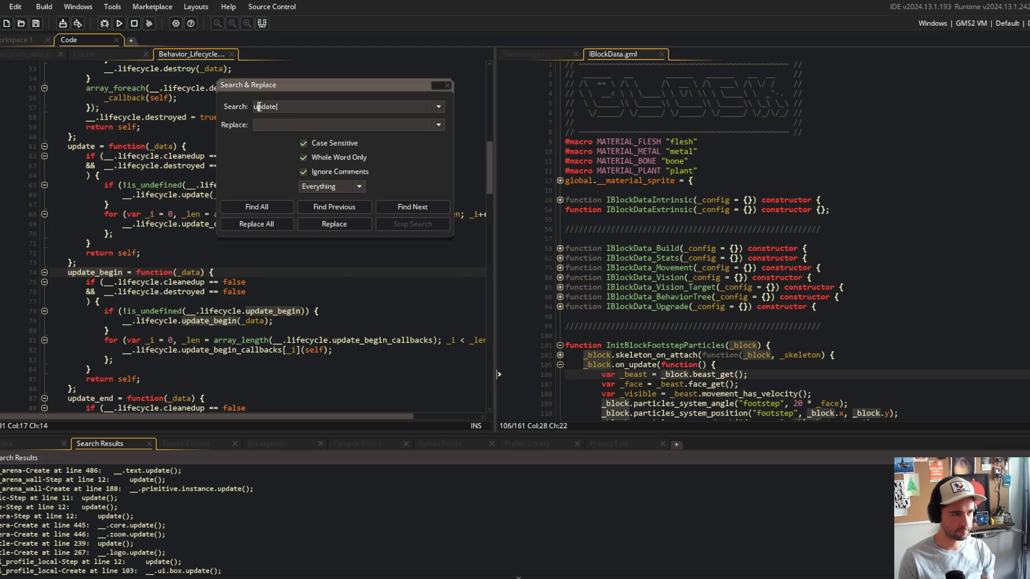
pyautogui.write('_begin')
pyautogui.click(265, 224)
pyautogui.click(603, 321)
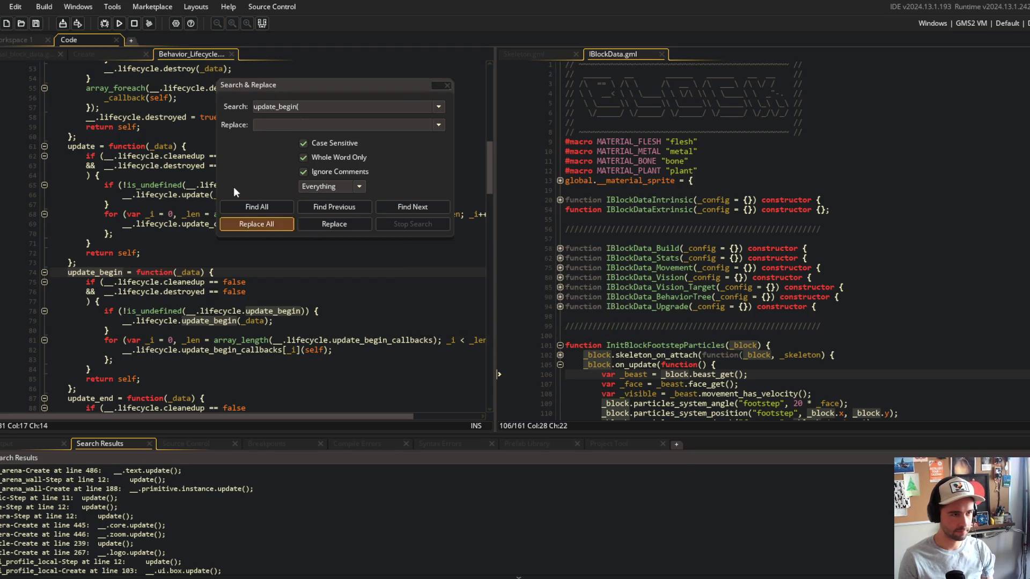
pyautogui.click(256, 207)
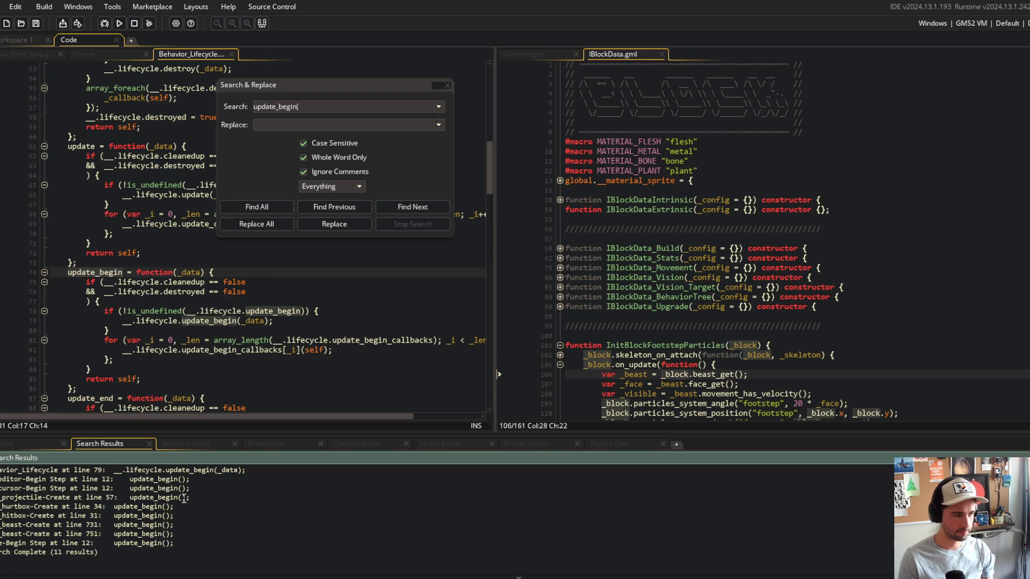
pyautogui.scroll(-12, 92, 191)
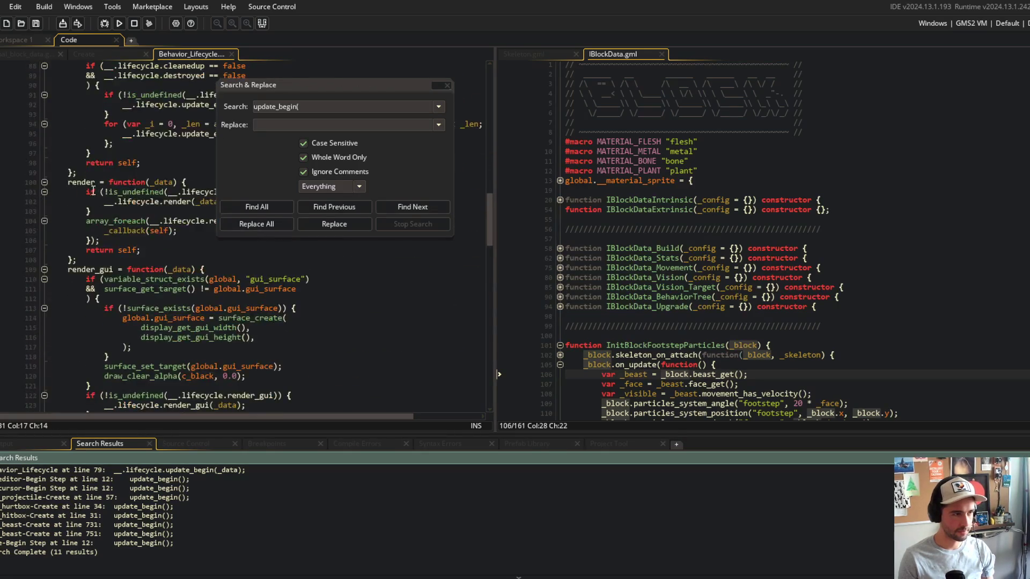
pyautogui.click(447, 85)
pyautogui.scroll(20, 194, 215)
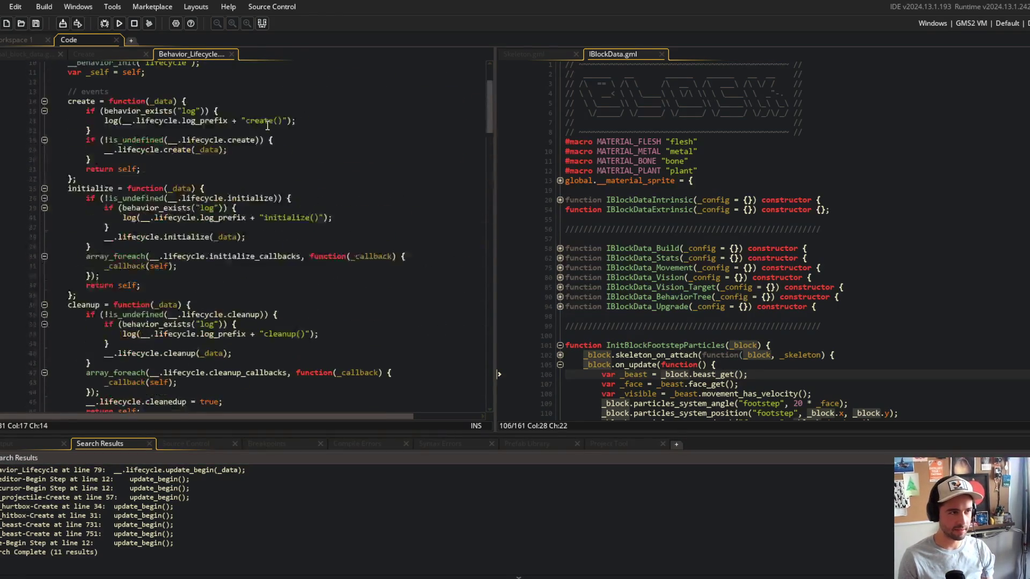
# Drop the _data parameter and pass self in the create and initialize events, then save
pyautogui.doubleClick(153, 192)
pyautogui.press('BackSpace')
pyautogui.click(205, 242)
pyautogui.doubleClick(204, 242)
pyautogui.write('self')
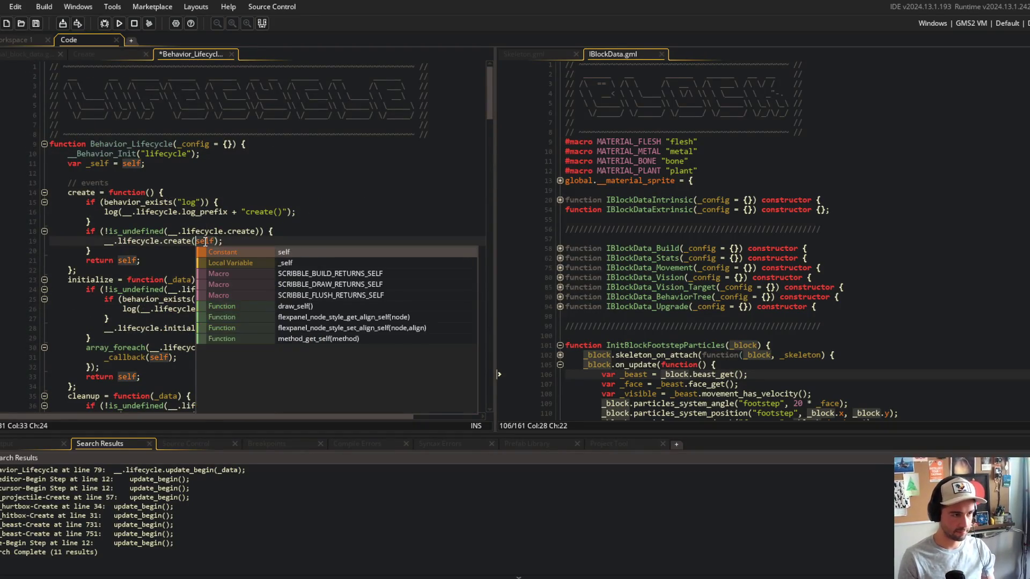
pyautogui.click(182, 280)
pyautogui.doubleClick(183, 280)
pyautogui.press('BackSpace')
pyautogui.click(229, 329)
pyautogui.doubleClick(229, 329)
pyautogui.write('self')
pyautogui.hotkey('ctrl', 's')
# Remove _data and pass self instead in the cleanup and destroy events
pyautogui.scroll(-5, 229, 330)
pyautogui.click(170, 237)
pyautogui.doubleClick(170, 237)
pyautogui.press('BackSpace')
pyautogui.doubleClick(213, 285)
pyautogui.write('self')
pyautogui.scroll(-4, 168, 249)
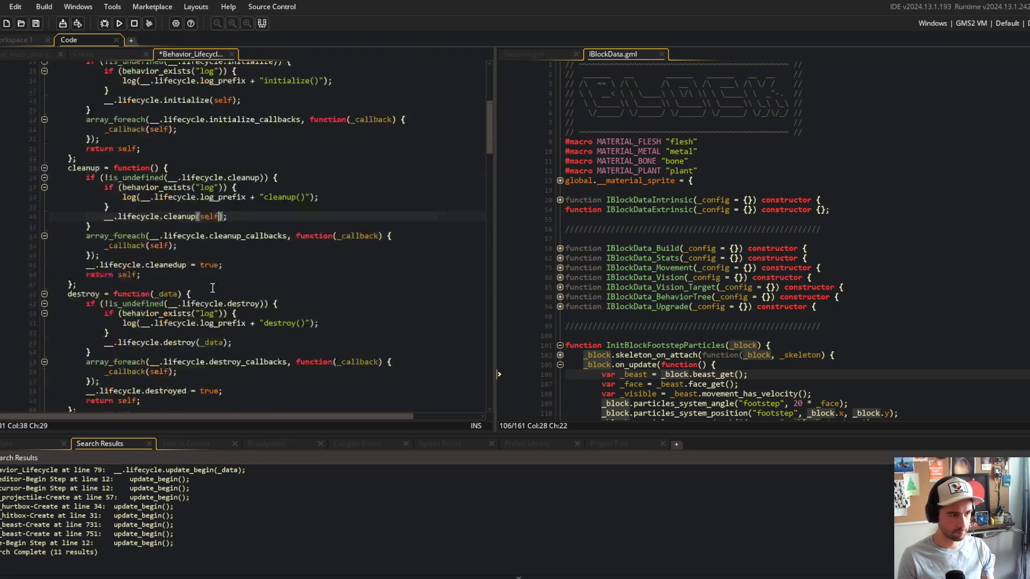
pyautogui.doubleClick(168, 248)
pyautogui.press('BackSpace')
pyautogui.doubleClick(215, 296)
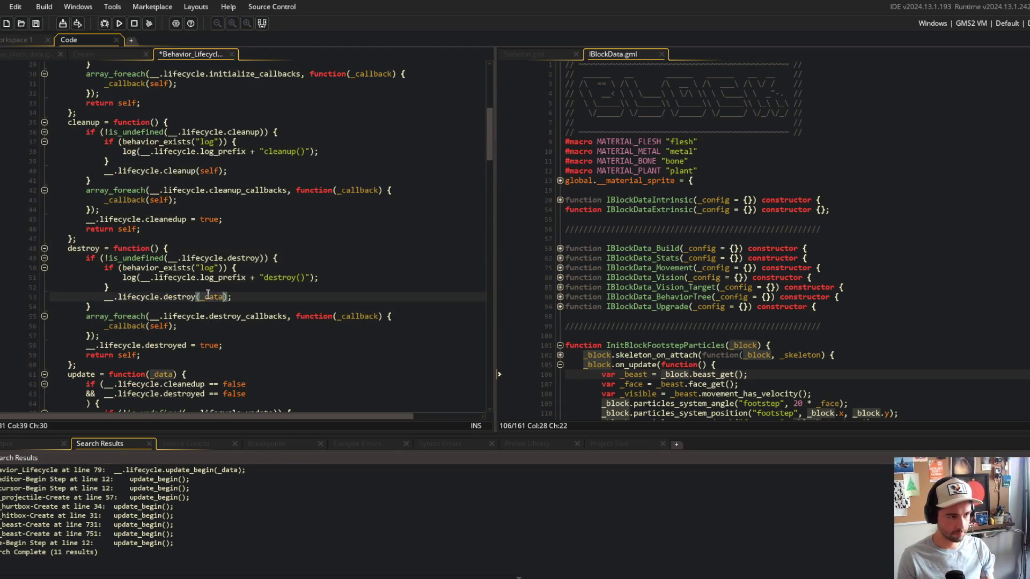
pyautogui.write('self')
# Remove _data and pass self instead in the update and update_begin events
pyautogui.scroll(-5, 170, 274)
pyautogui.doubleClick(160, 238)
pyautogui.press('BackSpace')
pyautogui.doubleClick(225, 286)
pyautogui.write('self')
pyautogui.scroll(-4, 226, 286)
pyautogui.doubleClick(190, 250)
pyautogui.press('BackSpace')
pyautogui.click(247, 298)
pyautogui.doubleClick(255, 298)
pyautogui.write('self')
# Remove _data and pass self instead in the update_end and render events
pyautogui.scroll(-4, 248, 298)
pyautogui.doubleClick(177, 261)
pyautogui.press('BackSpace')
pyautogui.doubleClick(243, 310)
pyautogui.write('self')
pyautogui.scroll(-5, 233, 305)
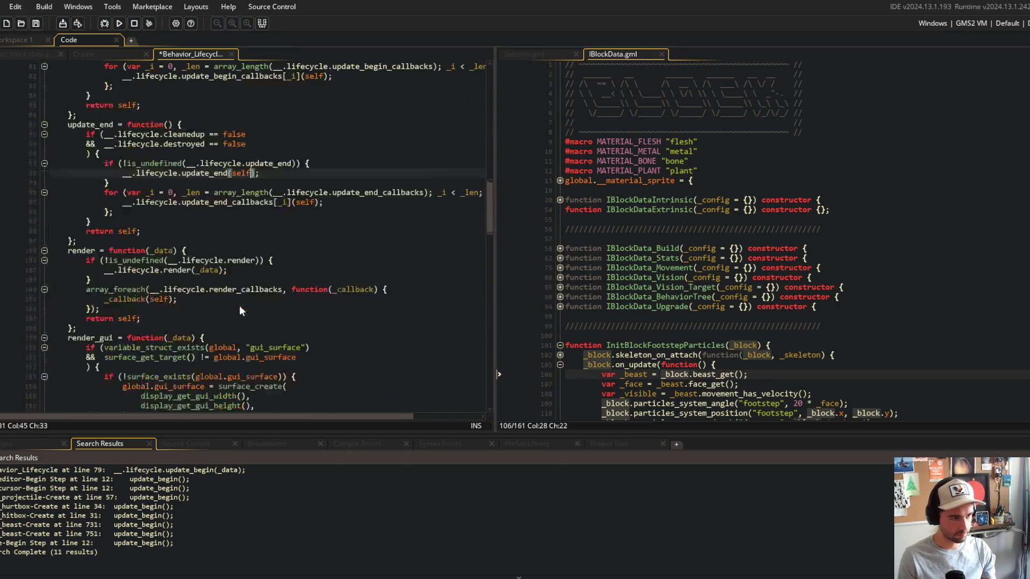
pyautogui.doubleClick(168, 251)
pyautogui.press('BackSpace')
pyautogui.doubleClick(200, 268)
pyautogui.write('self')
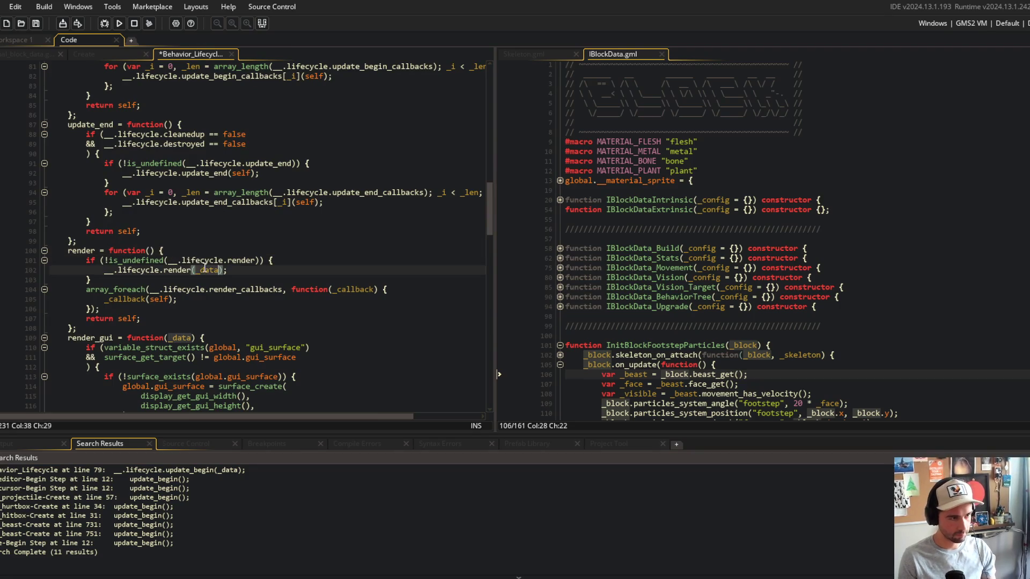
# Remove _data and pass self instead in the render_gui and room_start events
pyautogui.scroll(-2, 200, 268)
pyautogui.doubleClick(181, 293)
pyautogui.scroll(-2, 181, 290)
pyautogui.scroll(-3, 180, 290)
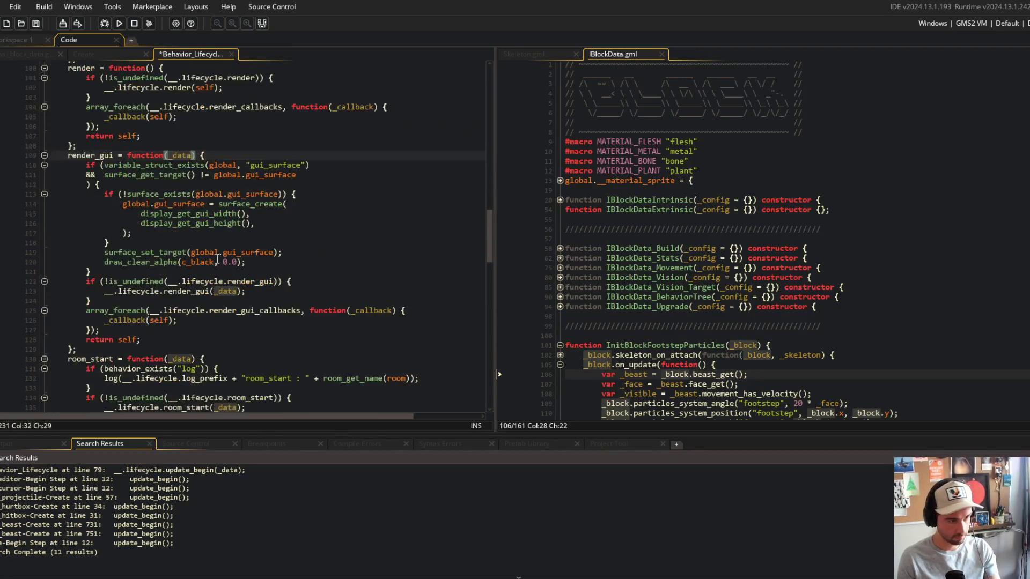
pyautogui.doubleClick(227, 292)
pyautogui.write('self')
pyautogui.scroll(-4, 193, 280)
pyautogui.doubleClick(181, 245)
pyautogui.press('BackSpace')
pyautogui.scroll(-3, 197, 243)
pyautogui.click(219, 202)
pyautogui.doubleClick(225, 202)
pyautogui.write('self')
# Replace _data with self in the room_end event and save the lifecycle script
pyautogui.doubleClick(172, 270)
pyautogui.press('BackSpace')
pyautogui.click(217, 319)
pyautogui.doubleClick(217, 319)
pyautogui.write('self')
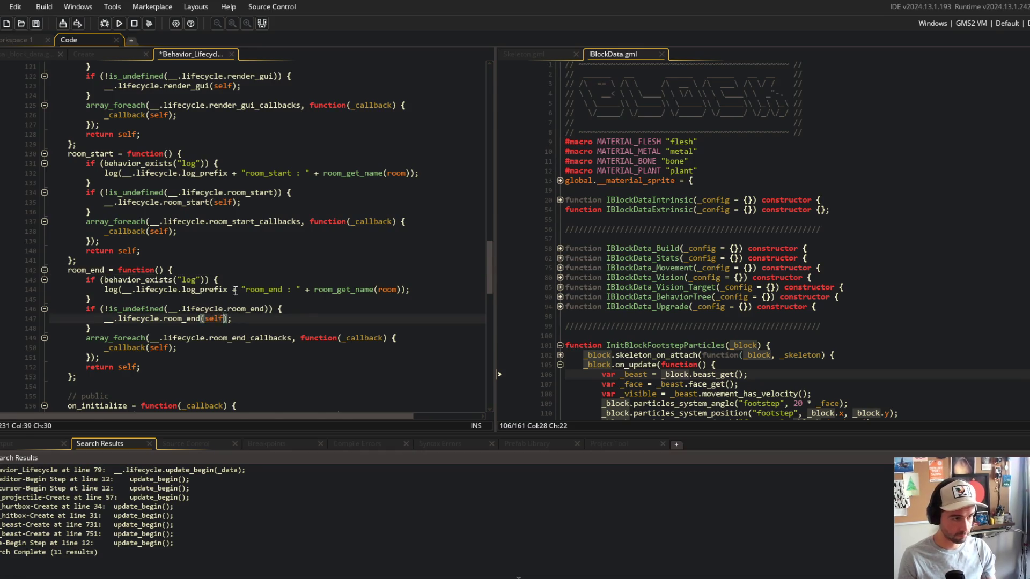
pyautogui.scroll(-20, 197, 283)
pyautogui.scroll(-5, 196, 283)
pyautogui.hotkey('ctrl', 's')
# Collapse the run_create if check onto a single line and start a build with F5
pyautogui.click(248, 320)
pyautogui.press('BackSpace')
pyautogui.press('Delete')
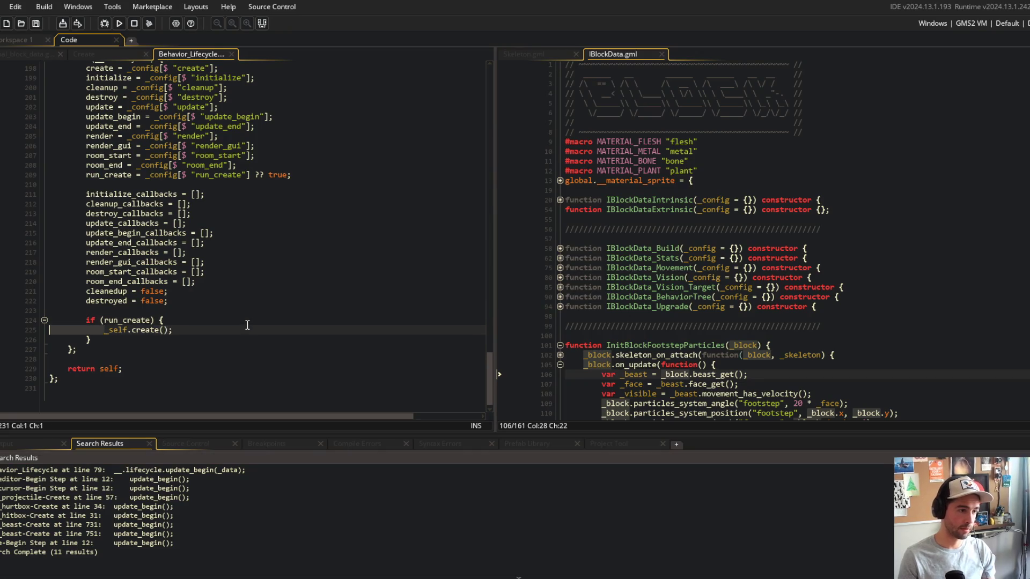
pyautogui.press('Down')
pyautogui.press('End')
pyautogui.hotkey('shift', 'Up')
pyautogui.press('End')
pyautogui.press('BackSpace')
pyautogui.press('F5')
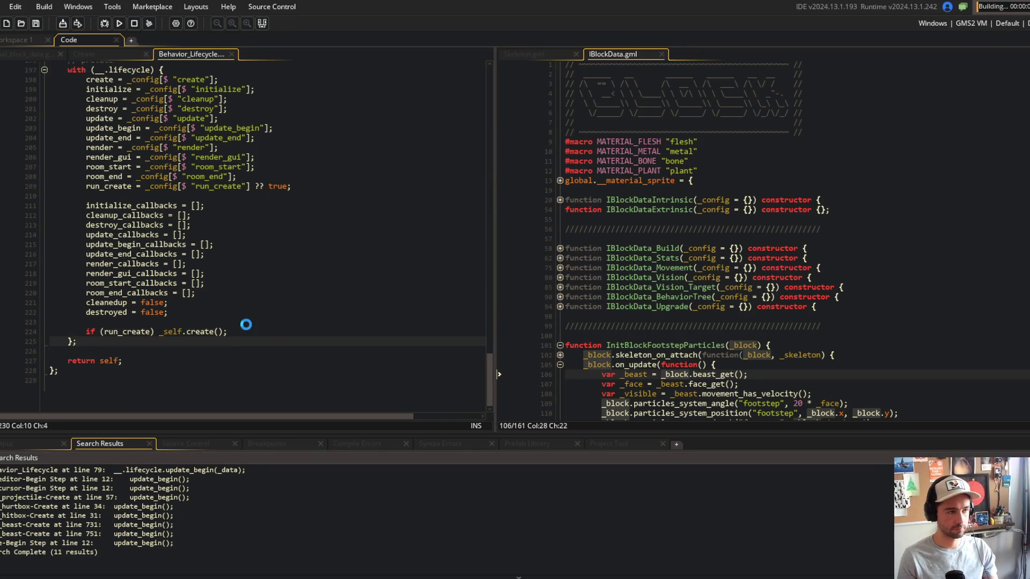
# Close Behavior_Lifecycle, log into Block Beast, start a battle with a beast, then quit
pyautogui.hotkey('ctrl', 'w')
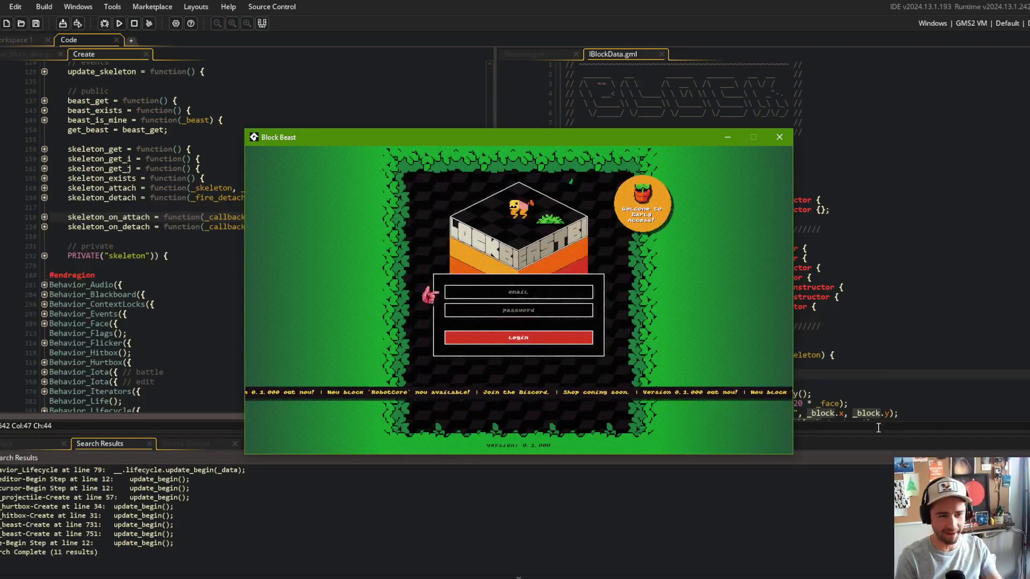
pyautogui.click(584, 337)
pyautogui.click(542, 330)
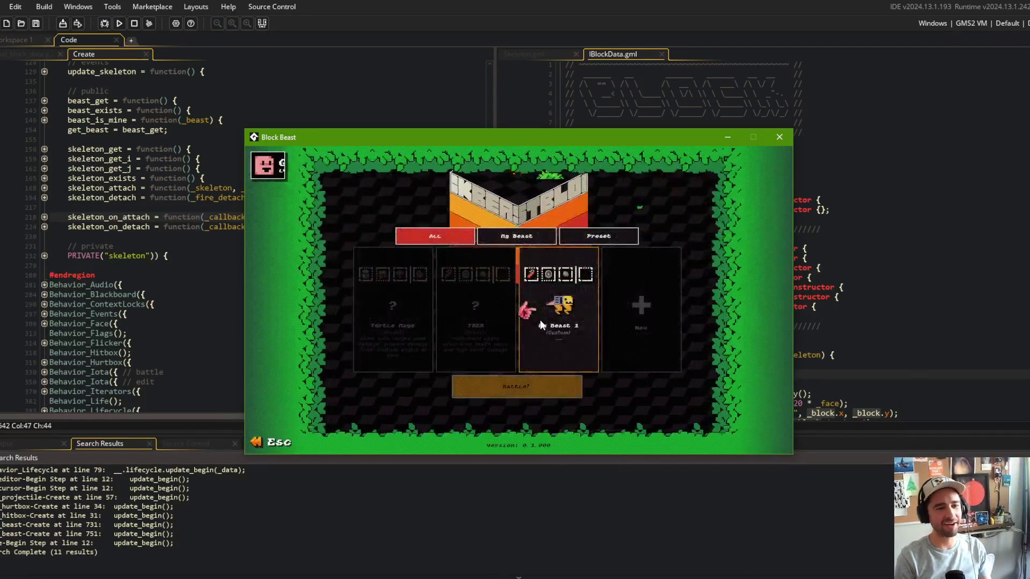
pyautogui.click(506, 389)
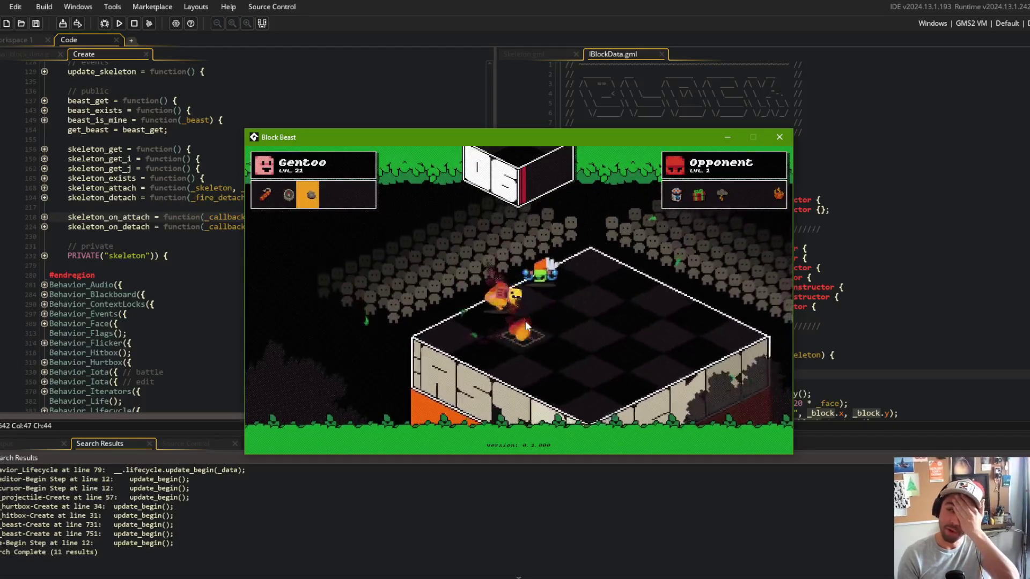
pyautogui.click(780, 137)
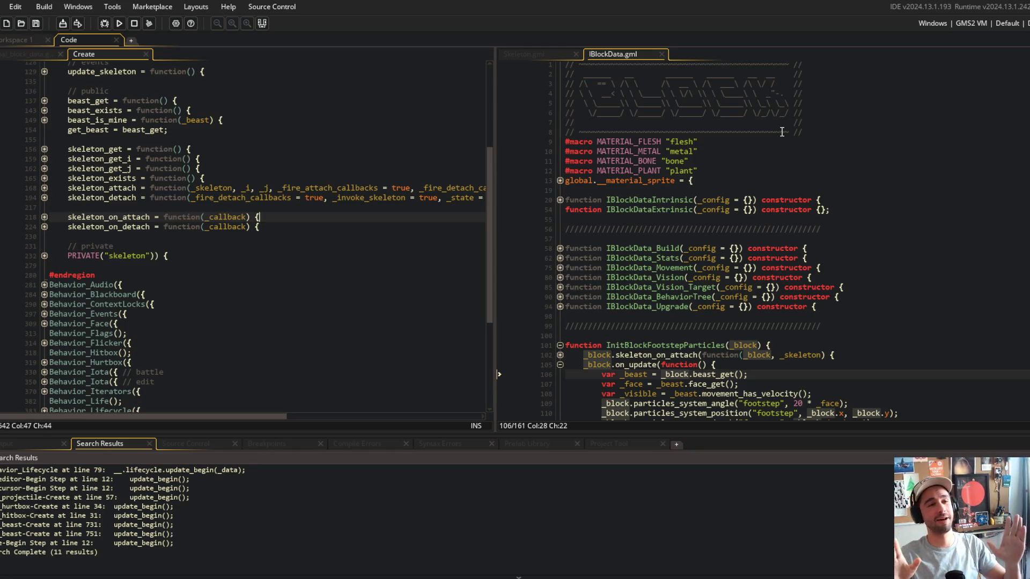
# Stage all project changes with git add . in the Command Prompt
pyautogui.click(765, 191)
pyautogui.hotkey('alt', 'Tab')
pyautogui.click(284, 371)
pyautogui.write('git ad')
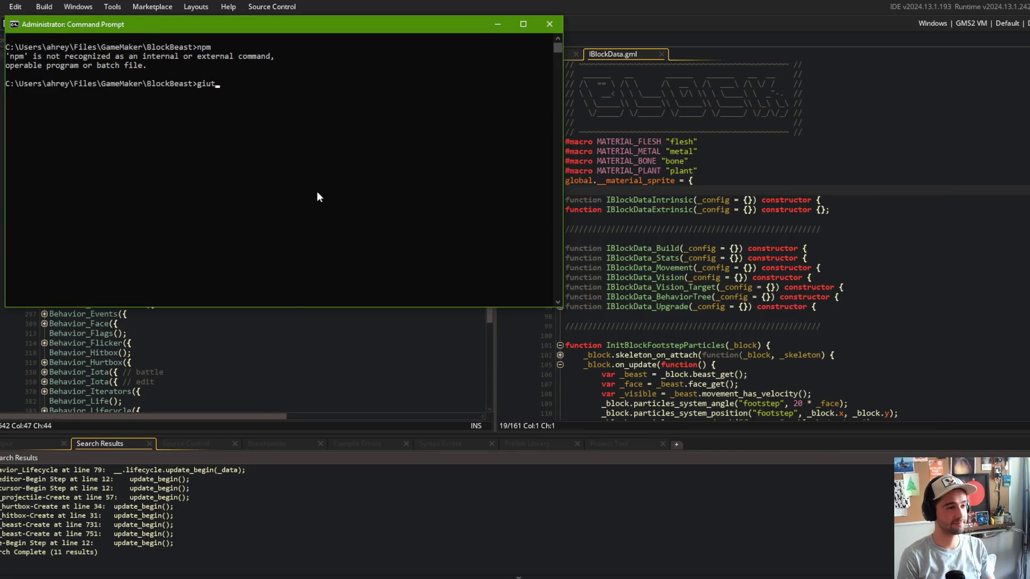
pyautogui.write('d .')
pyautogui.press('Return')
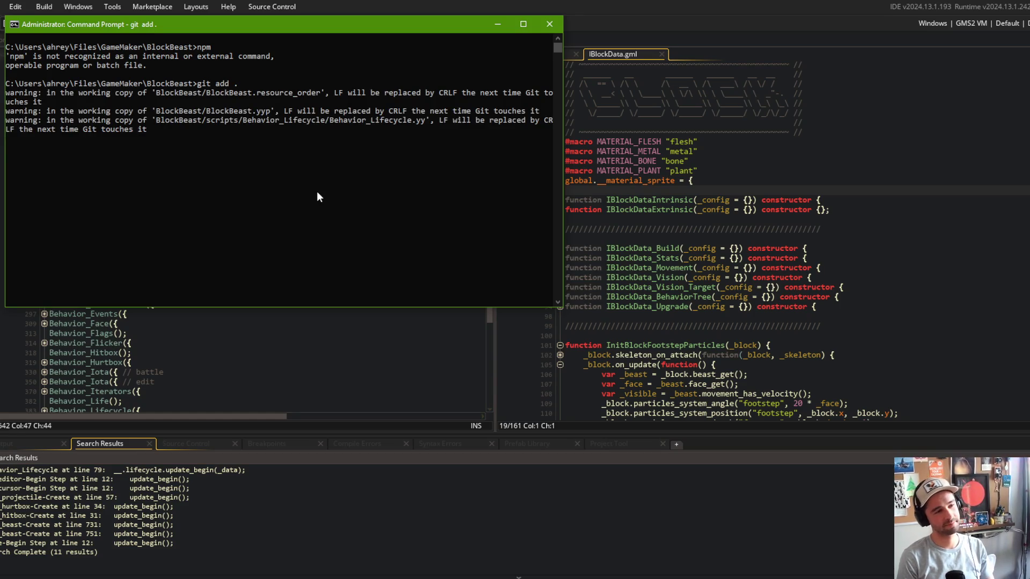
# Commit with the message "removed passed in data from lifecycle events"
pyautogui.write('git commit -m "removed')
pyautogui.press('BackSpace')
pyautogui.press('BackSpace')
pyautogui.press('BackSpace')
pyautogui.write('removed passed in data param')
pyautogui.write('from lifecy')
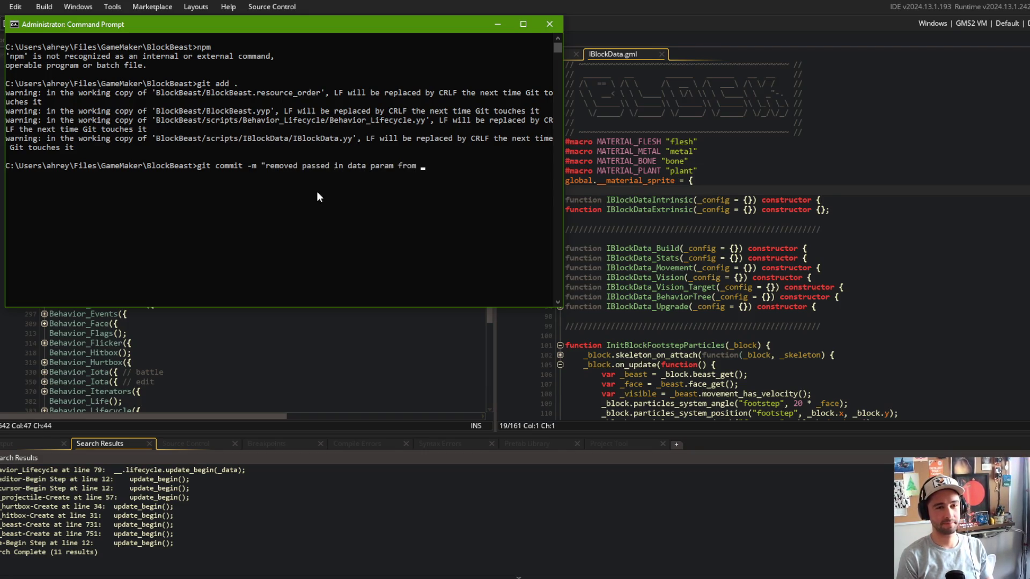
pyautogui.write('cle events"')
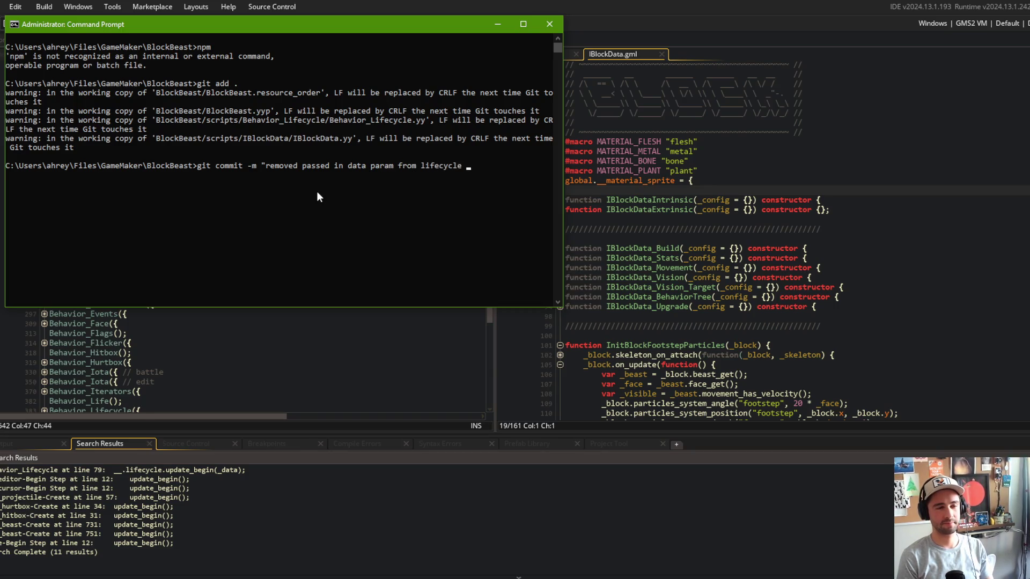
pyautogui.press('Return')
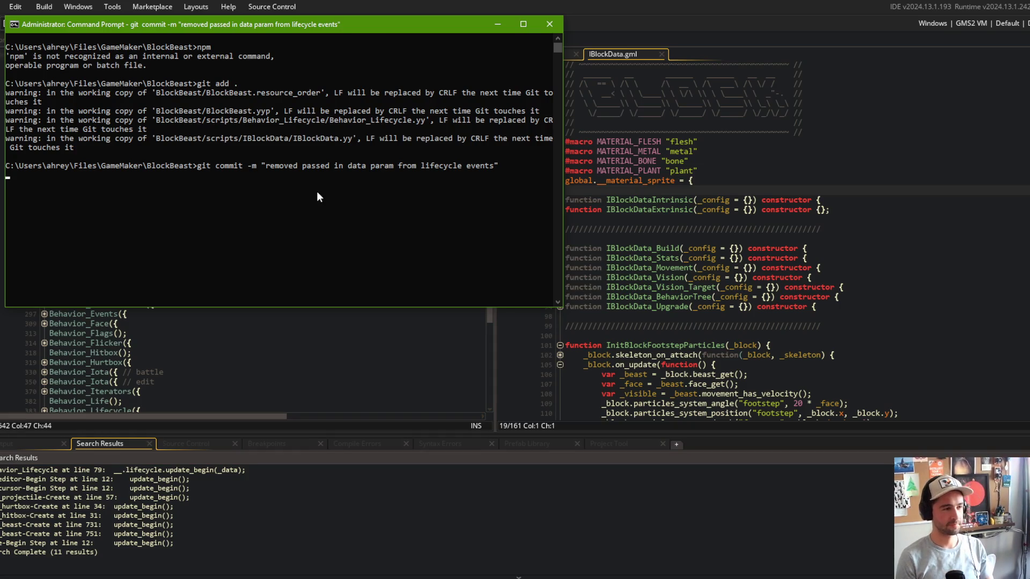
# Push the commit to the remote with git push and nudge the console window
pyautogui.write('git push')
pyautogui.press('Return')
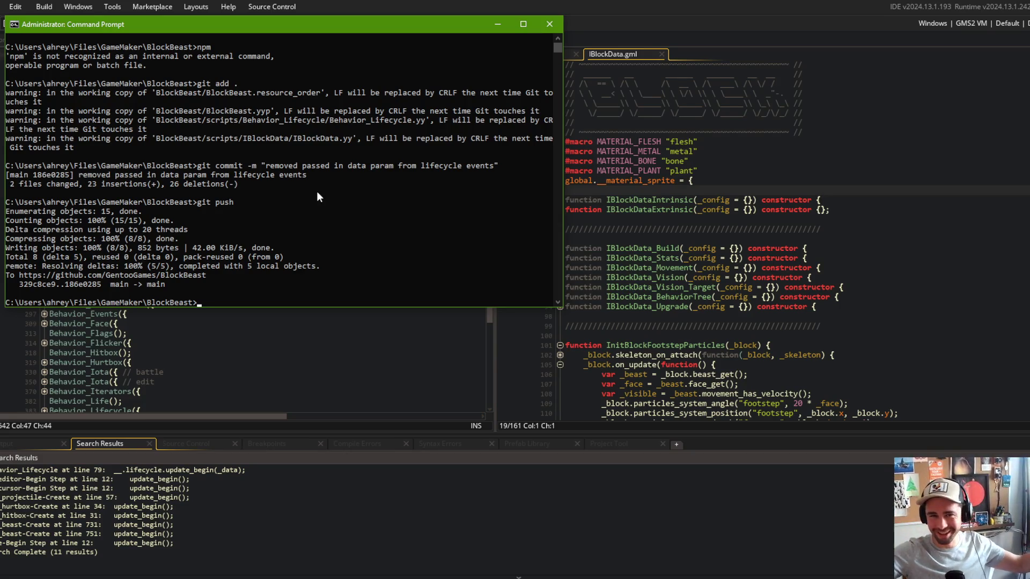
pyautogui.click(368, 193)
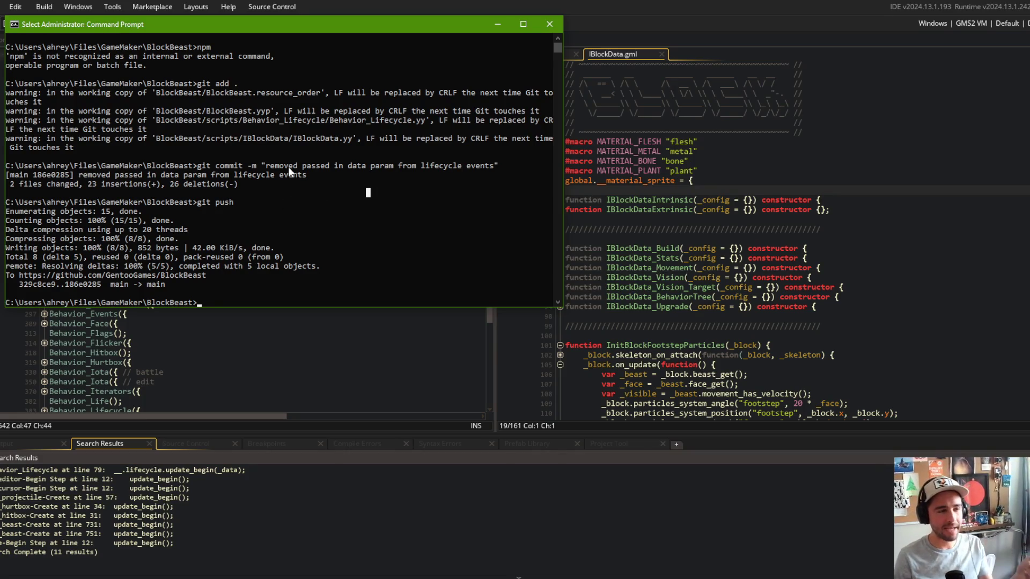
pyautogui.moveTo(419, 30); pyautogui.dragTo(426, 47)
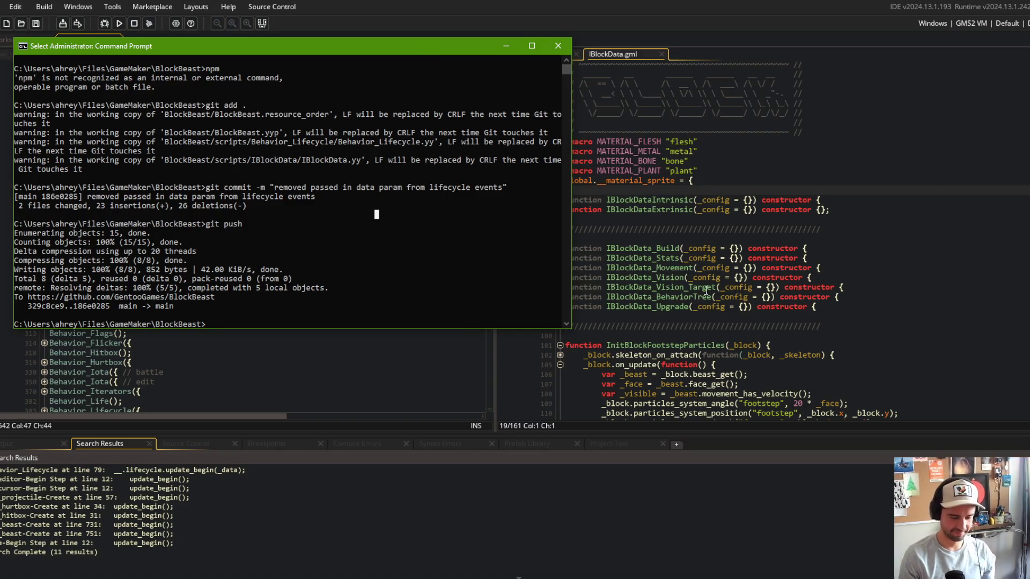
# Close the search results and review the update_skeleton definition in the Create event code
pyautogui.click(601, 316)
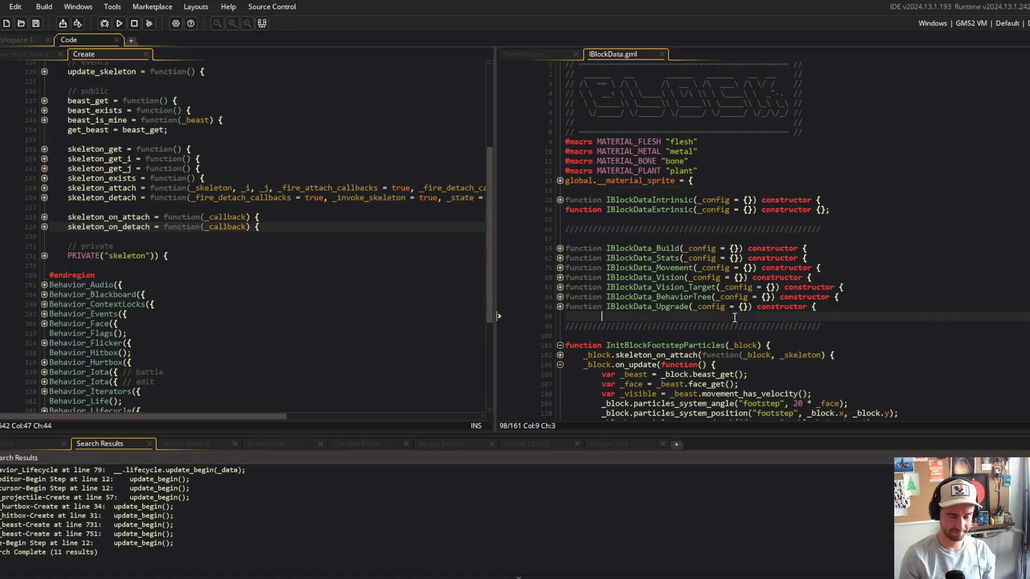
pyautogui.click(257, 25)
pyautogui.click(258, 226)
pyautogui.scroll(6, 258, 228)
pyautogui.click(258, 231)
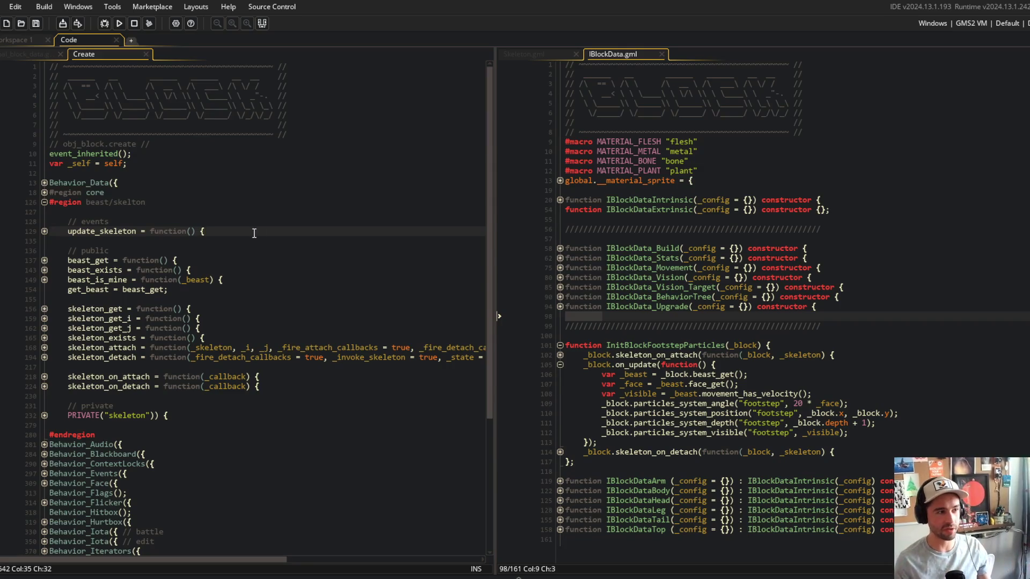
pyautogui.doubleClick(110, 232)
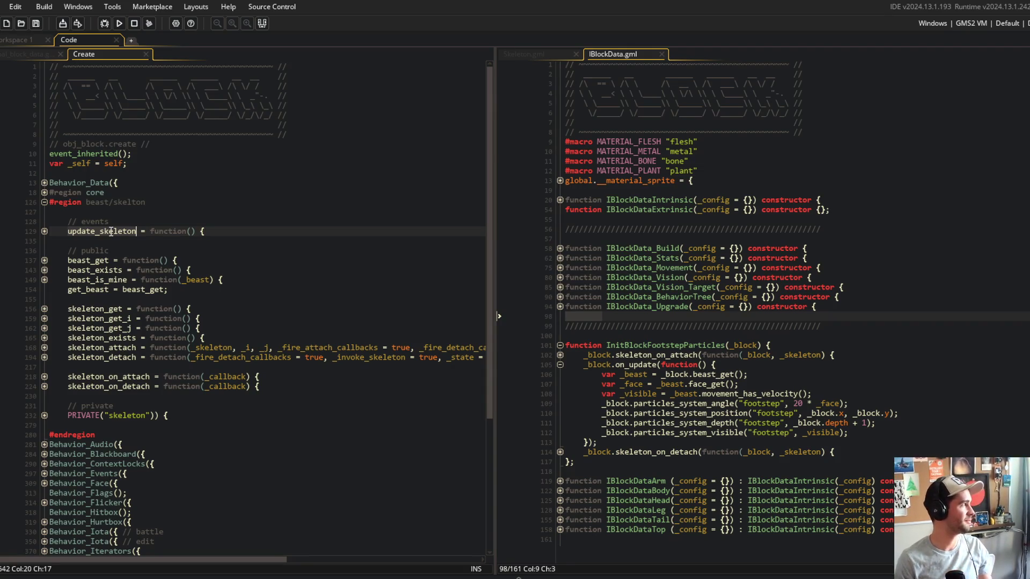
pyautogui.click(119, 241)
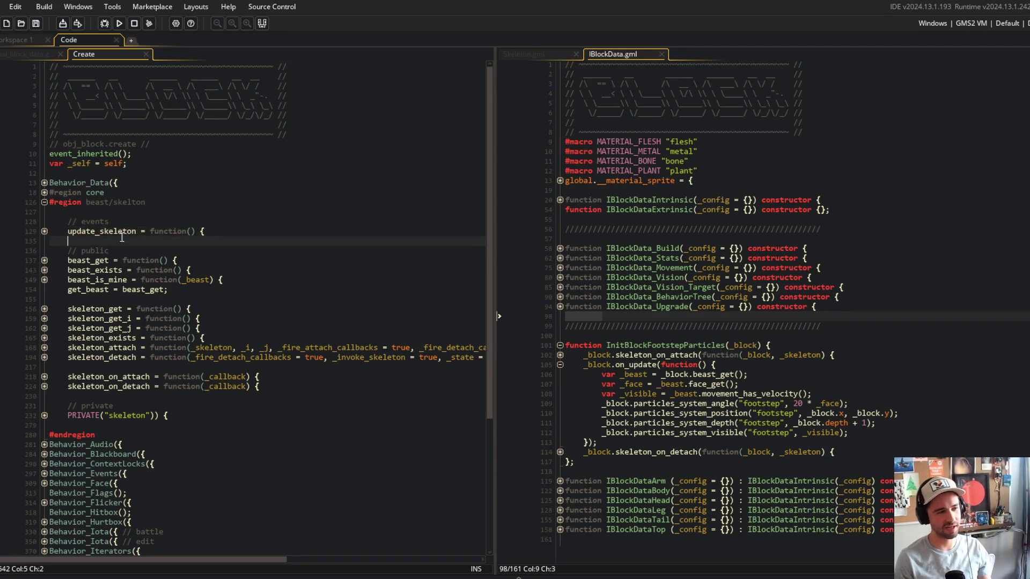
pyautogui.click(191, 186)
pyautogui.click(212, 231)
pyautogui.scroll(-3, 315, 267)
# Give InitBlockFootstepParticles' on_update function a _block parameter and save IBlockData.gml
pyautogui.click(805, 345)
pyautogui.click(703, 365)
pyautogui.write('_block')
pyautogui.hotkey('ctrl', 'Left')
pyautogui.hotkey('ctrl', 's')
# Inspect the IBlockData_Vision constructors and expand the folded skeleton_on_attach block
pyautogui.click(463, 198)
pyautogui.click(754, 345)
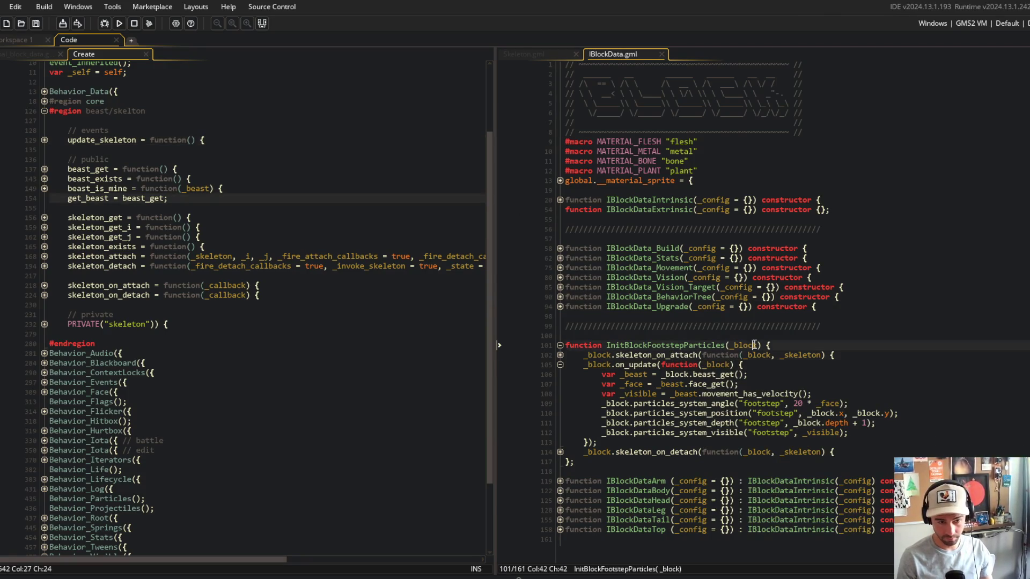
pyautogui.click(749, 288)
pyautogui.click(698, 278)
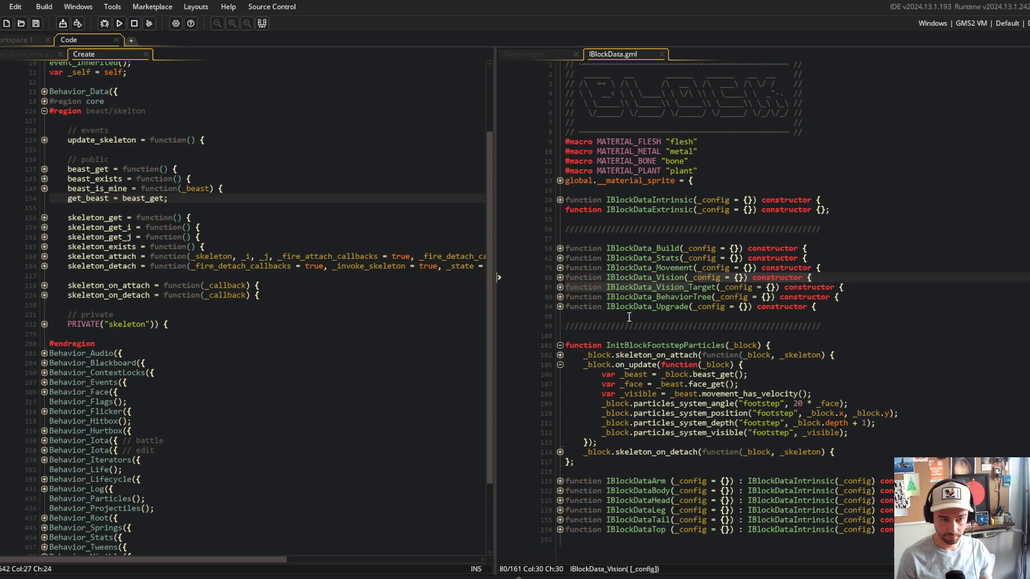
pyautogui.click(669, 406)
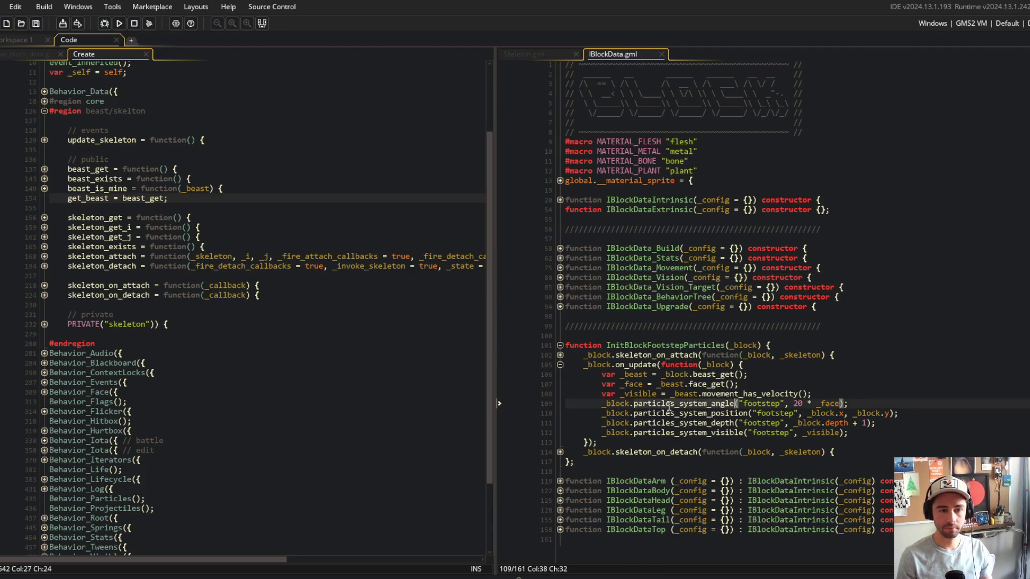
pyautogui.click(560, 355)
pyautogui.click(331, 269)
# Open the Behavior_Particles script via asset search and check particles_system_exists
pyautogui.hotkey('ctrl', 't')
pyautogui.write('particle')
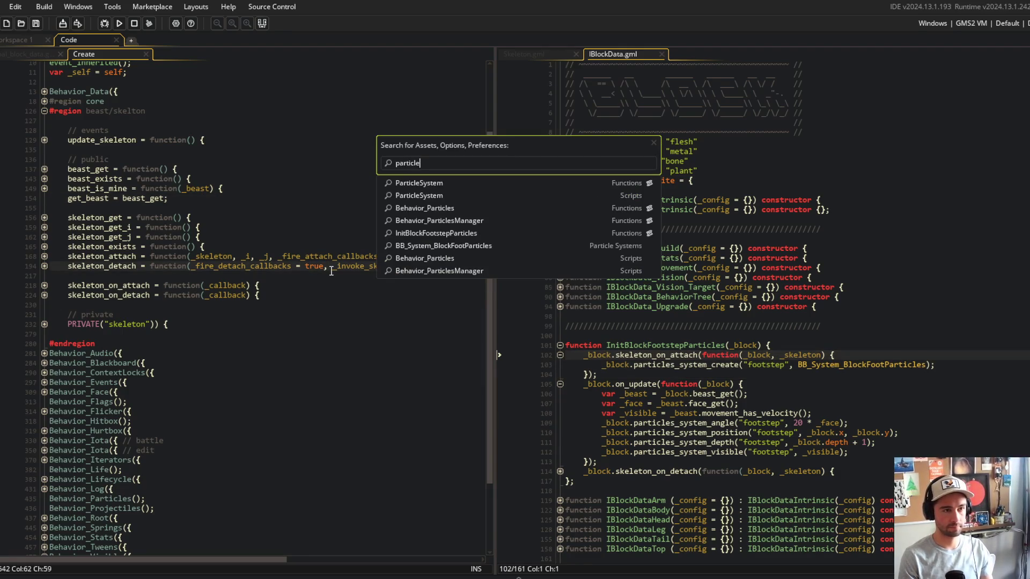
pyautogui.press('Down')
pyautogui.press('Down')
pyautogui.press('Down')
pyautogui.press('Up')
pyautogui.press('Return')
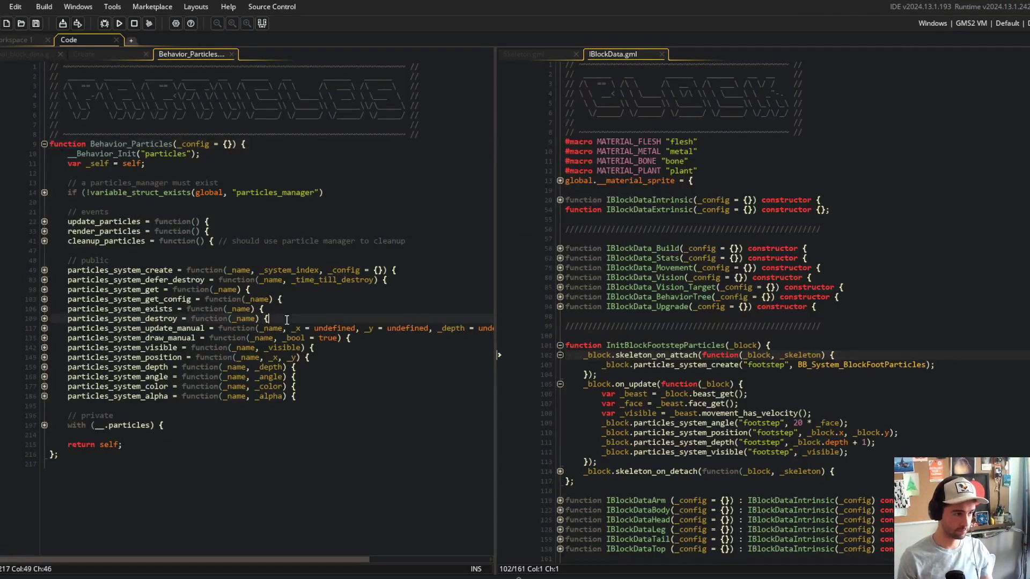
pyautogui.doubleClick(151, 309)
# Wrap the on_update body in if (_block.particles_system_exists("footstep")) { } and save
pyautogui.click(812, 354)
pyautogui.press('Down')
pyautogui.press('Down')
pyautogui.press('Down')
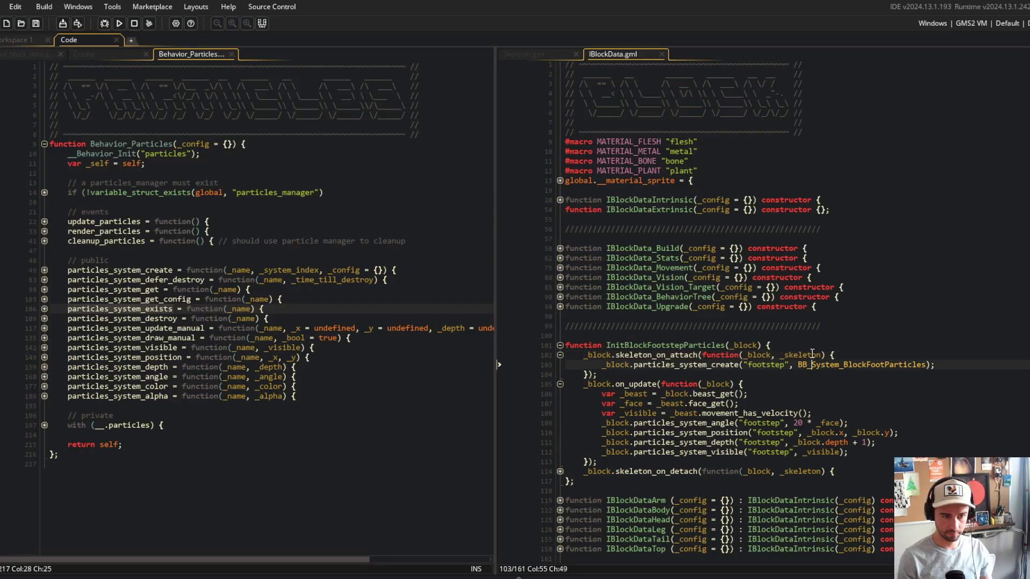
pyautogui.press('Return')
pyautogui.write('if (_block.particles_system_exists(')
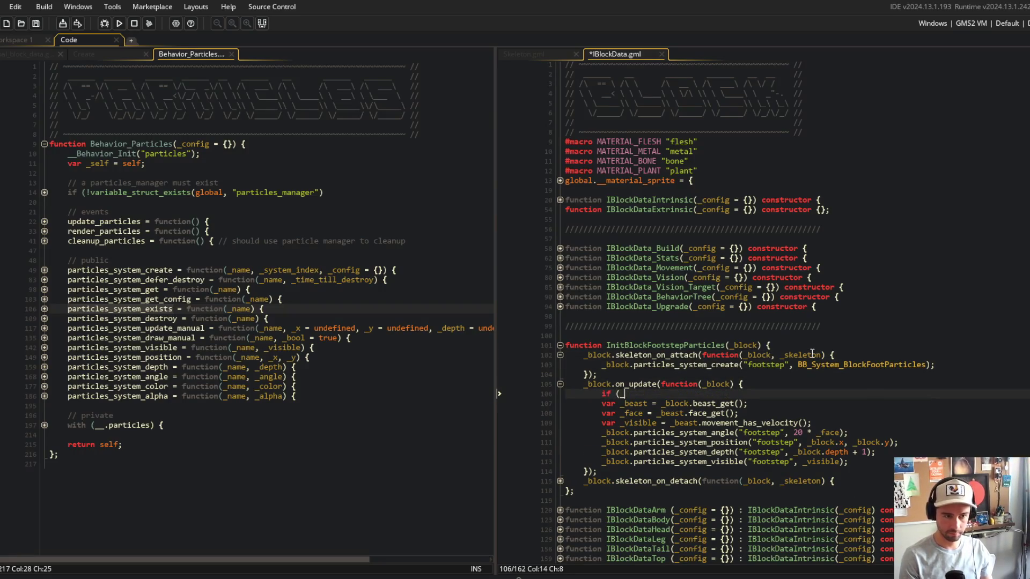
pyautogui.write('"footstep")) ')
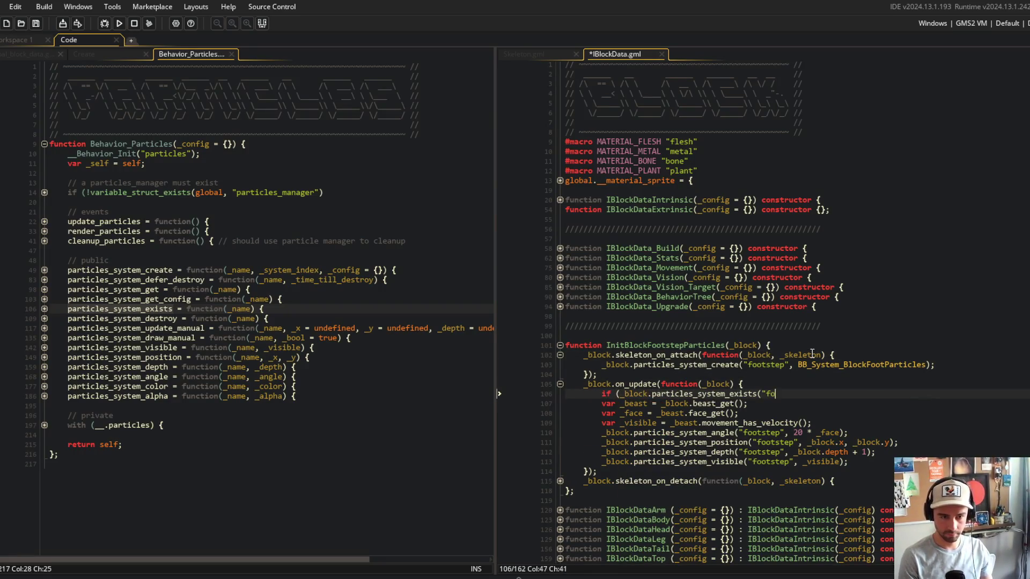
pyautogui.write('{')
pyautogui.hotkey('shift', 'Down')
pyautogui.hotkey('shift', 'Down')
pyautogui.hotkey('shift', 'Down')
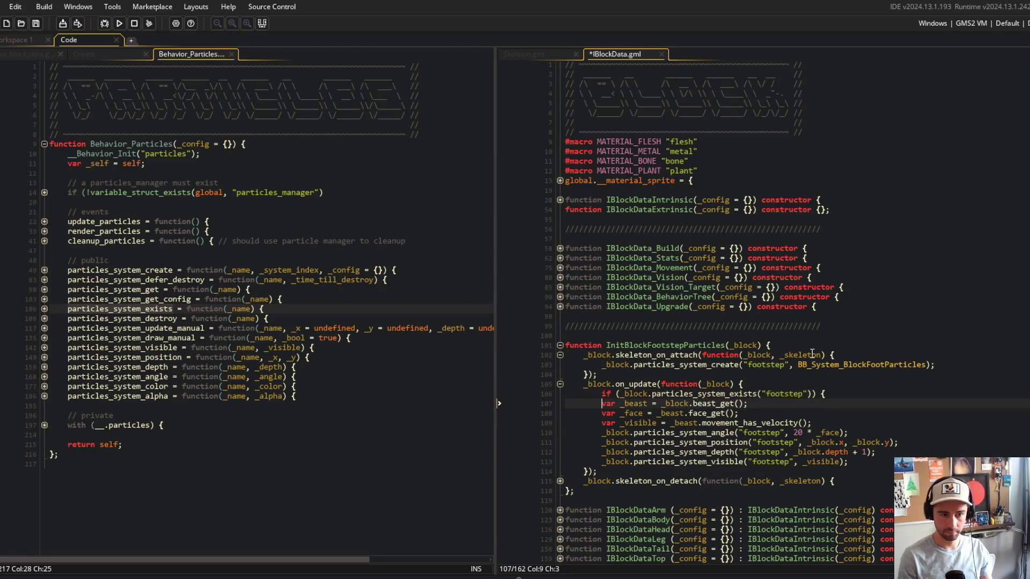
pyautogui.press('Tab')
pyautogui.press('End')
pyautogui.press('Return')
pyautogui.write('}')
pyautogui.hotkey('ctrl', 's')
# Close Behavior_Particles, recheck IBlockData_Build and InitBlockFootstepParticles, then return to Command Prompt
pyautogui.click(778, 191)
pyautogui.click(231, 54)
pyautogui.click(748, 249)
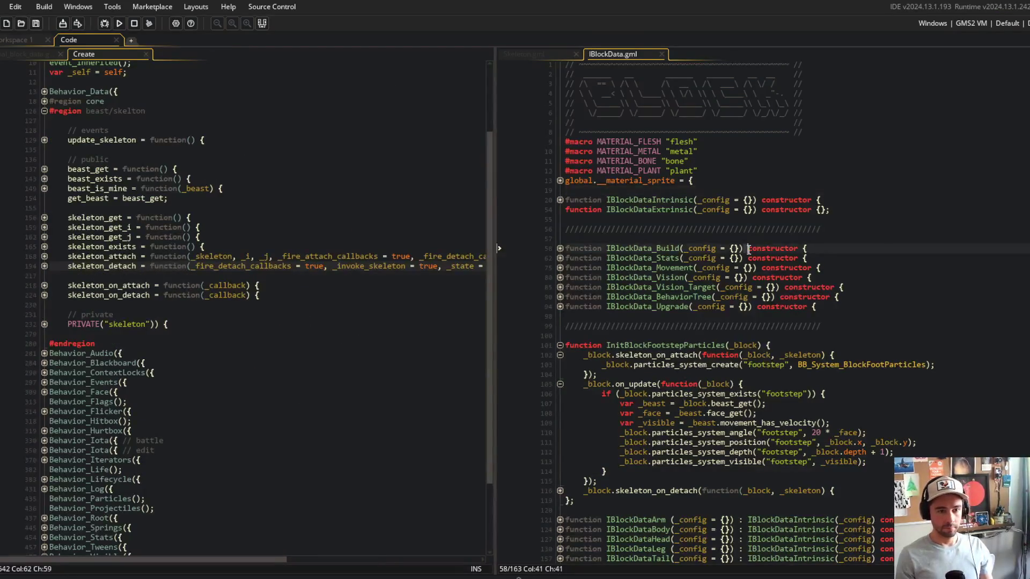
pyautogui.click(725, 345)
pyautogui.hotkey('alt', 'Tab')
pyautogui.click(520, 207)
# Stage all changes, commit 'completed new InitBlockFootstepParticles' and push it to main
pyautogui.write('git add .')
pyautogui.press('Return')
pyautogui.write('git commit -m "com')
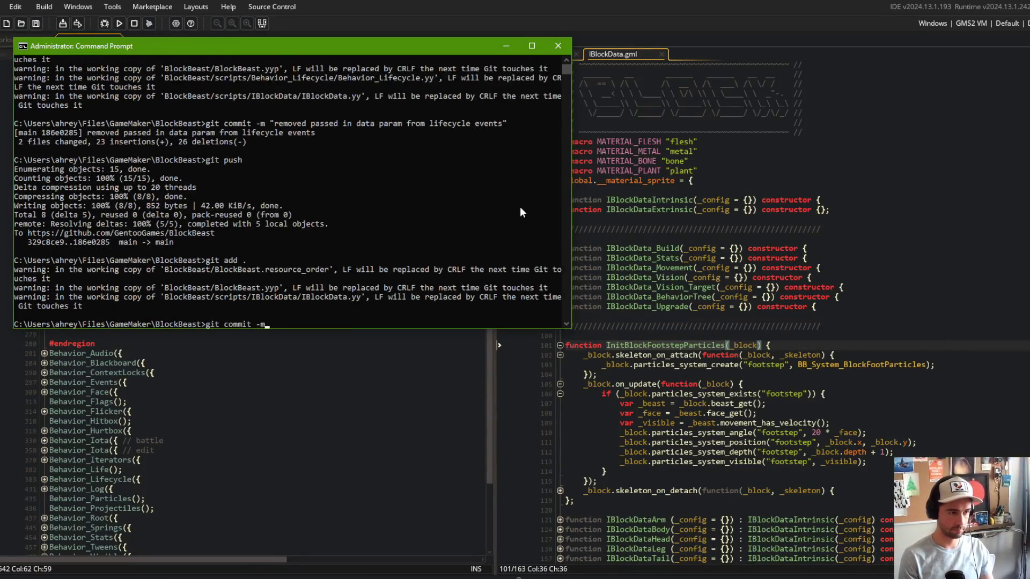
pyautogui.write('pleted new InitBlockFootstepParticles"')
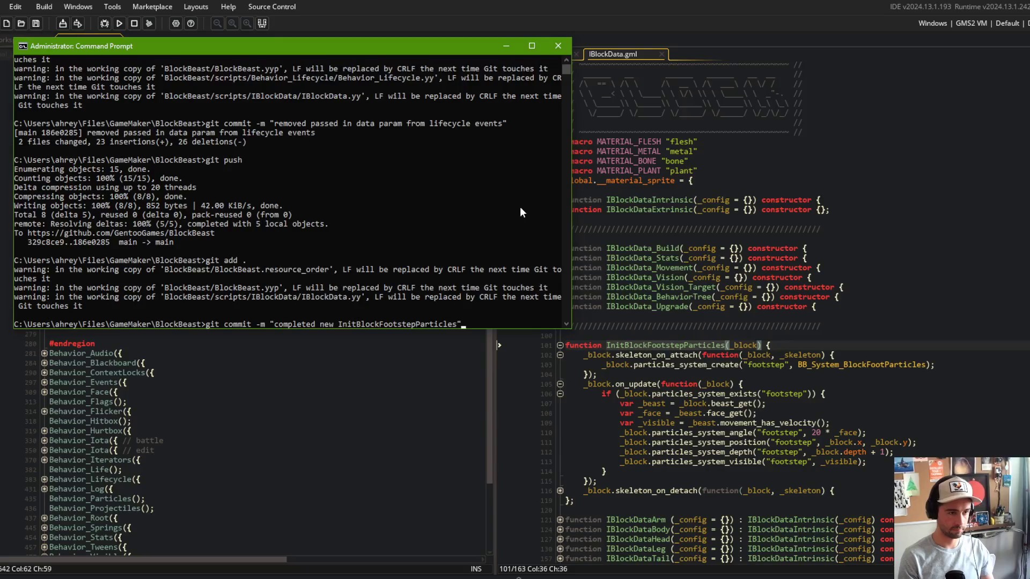
pyautogui.press('Return')
pyautogui.write('git push')
pyautogui.press('Return')
# Close the extra PowerShell window and return to GameMaker
pyautogui.hotkey('alt', 'Tab')
pyautogui.hotkey('alt', 'Tab')
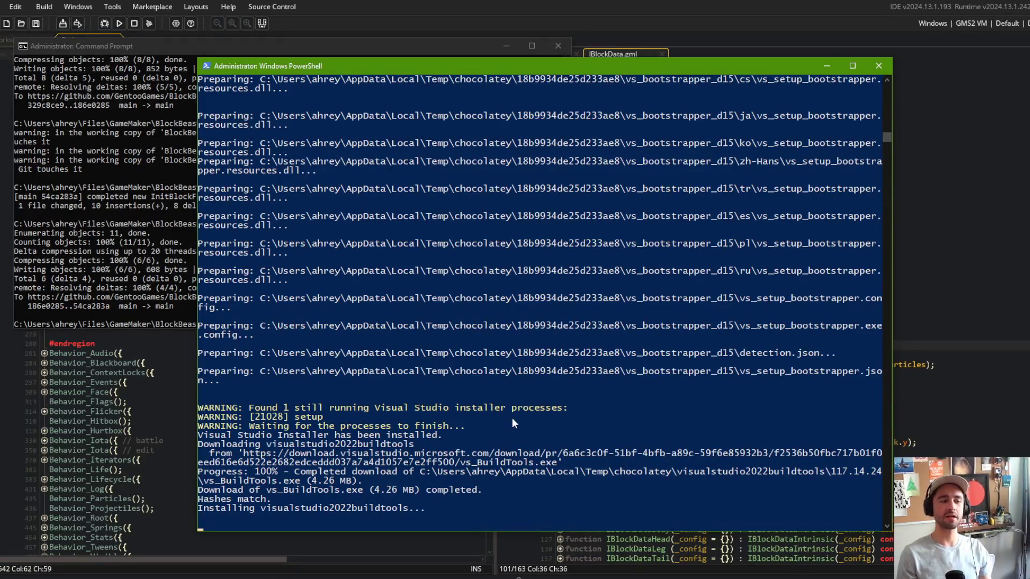
pyautogui.hotkey('alt', 'Tab')
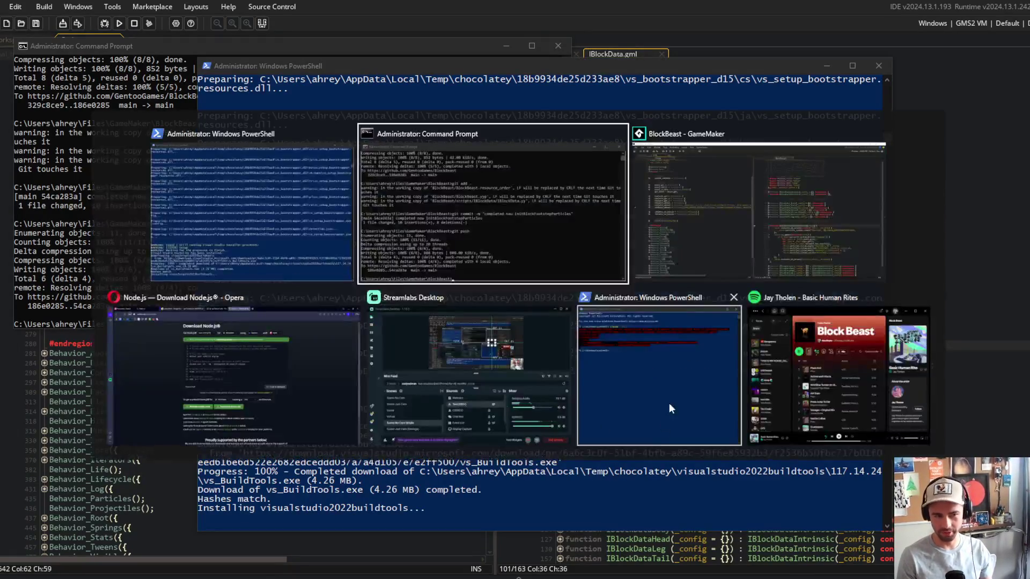
pyautogui.click(587, 127)
pyautogui.hotkey('alt', 'Tab')
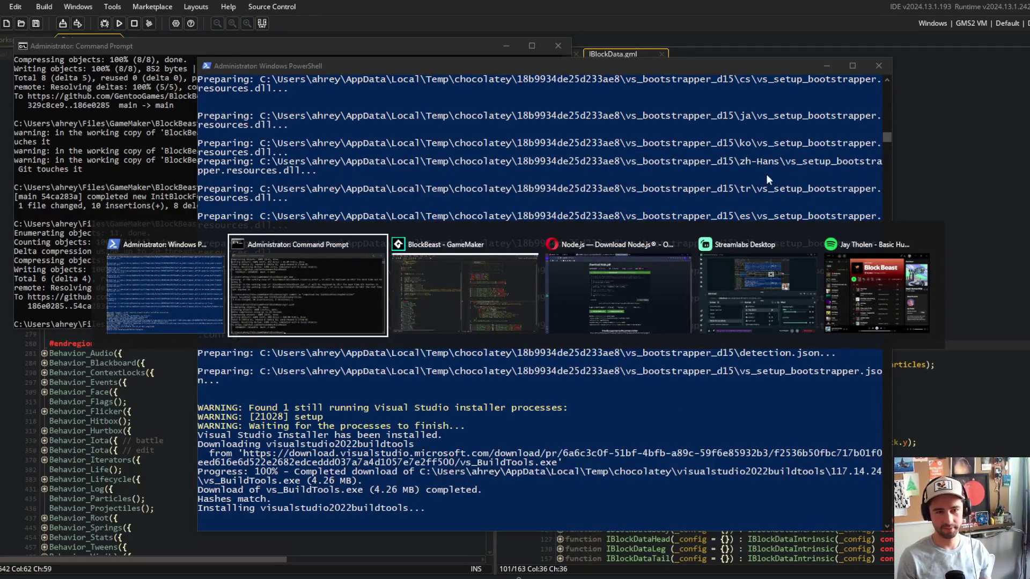
pyautogui.press('Escape')
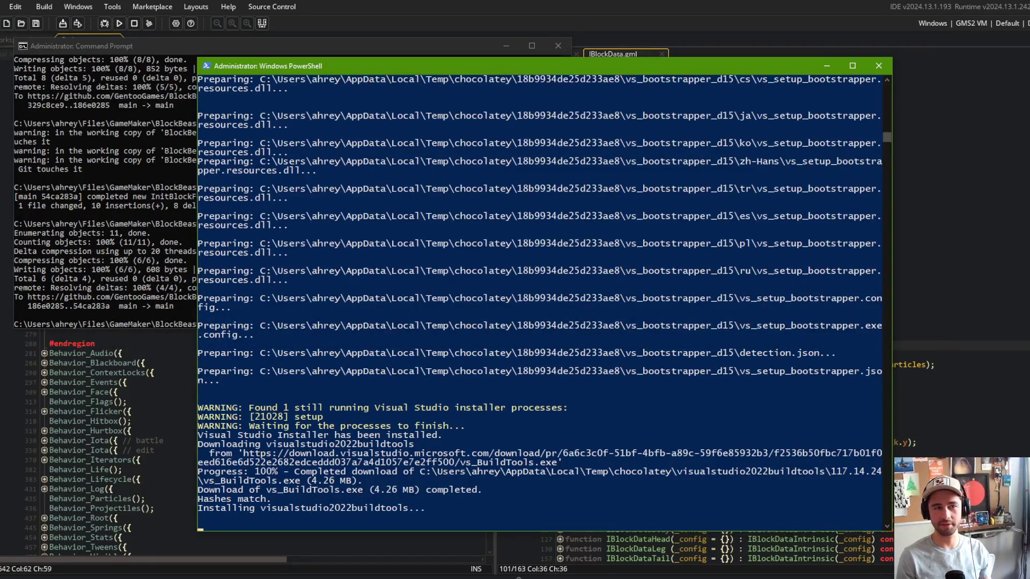
pyautogui.hotkey('alt', 'Tab')
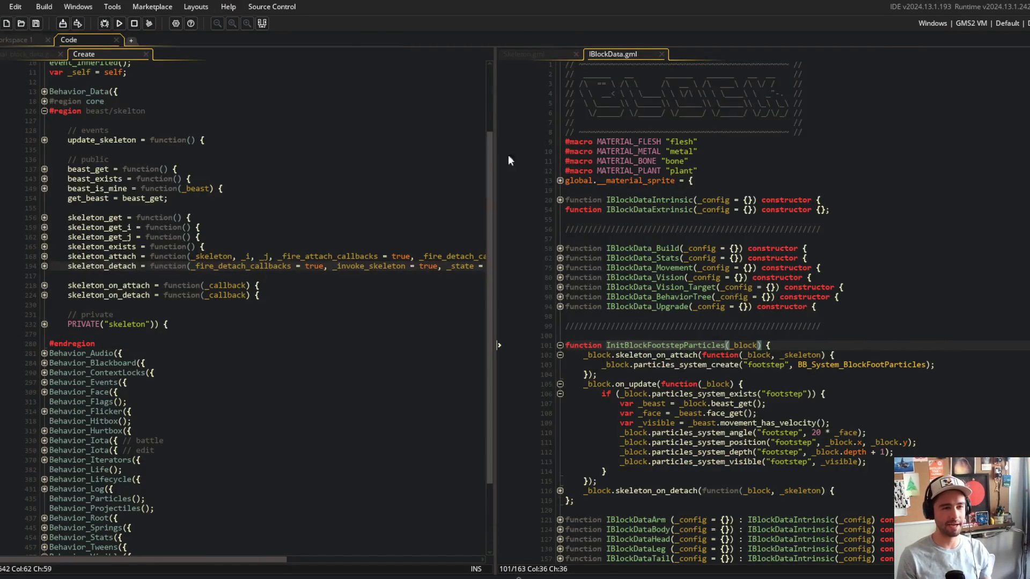
# Unfold the constructors from line 121 and delete IBlockDataArm through IBlockDataTop
pyautogui.click(823, 176)
pyautogui.scroll(-2, 824, 176)
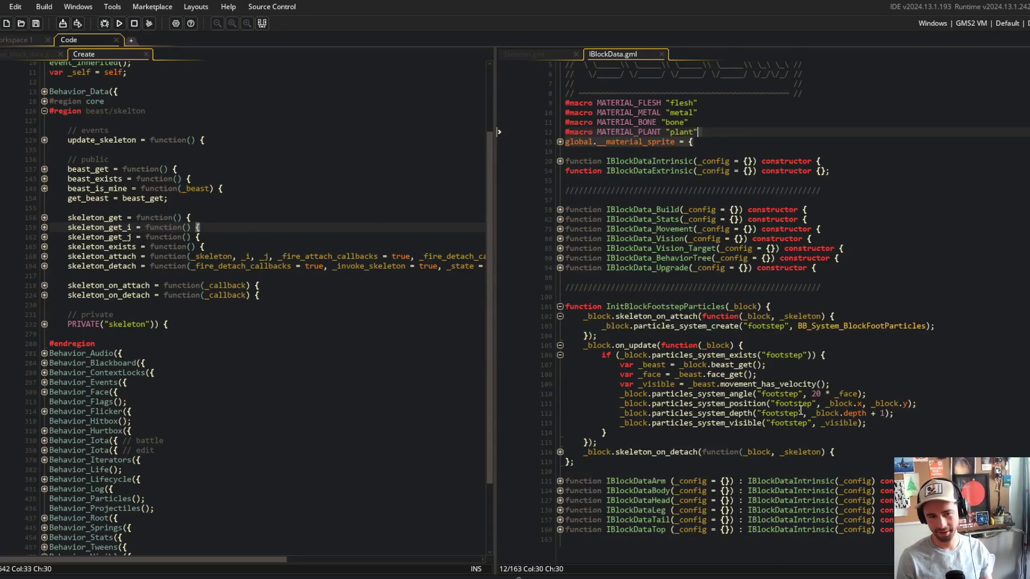
pyautogui.click(739, 316)
pyautogui.click(560, 481)
pyautogui.scroll(-5, 642, 386)
pyautogui.click(627, 219)
pyautogui.click(639, 219)
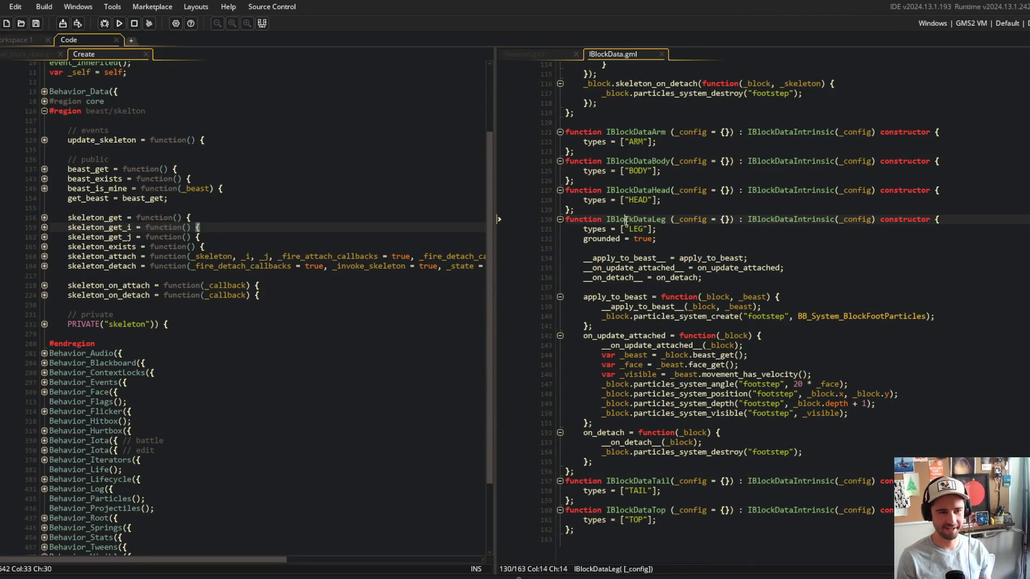
pyautogui.scroll(5, 620, 252)
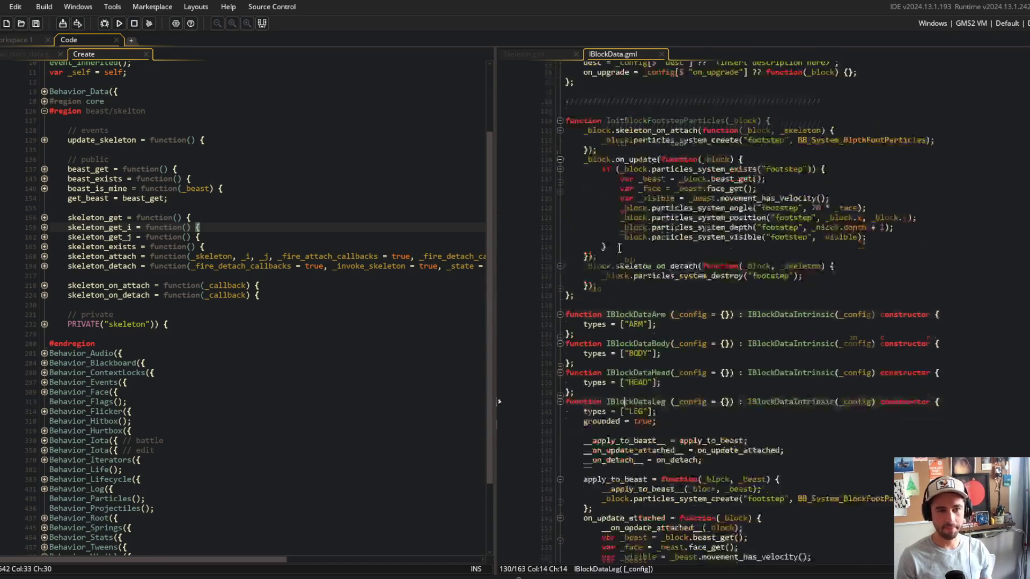
pyautogui.moveTo(566, 336); pyautogui.dragTo(573, 384)
pyautogui.hotkey('ctrl', 'c')
pyautogui.scroll(-7, 646, 523)
pyautogui.hotkey('ctrl', 'z')
pyautogui.hotkey('ctrl', 'z')
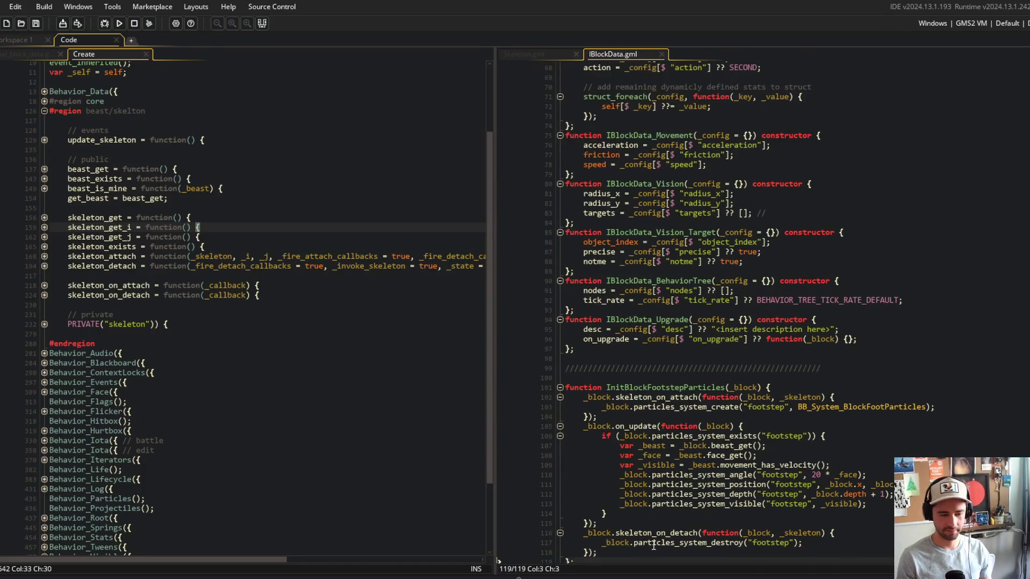
# Restore the closing brace and semicolon after InitBlockFootstepParticles and save IBlockData.gml
pyautogui.hotkey('ctrl', 'z')
pyautogui.click(717, 480)
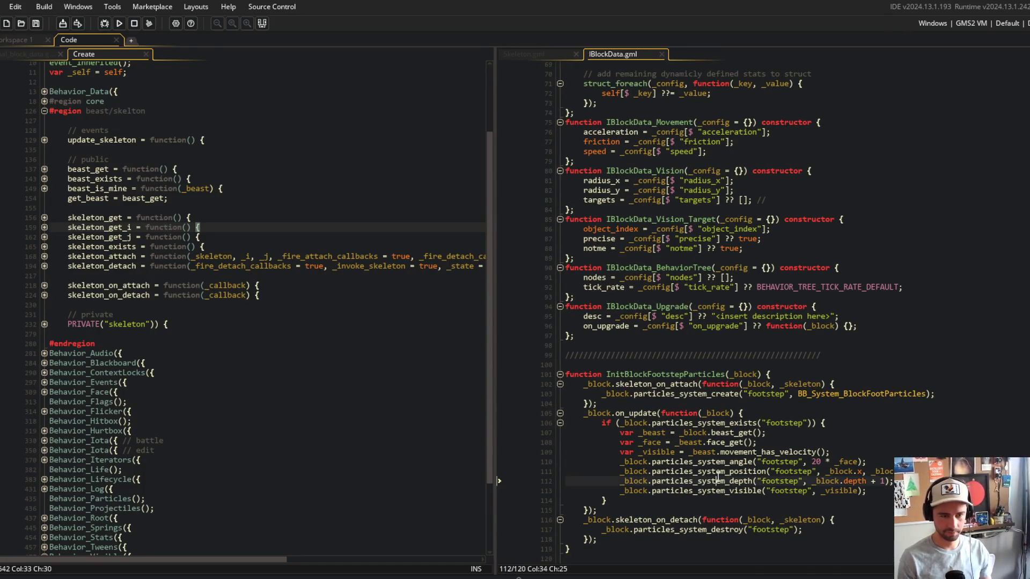
pyautogui.hotkey('ctrl', 'End')
pyautogui.press('Left')
pyautogui.write(';')
pyautogui.hotkey('ctrl', 's')
pyautogui.scroll(4, 797, 385)
pyautogui.click(681, 335)
pyautogui.scroll(8, 681, 335)
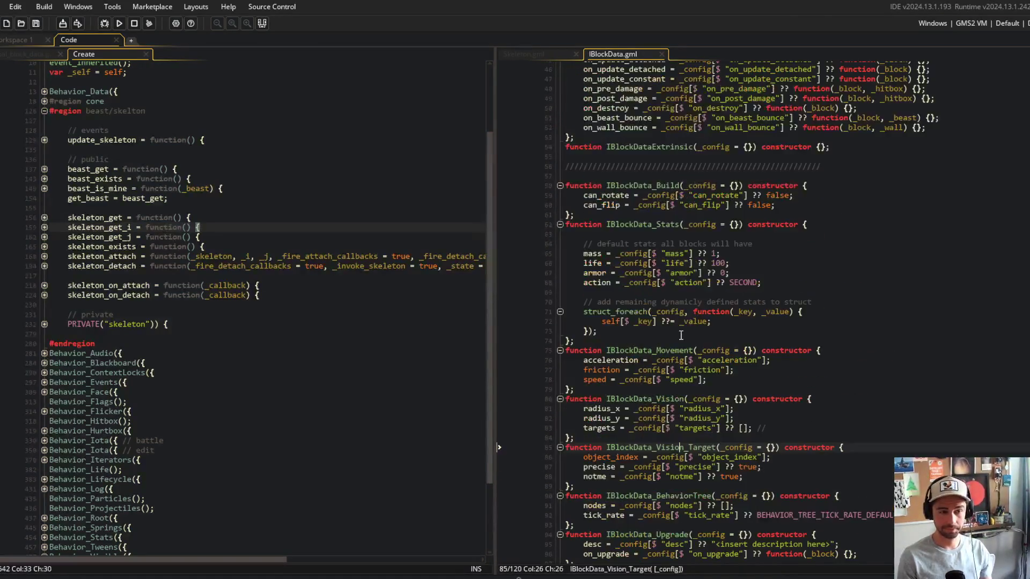
pyautogui.scroll(7, 690, 238)
pyautogui.click(346, 208)
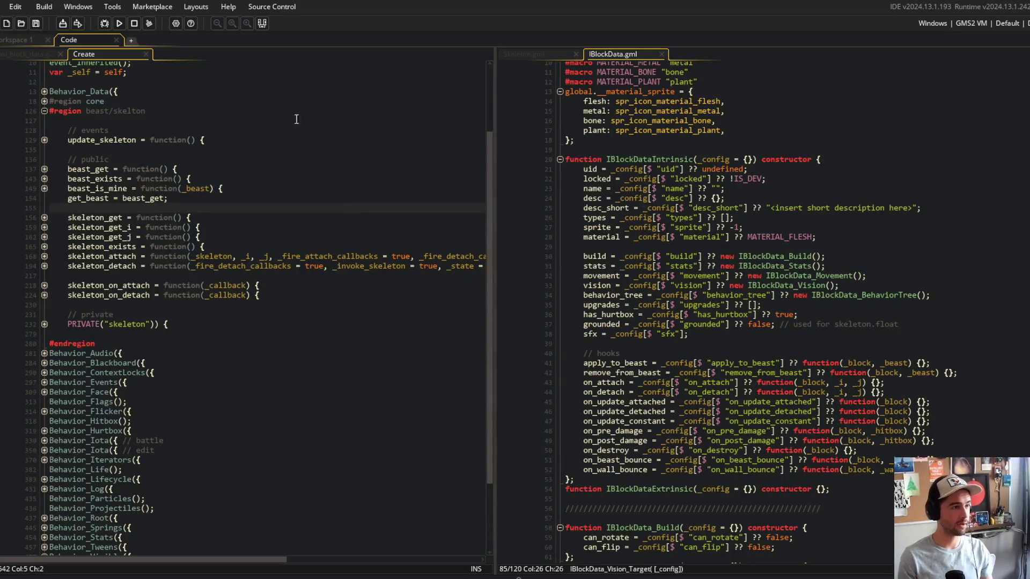
# In global_block_data, make ARM_LOBSTER a plain IBlockData and add a types: [ "arm" ] line
pyautogui.click(22, 54)
pyautogui.click(192, 115)
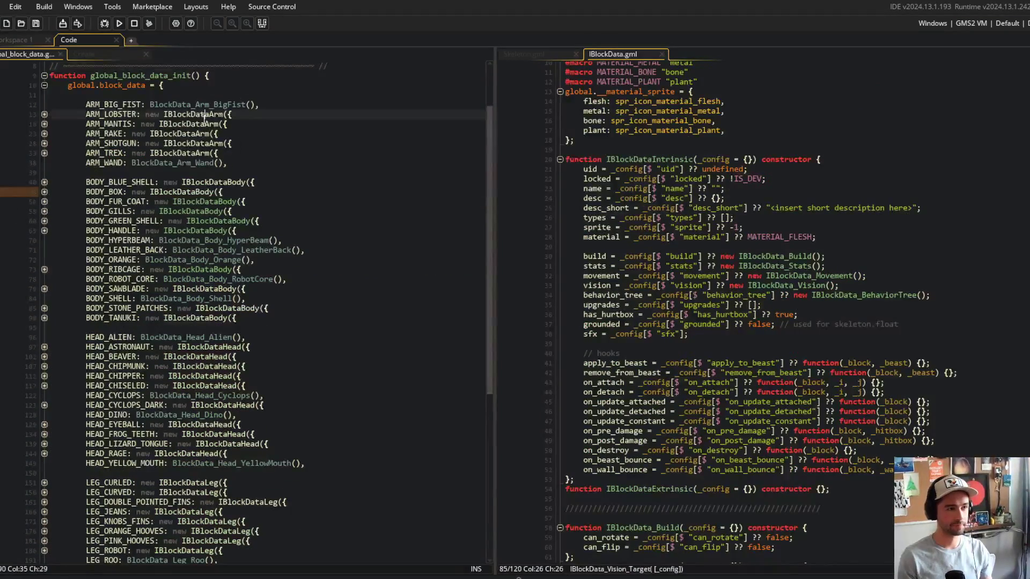
pyautogui.hotkey('ctrl', 'Right')
pyautogui.press('BackSpace')
pyautogui.press('BackSpace')
pyautogui.press('BackSpace')
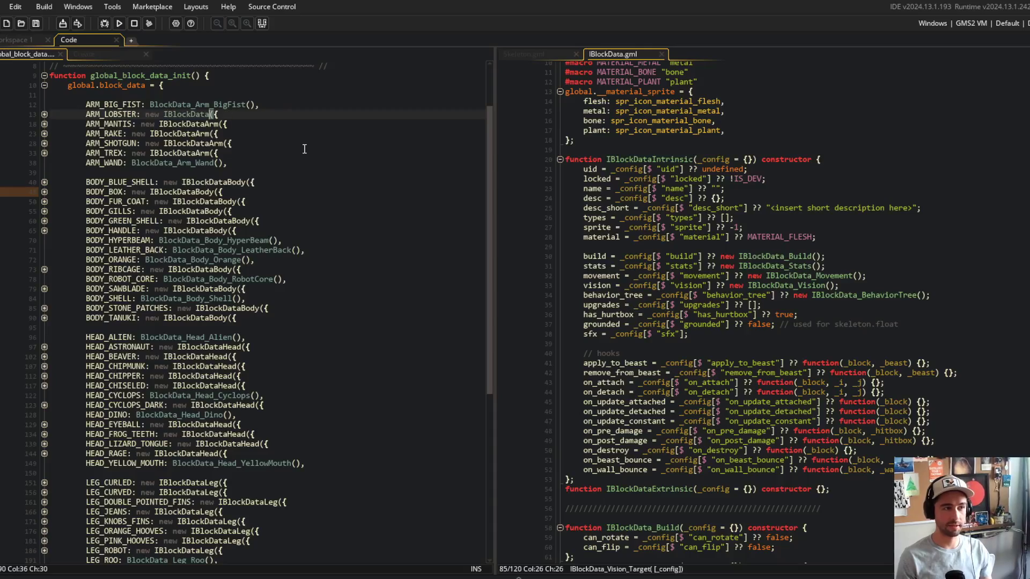
pyautogui.press('Down')
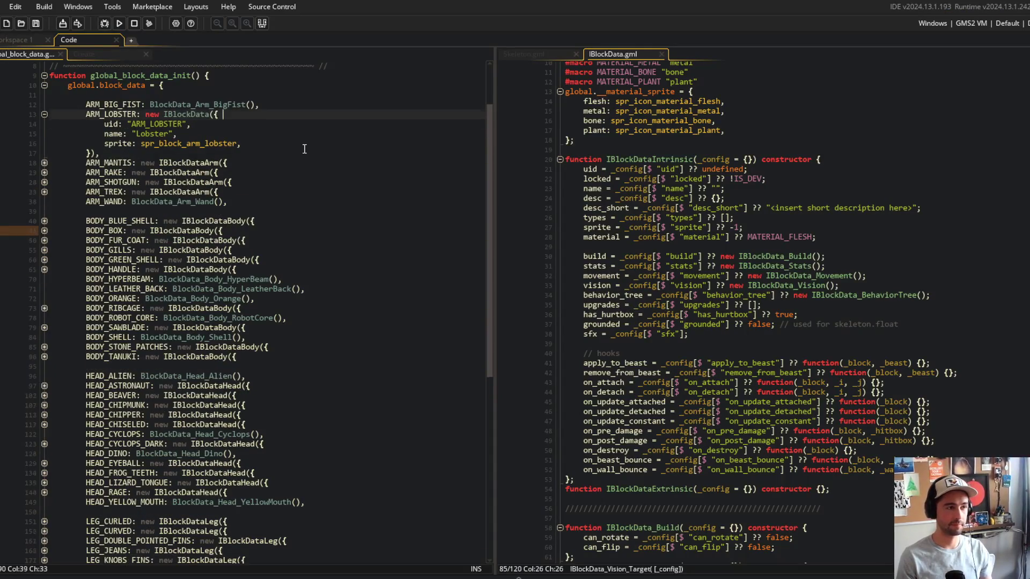
pyautogui.press('Down')
pyautogui.press('Return')
pyautogui.write('ty')
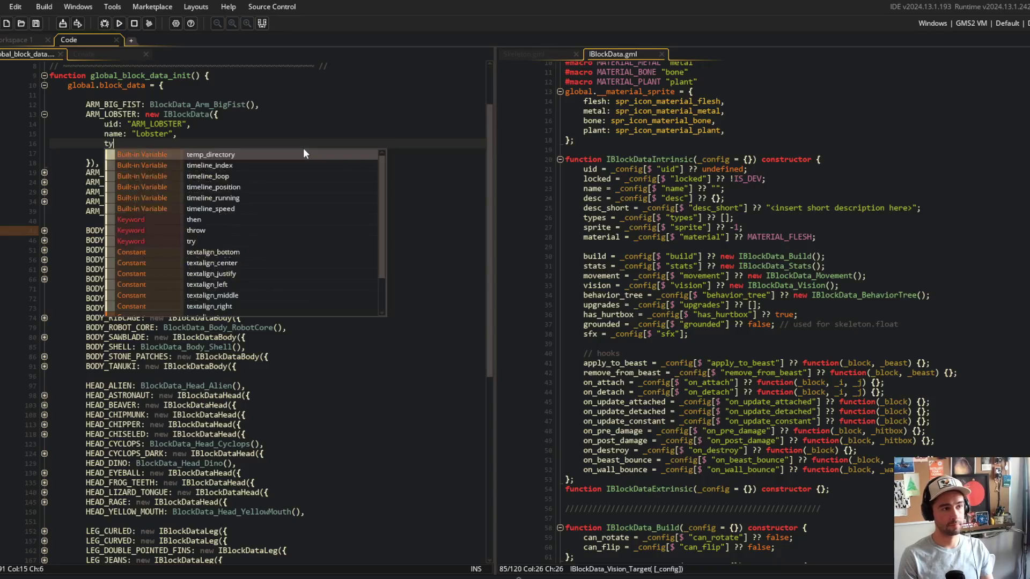
pyautogui.write('pes: ')
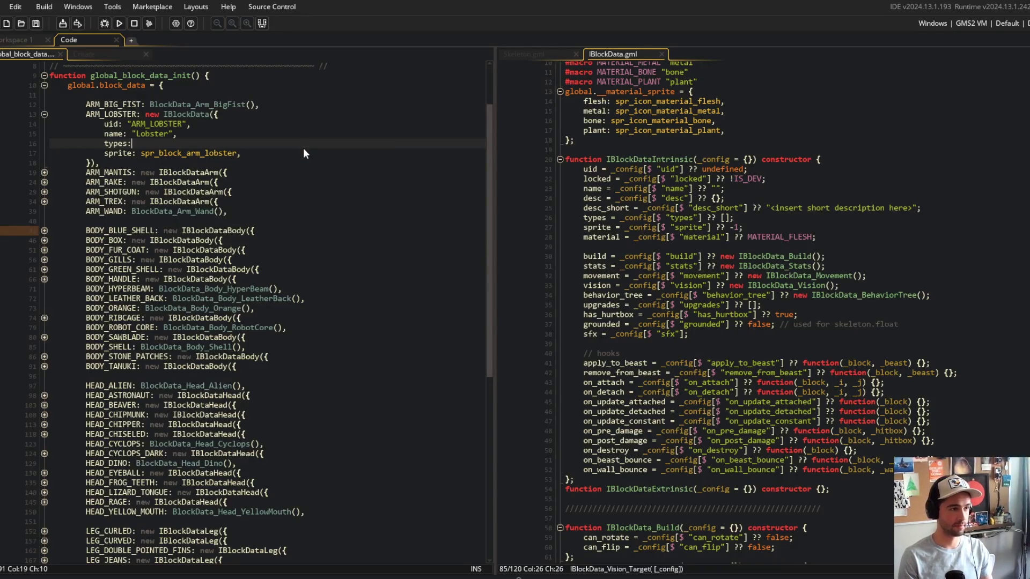
pyautogui.write('[')
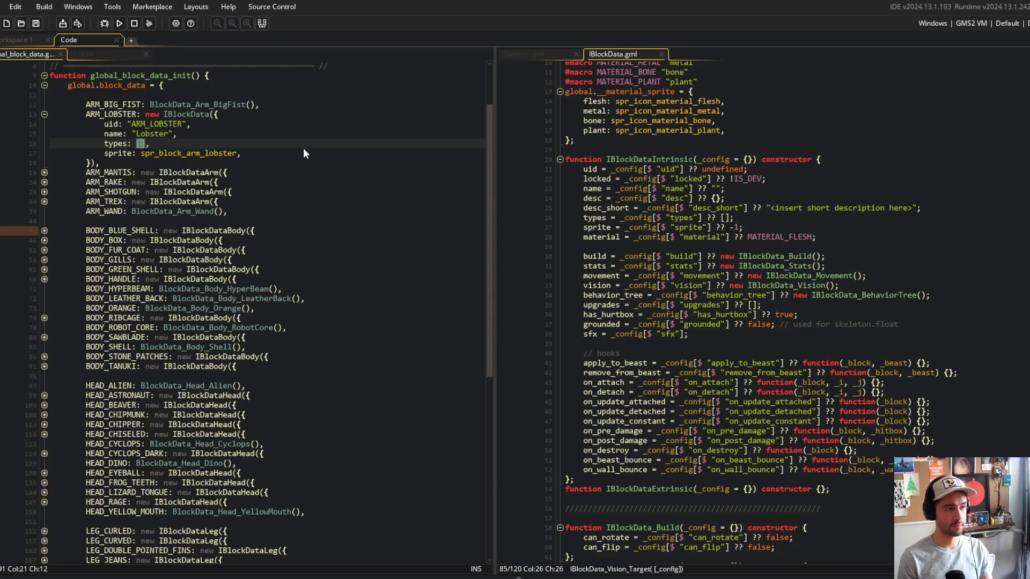
pyautogui.write(' "arm"')
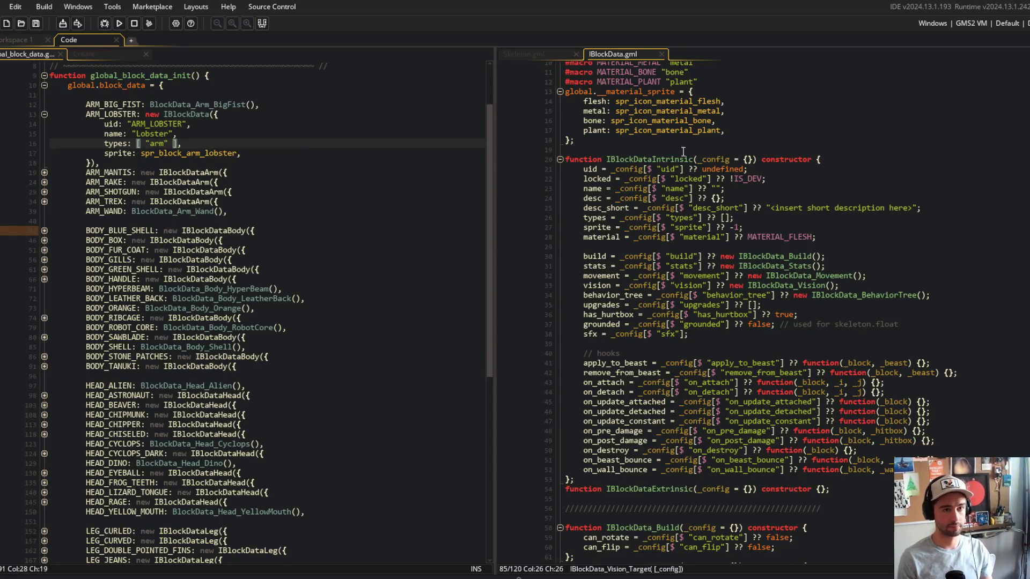
# Change the Lobster's types value to uppercase "ARM" and save
pyautogui.scroll(-15, 683, 151)
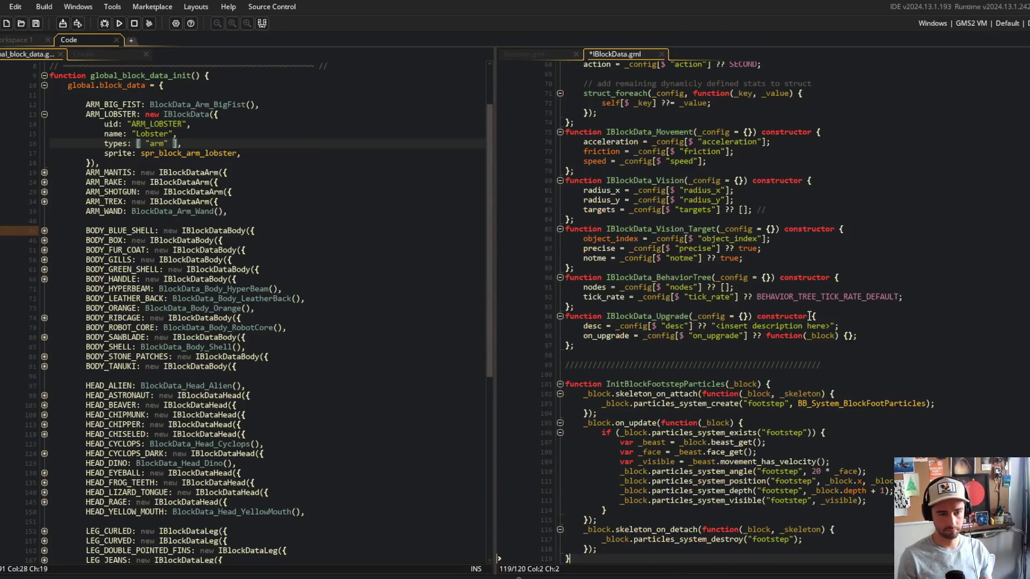
pyautogui.hotkey('ctrl', 'v')
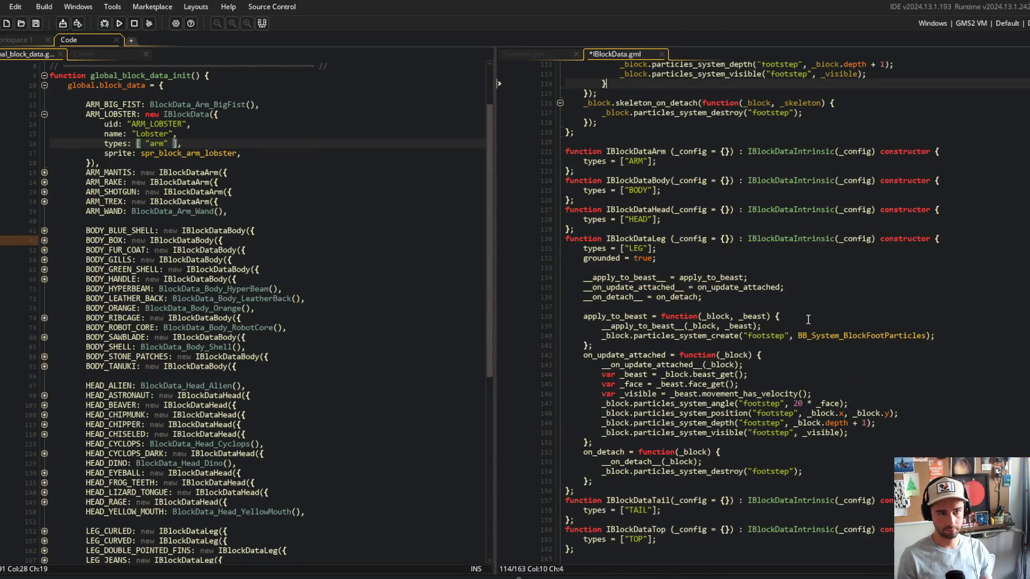
pyautogui.hotkey('ctrl', 'z')
pyautogui.doubleClick(157, 144)
pyautogui.write('ARM')
pyautogui.hotkey('ctrl', 's')
# Collapse all functions in IBlockData
pyautogui.scroll(6, 837, 224)
pyautogui.scroll(16, 836, 224)
pyautogui.click(836, 224)
pyautogui.hotkey('ctrl', 'm')
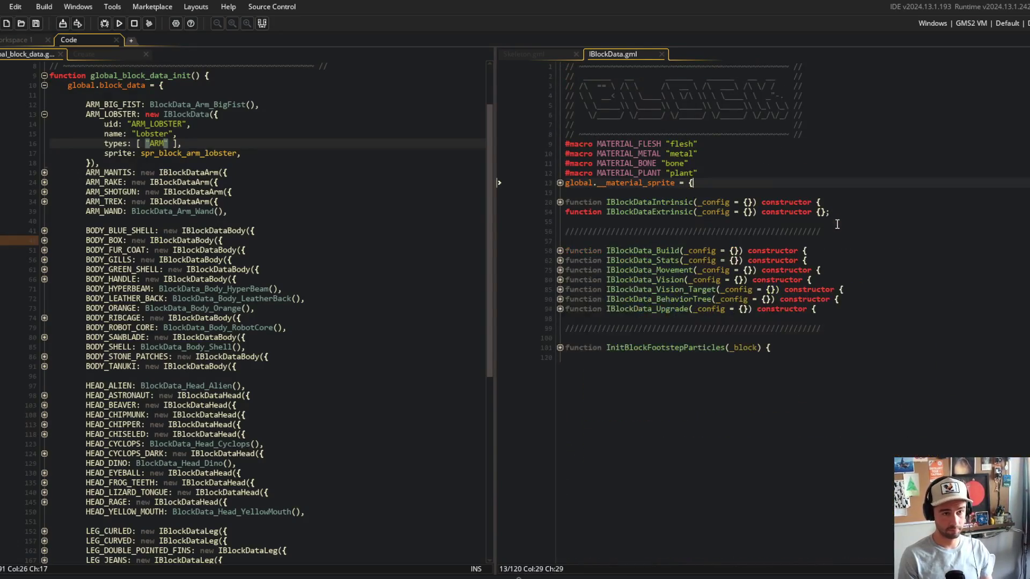
# Add #macro BLOCK_TYPE_ARM "ARM" above the material macros, save, and use BLOCK_TYPE_ARM in the Lobster's types
pyautogui.press('Up')
pyautogui.press('Up')
pyautogui.press('Up')
pyautogui.press('Return')
pyautogui.press('Return')
pyautogui.press('Return')
pyautogui.press('Up')
pyautogui.press('Up')
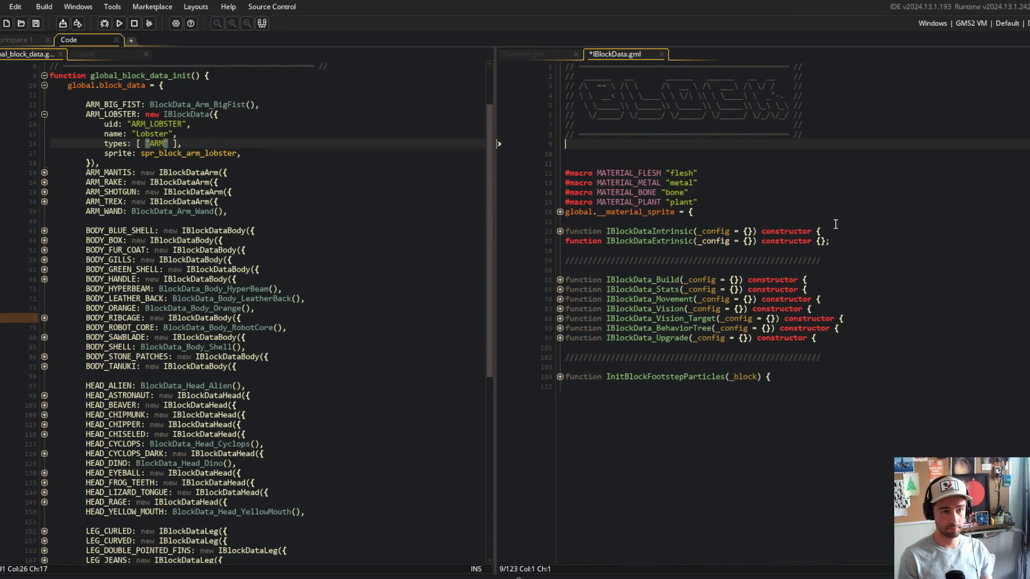
pyautogui.write('#oacr')
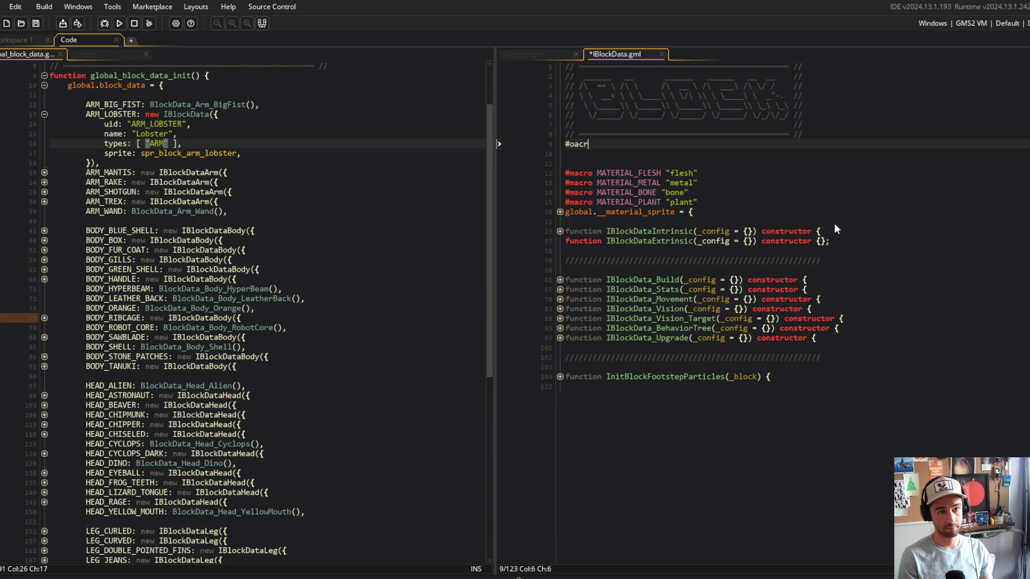
pyautogui.press('BackSpace')
pyautogui.press('BackSpace')
pyautogui.press('BackSpace')
pyautogui.write('MACBOR')
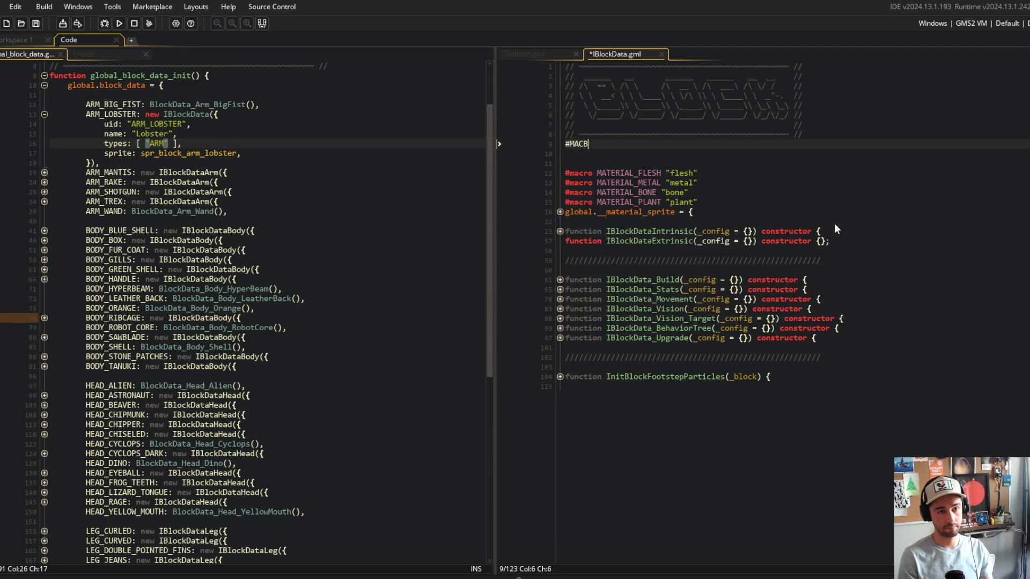
pyautogui.press('BackSpace')
pyautogui.press('BackSpace')
pyautogui.press('BackSpace')
pyautogui.write('CRO')
pyautogui.press('BackSpace')
pyautogui.press('Return')
pyautogui.write('BLOCK_T')
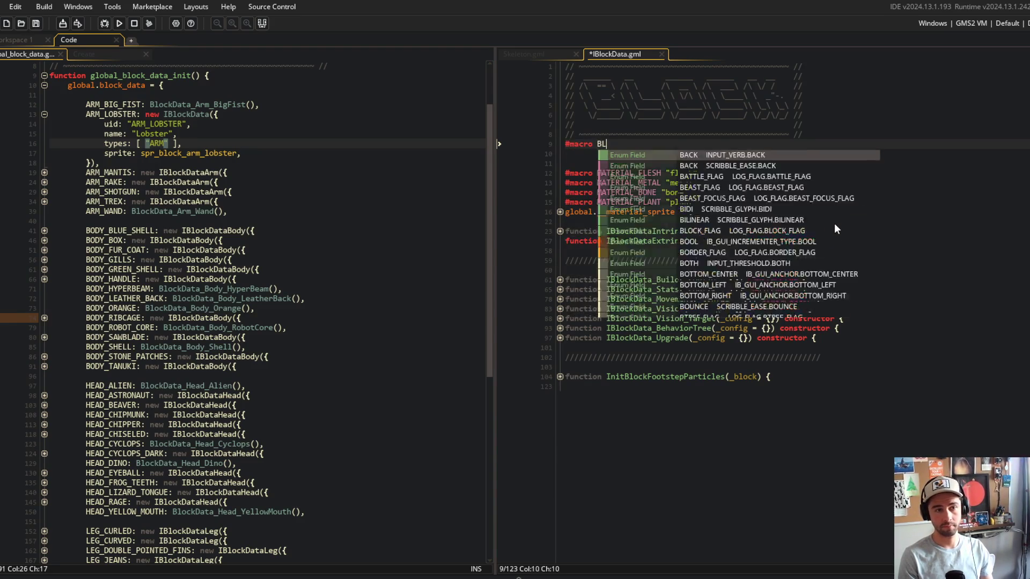
pyautogui.write('YPE AR')
pyautogui.press('BackSpace')
pyautogui.press('BackSpace')
pyautogui.press('BackSpace')
pyautogui.write('_ARM "ARM"')
pyautogui.hotkey('ctrl', 's')
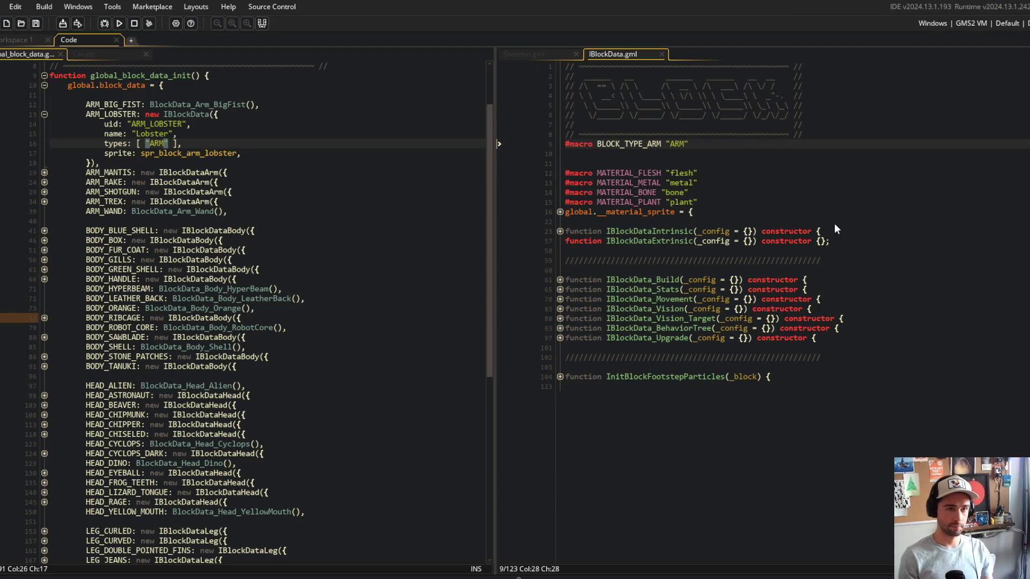
pyautogui.doubleClick(605, 144)
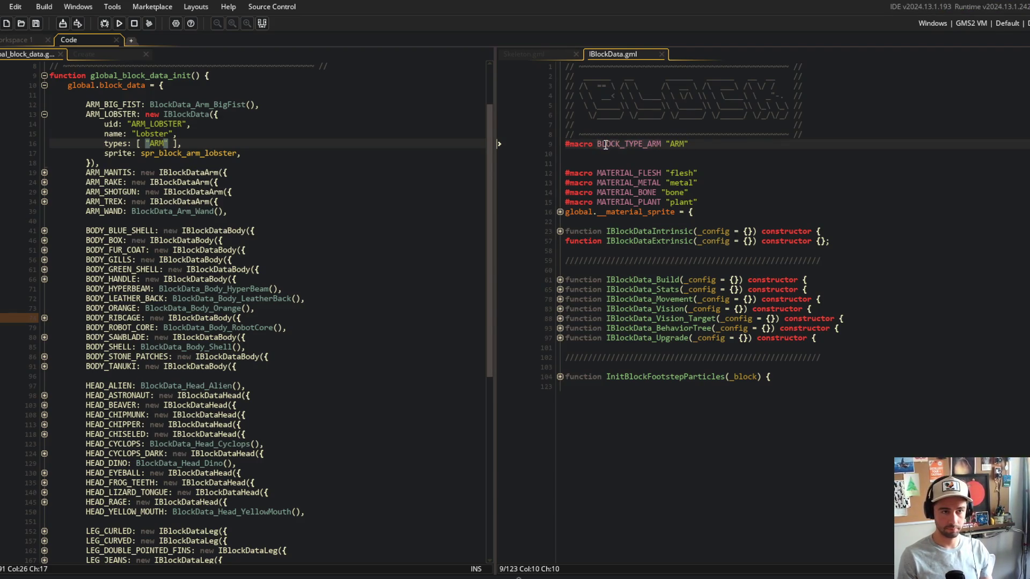
pyautogui.write('BLOCK_TYPE_ARM')
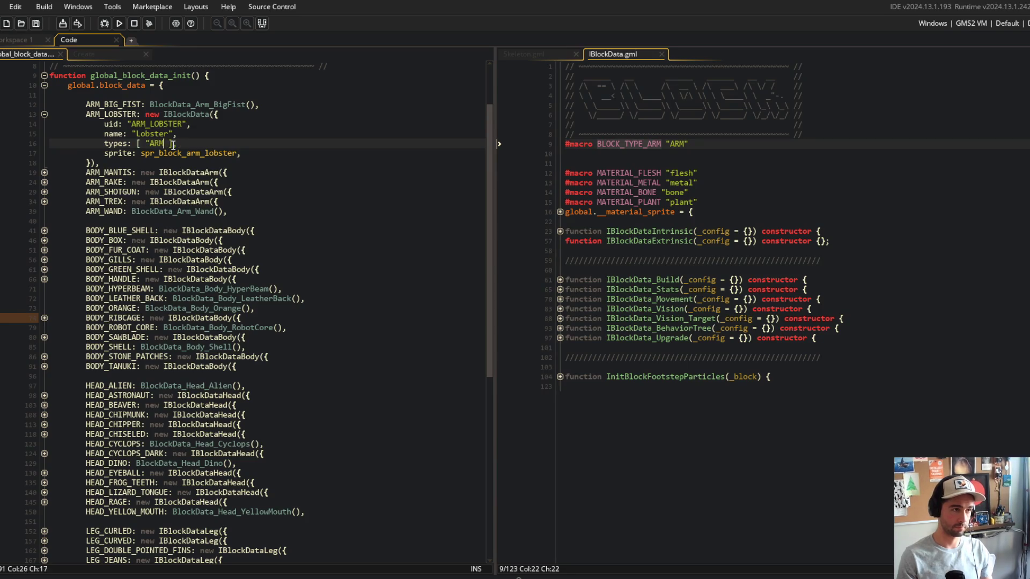
# Add types: [ BLOCK_TYPE_ARM ] under the names of the Mantis, Rake, Shotgun and TRex entries
pyautogui.press('Home')
pyautogui.press('Down')
pyautogui.press('Down')
pyautogui.press('Down')
pyautogui.hotkey('ctrl', 'shift', ']')
pyautogui.press('Down')
pyautogui.press('Down')
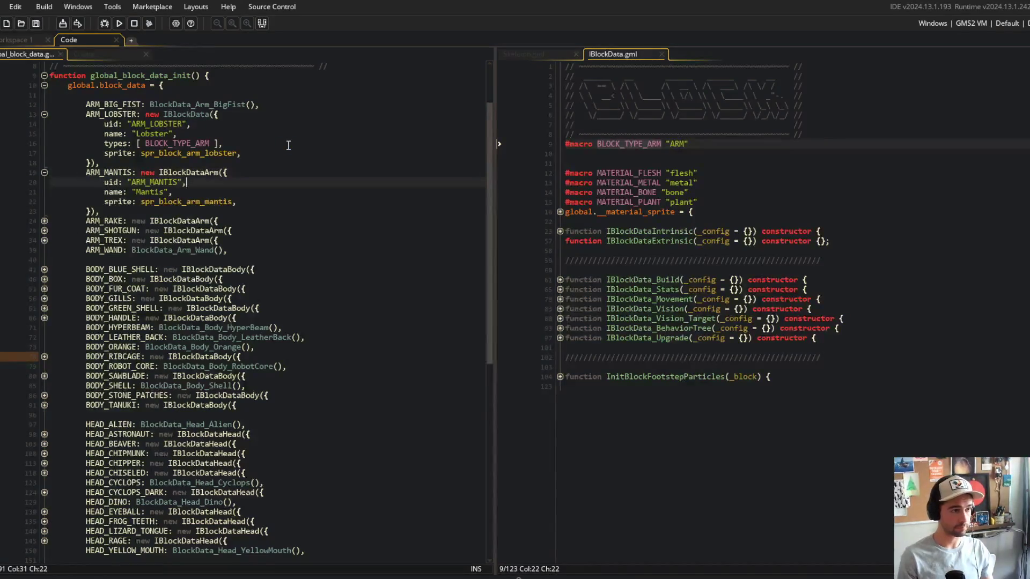
pyautogui.press('End')
pyautogui.press('Return')
pyautogui.write('types: [ BLOCK_TYPE_ARM ],')
pyautogui.press('Down')
pyautogui.press('Down')
pyautogui.press('Down')
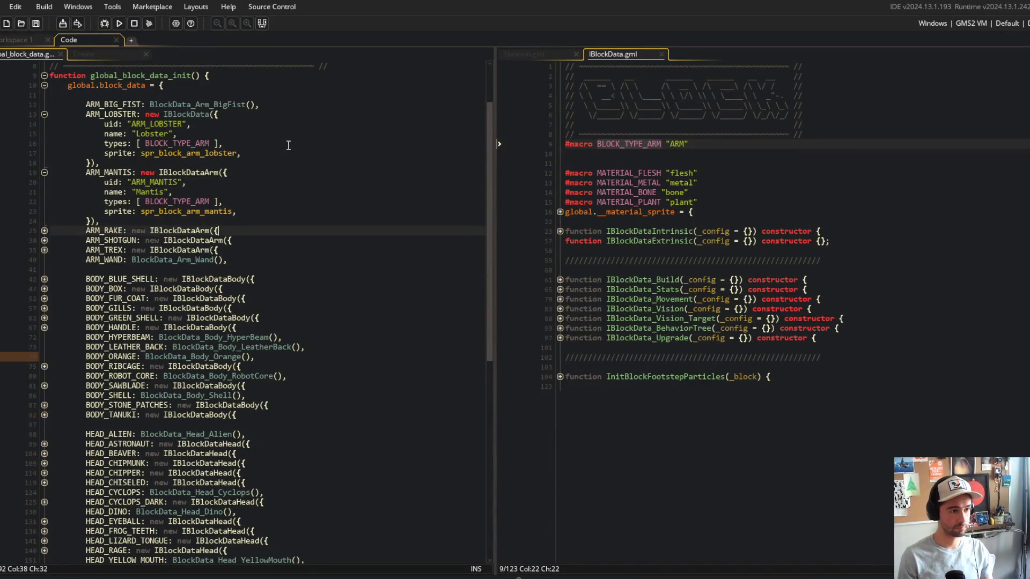
pyautogui.hotkey('ctrl', 'shift', ']')
pyautogui.press('Down')
pyautogui.press('Down')
pyautogui.press('End')
pyautogui.press('Return')
pyautogui.write('types: [ BLOCK_TYPE_ARM ],')
pyautogui.press('Down')
pyautogui.press('Down')
pyautogui.press('Down')
pyautogui.hotkey('ctrl', 'shift', ']')
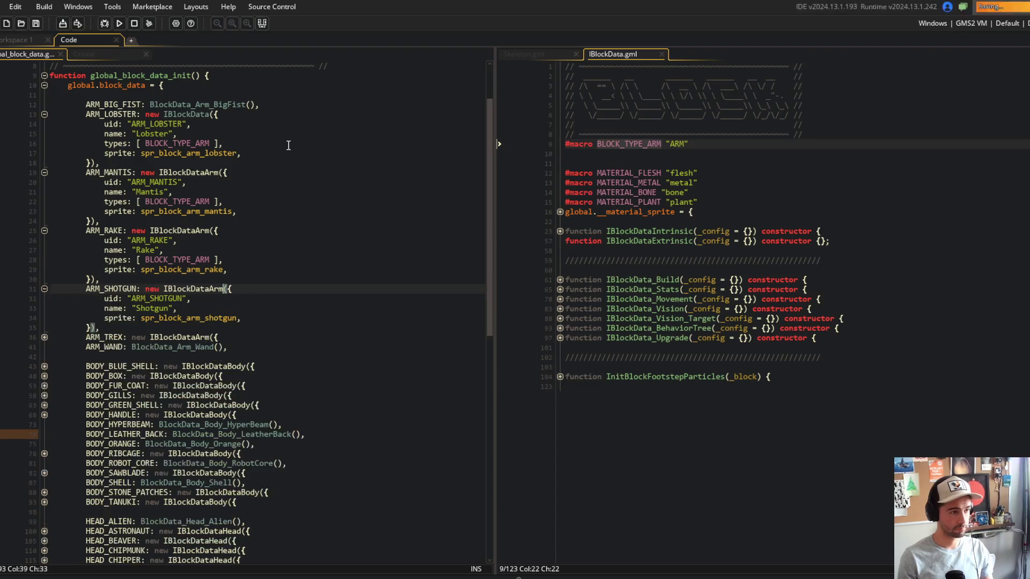
pyautogui.press('Down')
pyautogui.press('Down')
pyautogui.press('End')
pyautogui.press('Return')
pyautogui.write('types: [ BLOCK_TYPE_ARM ],')
pyautogui.press('Down')
pyautogui.press('Down')
pyautogui.press('Down')
pyautogui.hotkey('ctrl', 'shift', ']')
# Give the Wand script the BLOCK_TYPE_ARM types line and an IBlockData constructor, then save and close it
pyautogui.press('Down')
pyautogui.press('Down')
pyautogui.press('End')
pyautogui.press('Return')
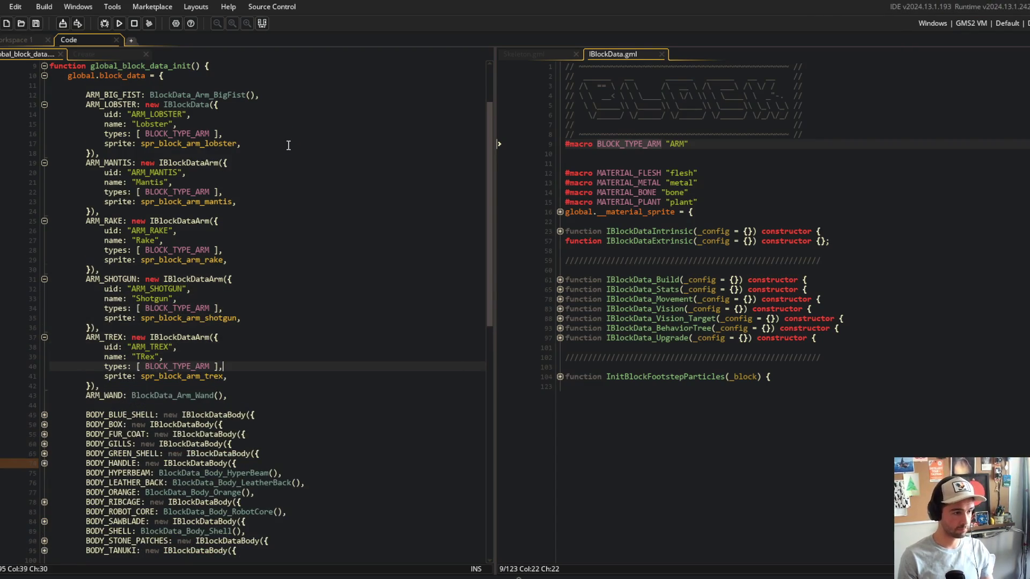
pyautogui.hotkey('ctrl', 'v')
pyautogui.press('Down')
pyautogui.press('Down')
pyautogui.press('Down')
pyautogui.press('Down')
pyautogui.press('Down')
pyautogui.press('Down')
pyautogui.press('End')
pyautogui.press('Return')
pyautogui.write('types: [ BLOCK_TYPE_ARM ],')
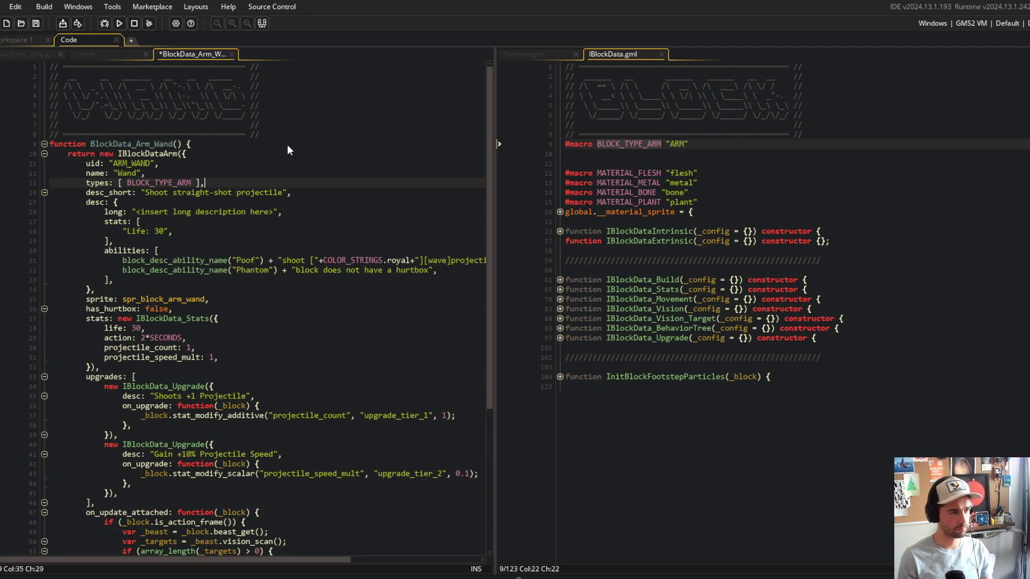
pyautogui.press('Up')
pyautogui.press('Up')
pyautogui.press('Up')
pyautogui.press('Left')
pyautogui.press('Left')
pyautogui.press('BackSpace')
pyautogui.press('BackSpace')
pyautogui.press('BackSpace')
pyautogui.hotkey('ctrl', 's')
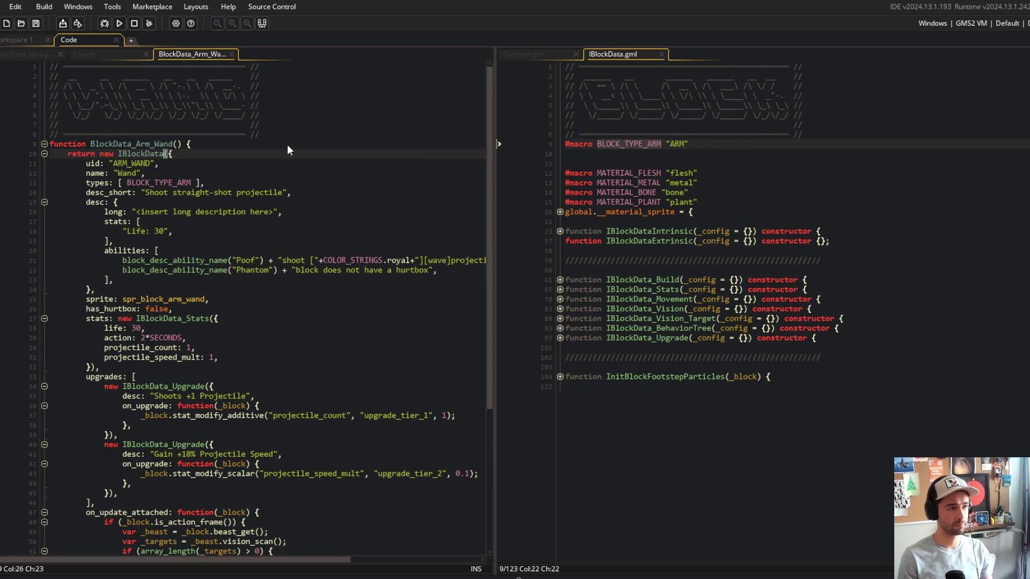
pyautogui.hotkey('ctrl', 'w')
pyautogui.hotkey('ctrl', 'shift', 's')
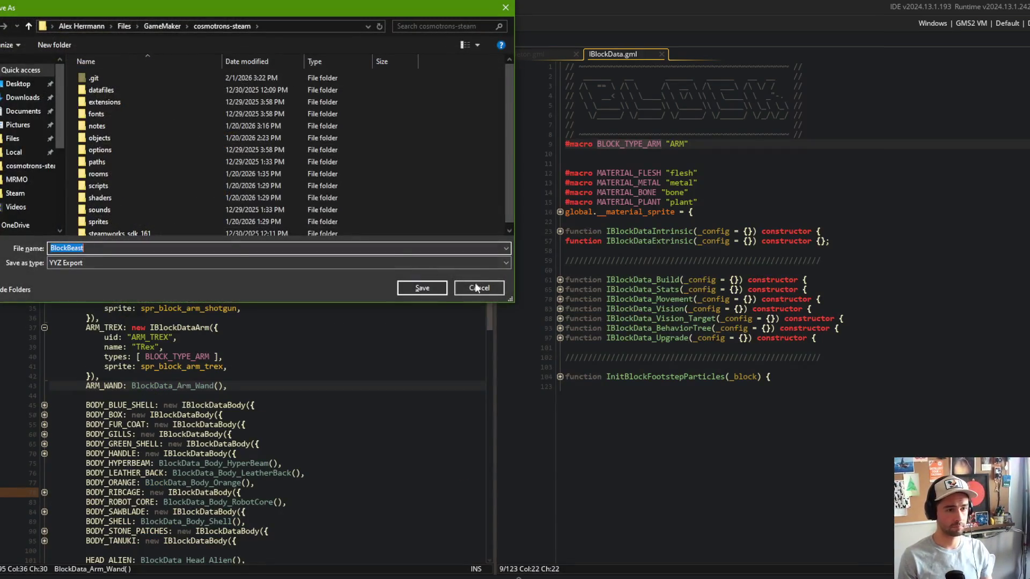
pyautogui.click(476, 288)
pyautogui.click(211, 94)
# Change the Mantis, Rake, Shotgun and TRex constructors from IBlockDataArm to IBlockData
pyautogui.doubleClick(188, 153)
pyautogui.write('IBlockData')
pyautogui.doubleClick(177, 211)
pyautogui.write('IBlockData')
pyautogui.doubleClick(184, 269)
pyautogui.write('IBlockData')
pyautogui.doubleClick(179, 328)
pyautogui.write('IBlockData')
# Fold the Lobster, Mantis, Rake, Shotgun and TRex arm entries
pyautogui.click(326, 297)
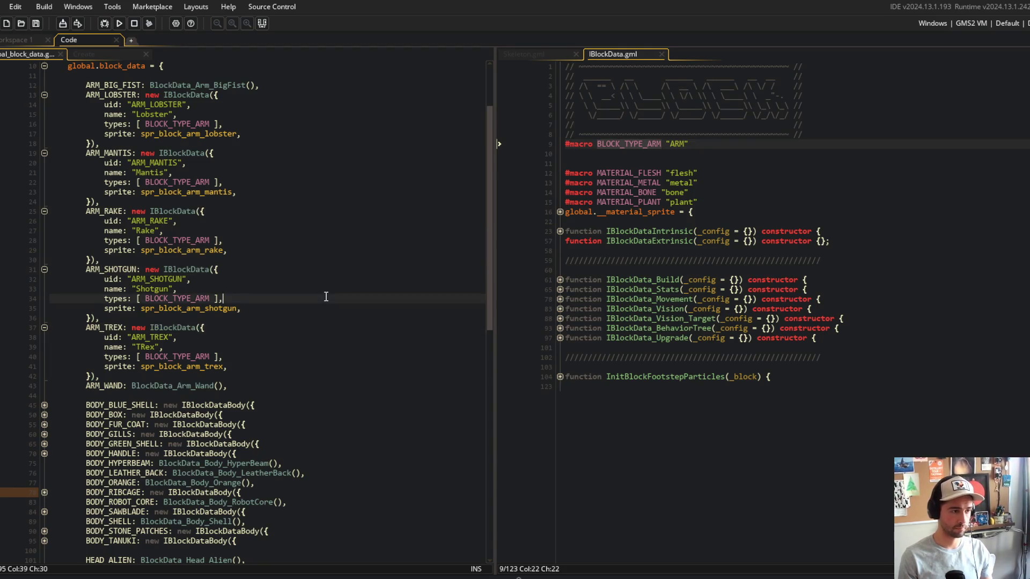
pyautogui.click(44, 95)
pyautogui.click(44, 105)
pyautogui.click(44, 114)
pyautogui.click(43, 124)
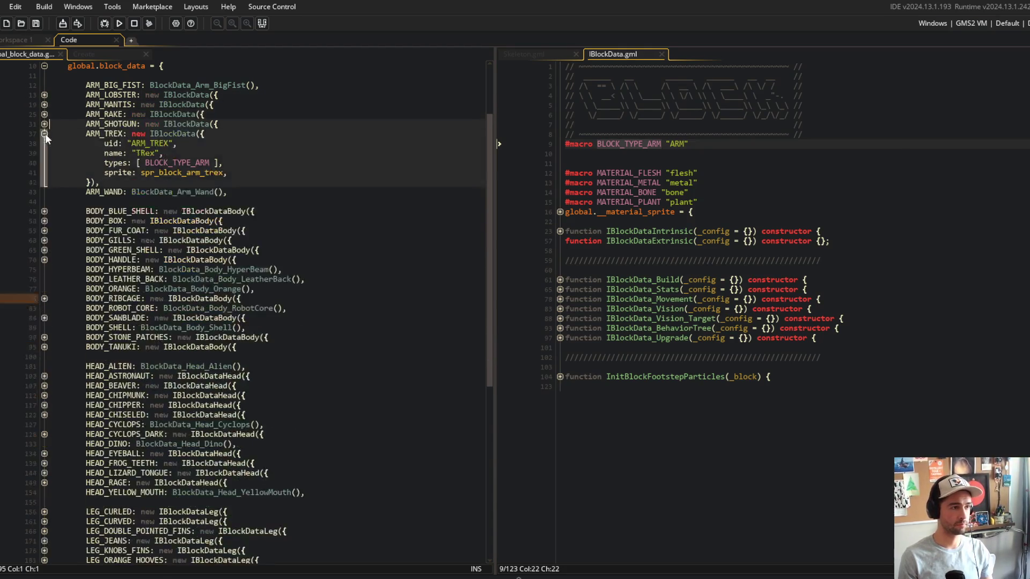
pyautogui.click(44, 133)
pyautogui.click(325, 161)
pyautogui.click(734, 124)
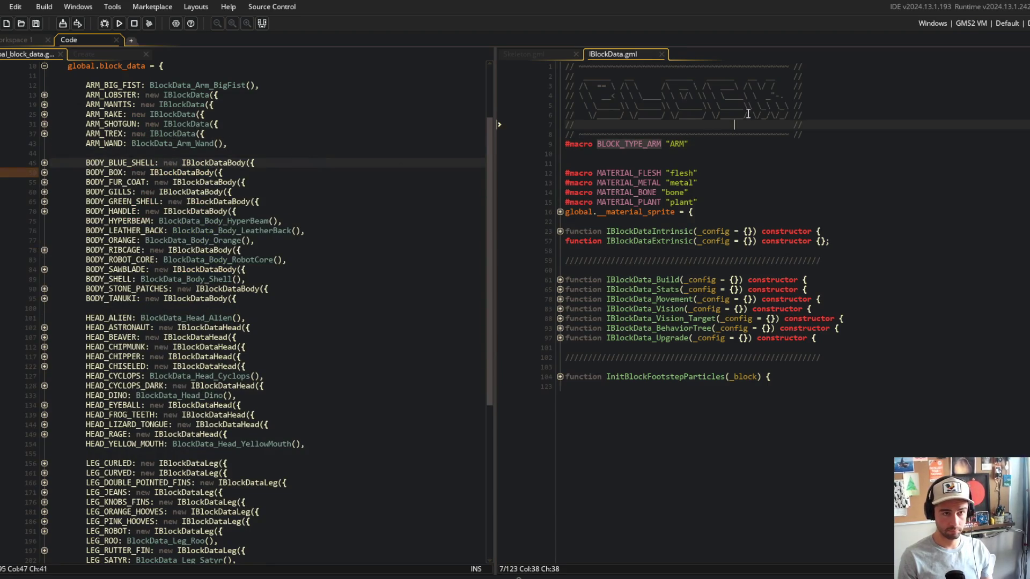
# Add BLOCK_TYPE_BODY and BLOCK_TYPE_HEAD macro lines beneath the BLOCK_TYPE_ARM macro
pyautogui.click(714, 155)
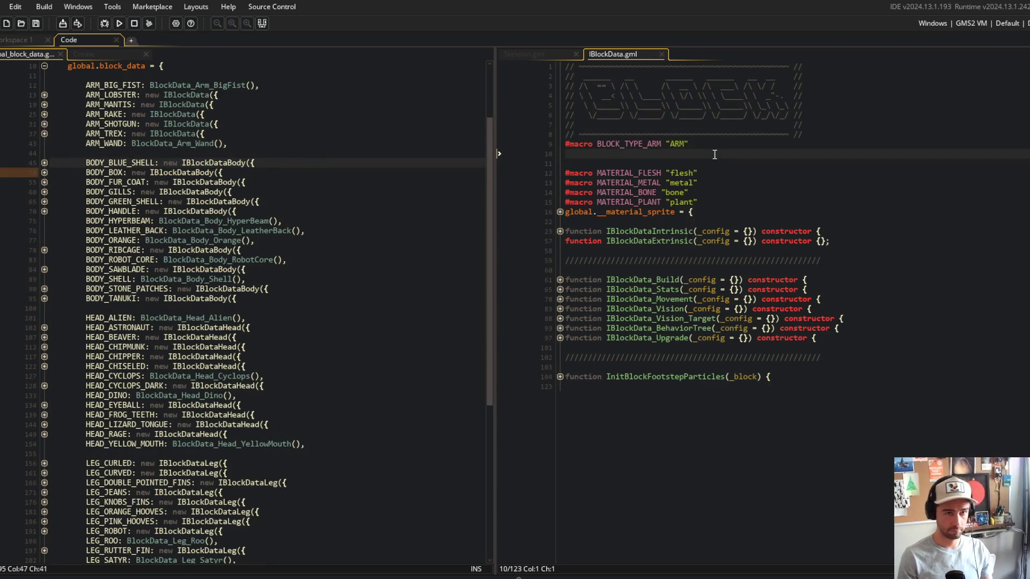
pyautogui.write('#macro BLOCK_TYPE_ARM "ARM"')
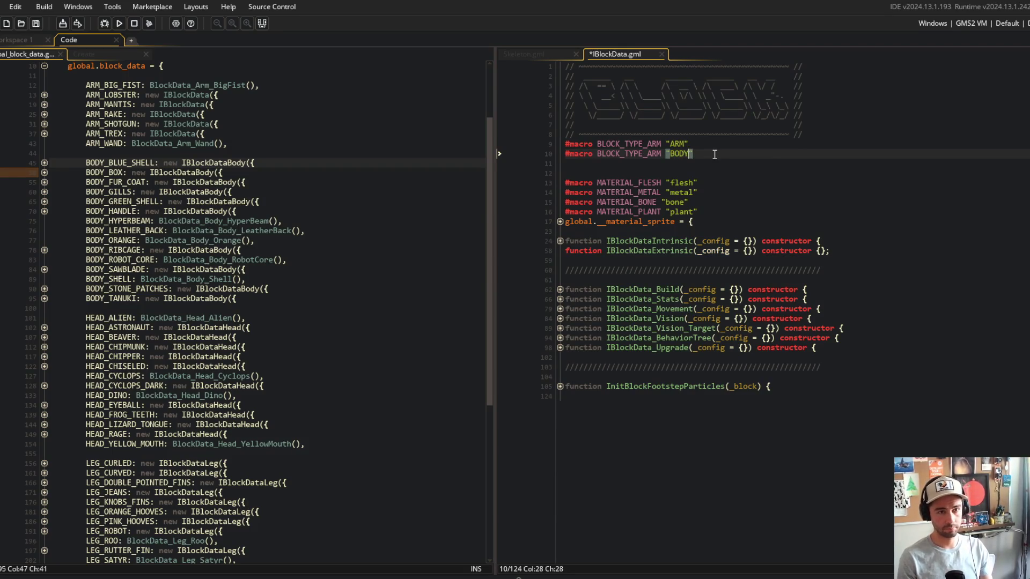
pyautogui.hotkey('ctrl', 'BackSpace')
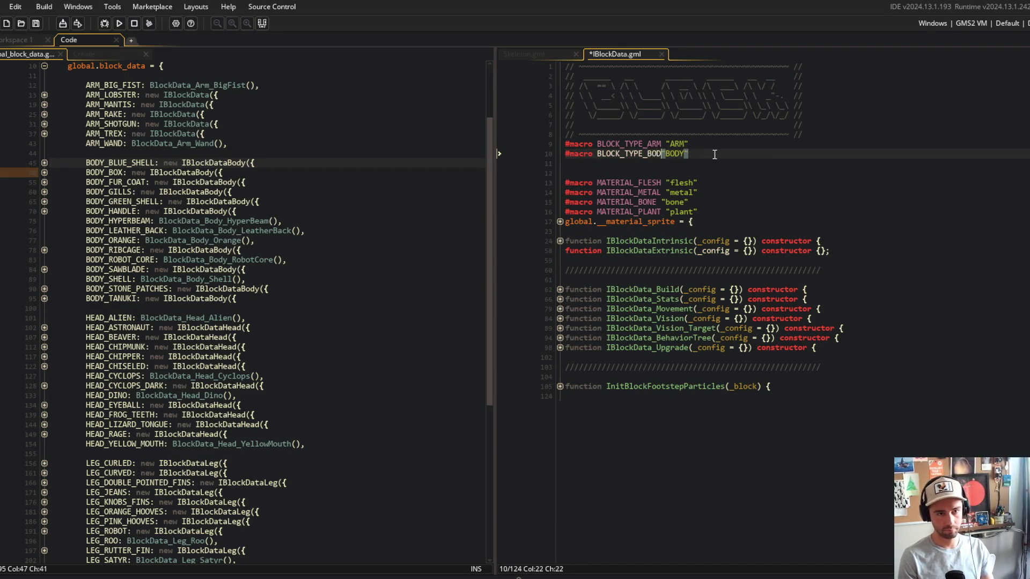
pyautogui.press('End')
pyautogui.press('Delete')
pyautogui.hotkey('ctrl', 'd')
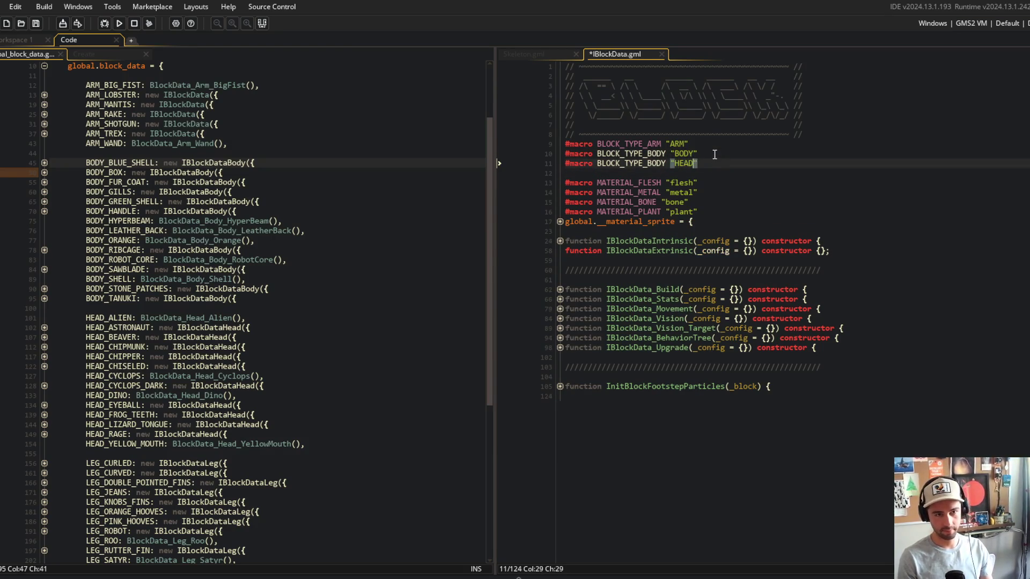
pyautogui.press('BackSpace')
pyautogui.press('BackSpace')
pyautogui.write('HEAD')
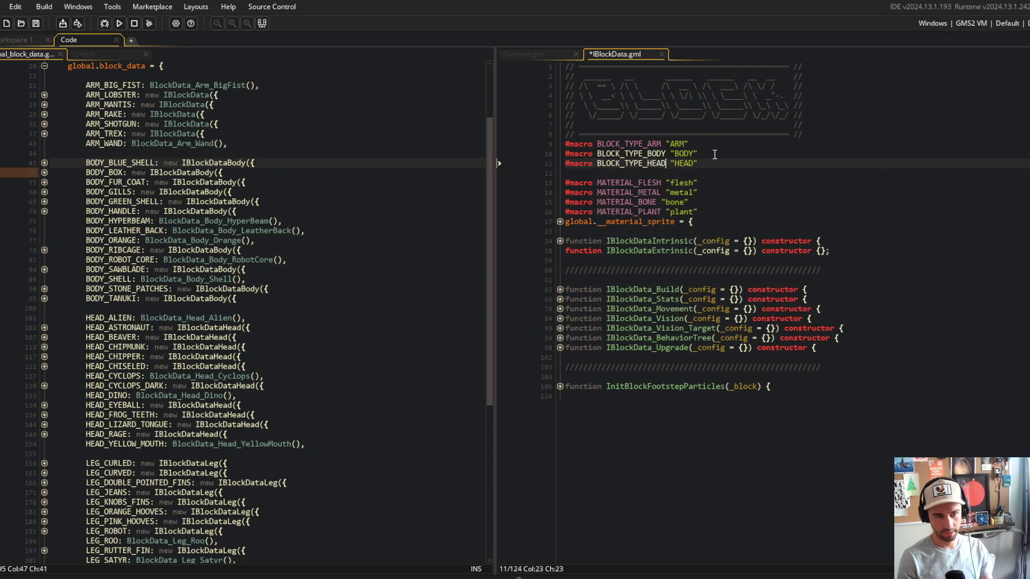
# Duplicate the HEAD macro line and rename the copy to BLOCK_TYPE_LEG
pyautogui.press('End')
pyautogui.hotkey('ctrl', 'd')
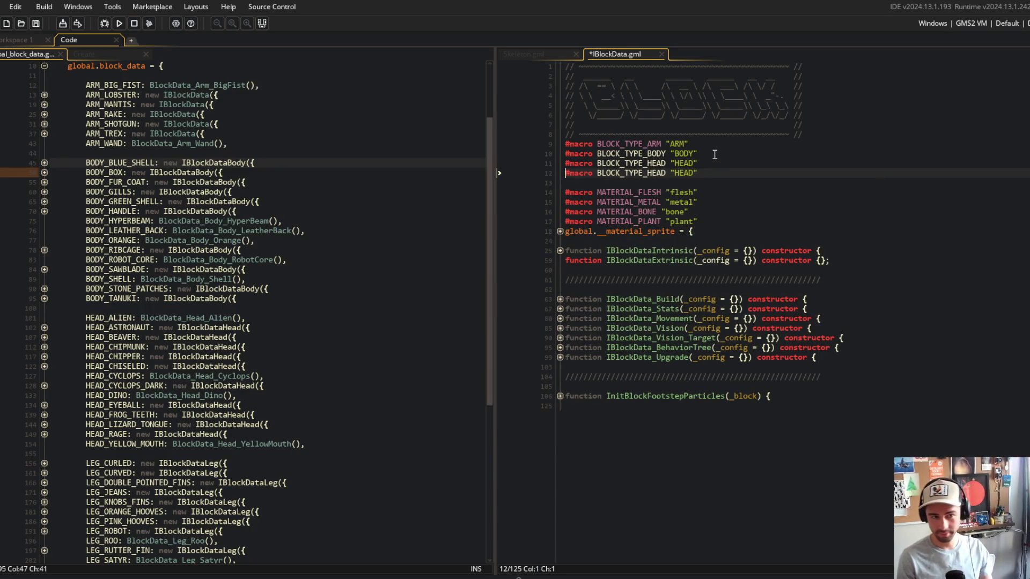
pyautogui.write('LEG')
pyautogui.press('Right')
pyautogui.press('Right')
pyautogui.press('Delete')
pyautogui.press('Delete')
pyautogui.press('Delete')
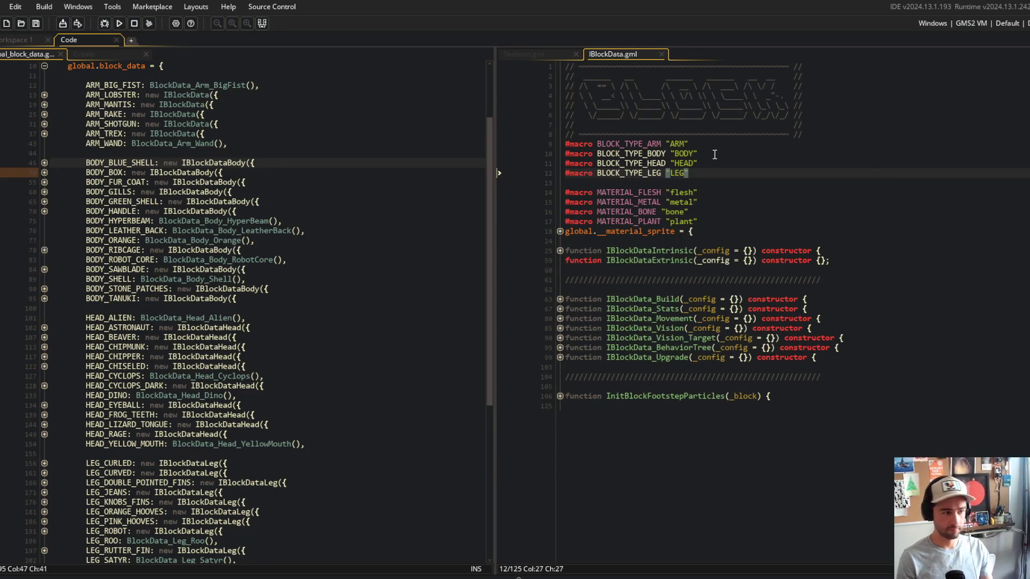
# Add BLOCK_TYPE_TAIL and BLOCK_TYPE_TOP macros from copies of the LEG line
pyautogui.press('End')
pyautogui.hotkey('ctrl', 'd')
pyautogui.scroll(-9, 429, 244)
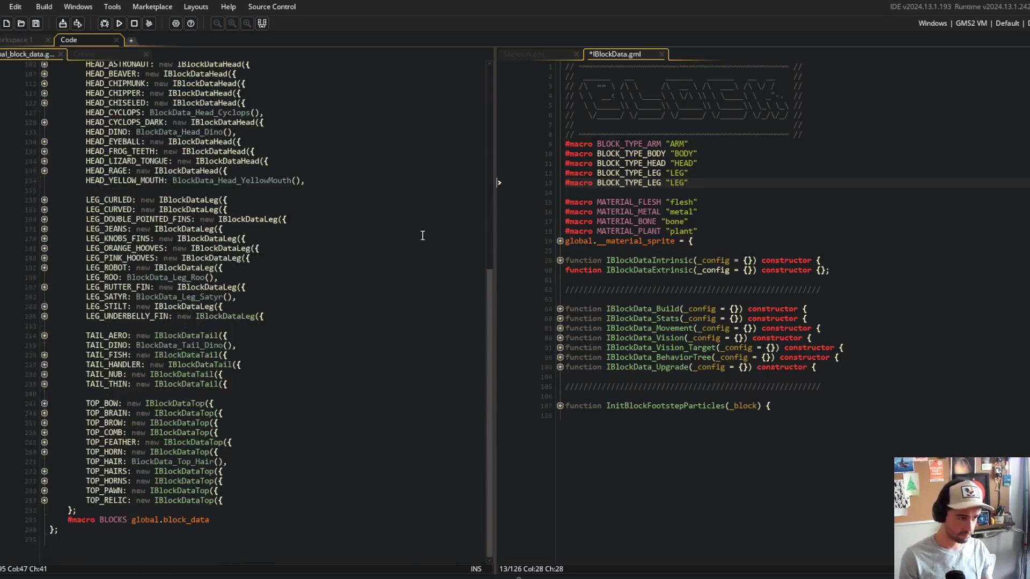
pyautogui.click(665, 183)
pyautogui.press('BackSpace')
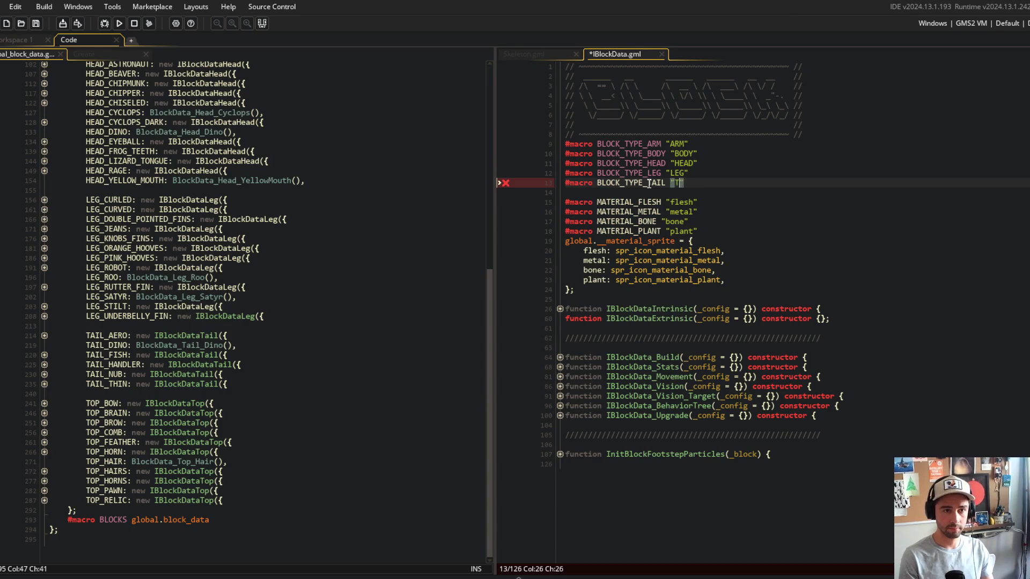
pyautogui.press('End')
pyautogui.hotkey('ctrl', 'd')
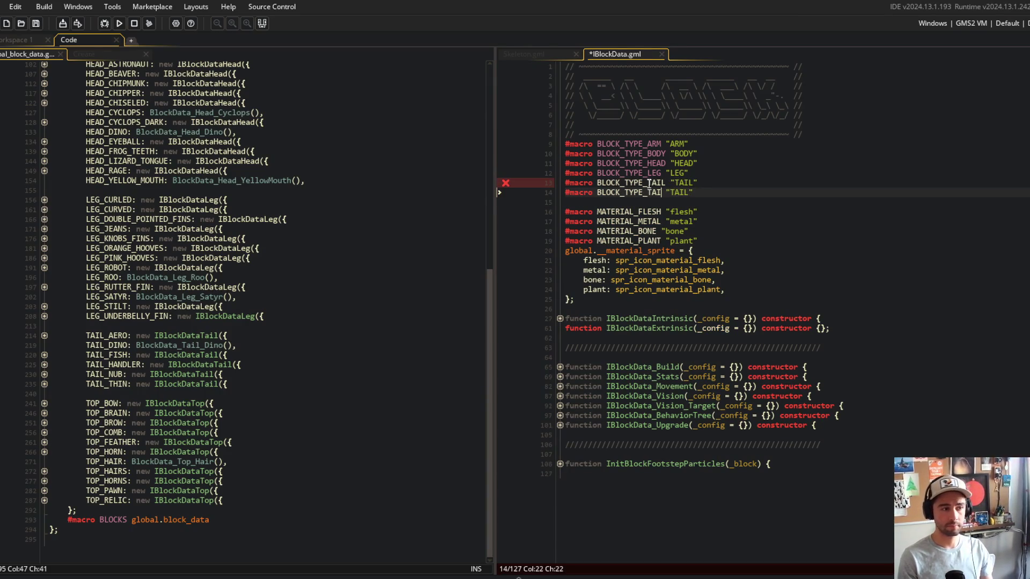
pyautogui.write('TOP')
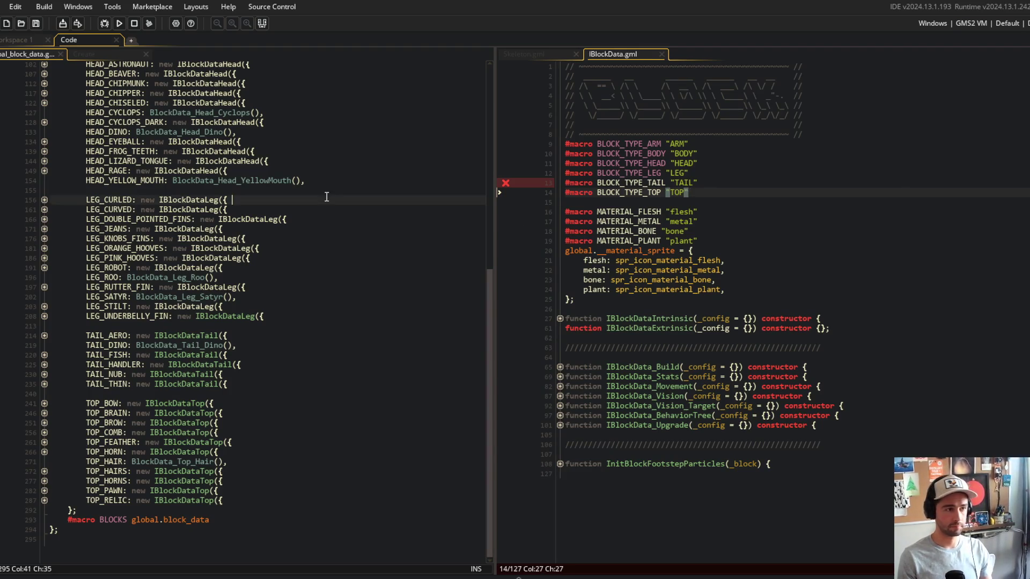
pyautogui.scroll(15, 329, 207)
# Add a 'types: [ BLOCK_TYPE_BODY ],' line under the BODY_BLUE_SHELL name
pyautogui.click(326, 193)
pyautogui.scroll(-4, 473, 314)
pyautogui.click(233, 136)
pyautogui.press('Down')
pyautogui.press('Down')
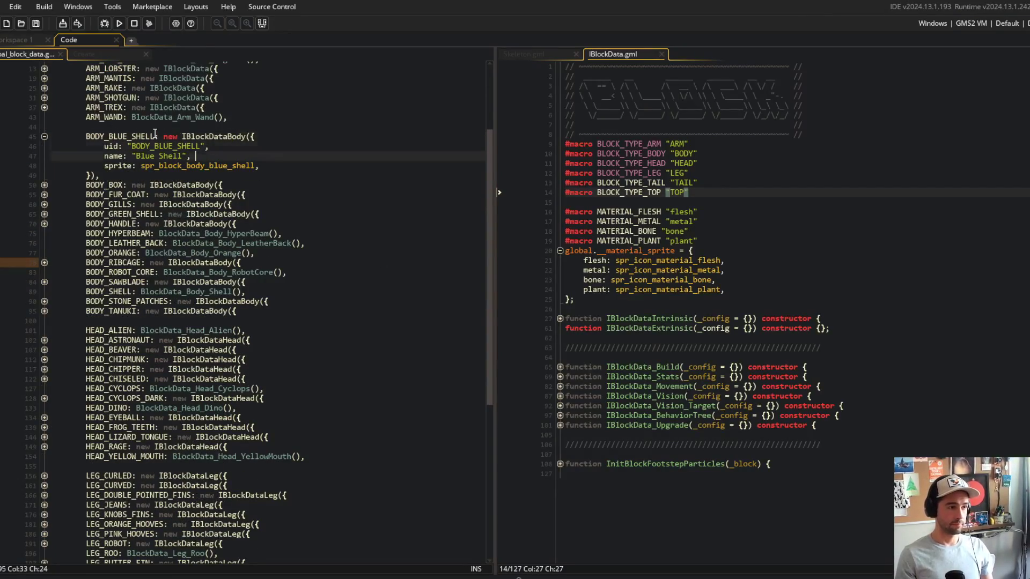
pyautogui.press('Return')
pyautogui.write('types')
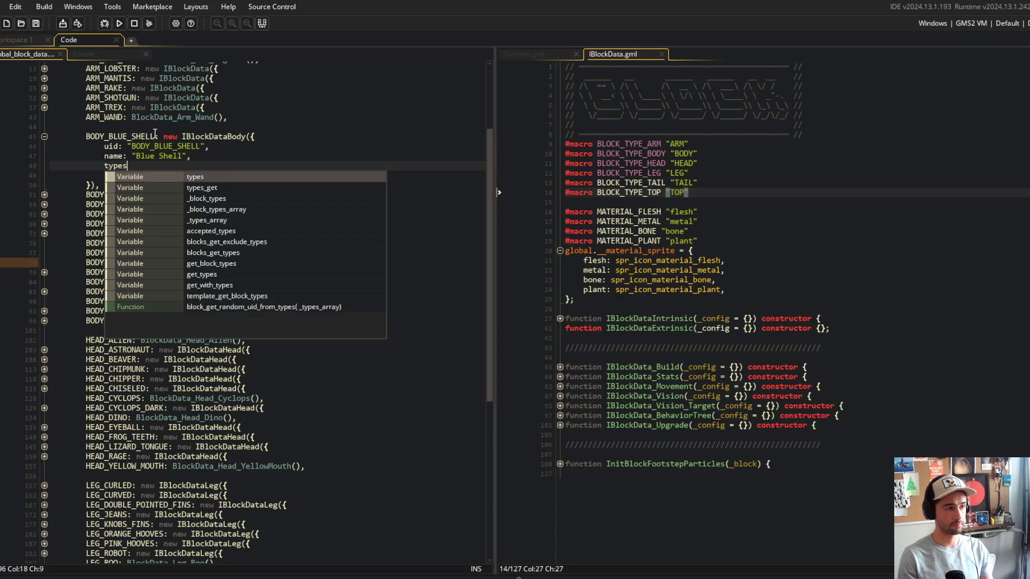
pyautogui.write(': [ BLOCK_TY')
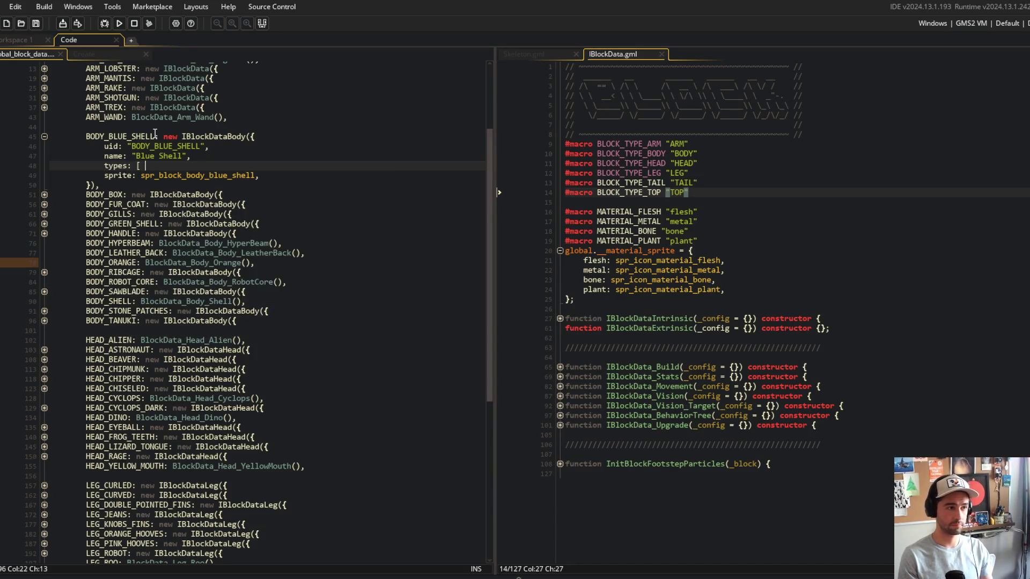
pyautogui.write('PE_BOPD')
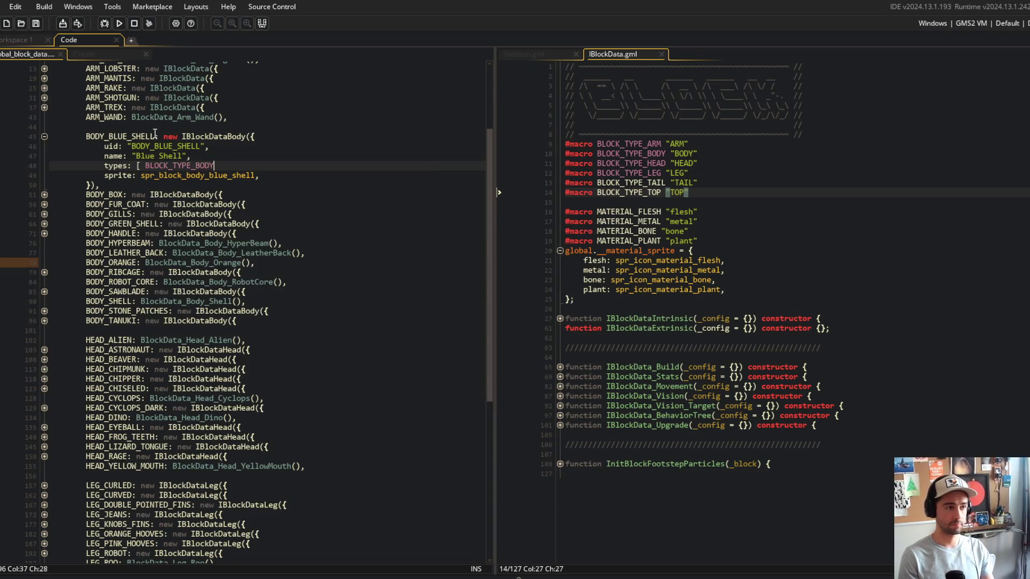
# Paste the body types line into Box, Fur Coat, Gills, Green Shell and Handle entries
pyautogui.press('Down')
pyautogui.press('Down')
pyautogui.press('Down')
pyautogui.write('types: [ BLOCK_TYPE_BODY ],')
pyautogui.press('Down')
pyautogui.press('Down')
pyautogui.press('Down')
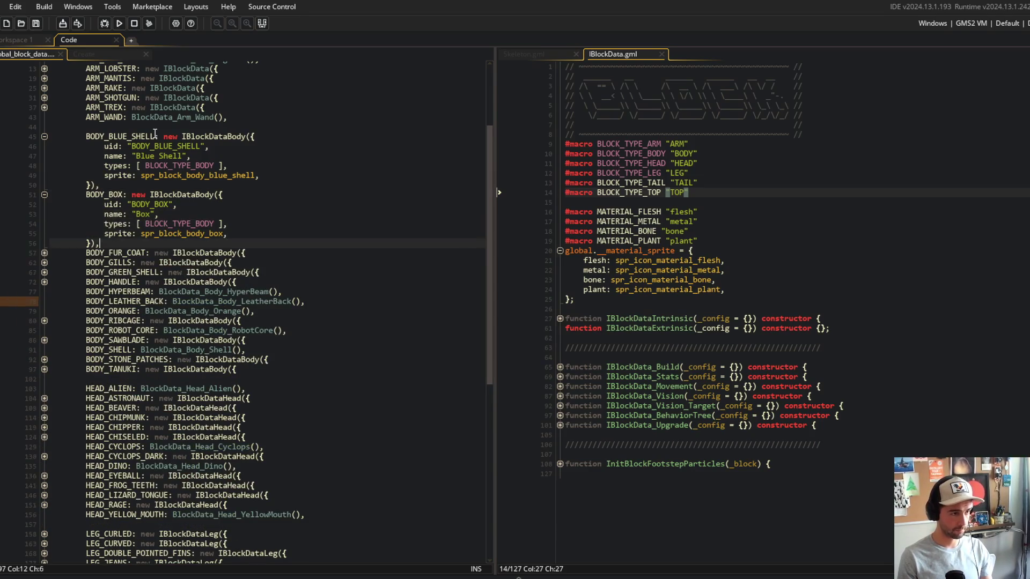
pyautogui.write('types: [ BLOCK_TYPE_BODY ],')
pyautogui.press('Down')
pyautogui.press('Down')
pyautogui.press('Down')
pyautogui.press('Down')
pyautogui.press('Down')
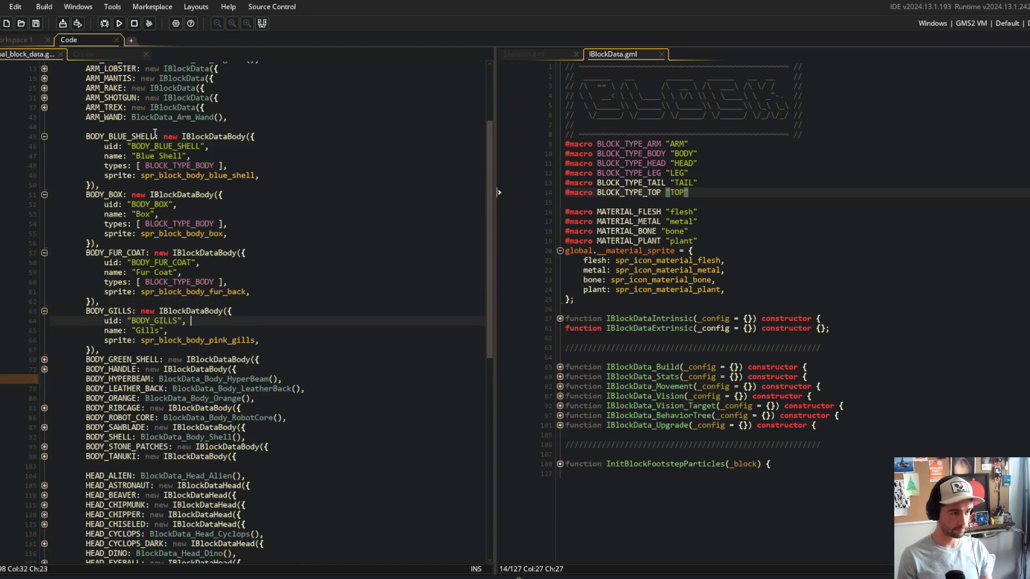
pyautogui.write('types: [ BLOCK_TYPE_BODY ],')
pyautogui.press('Down')
pyautogui.press('Down')
pyautogui.press('Down')
pyautogui.press('Down')
pyautogui.write('types: [ BLOCK_TYPE_BODY ],')
pyautogui.press('Down')
pyautogui.press('Down')
pyautogui.press('Down')
pyautogui.press('Down')
pyautogui.press('Down')
pyautogui.press('Down')
pyautogui.hotkey('ctrl', 'v')
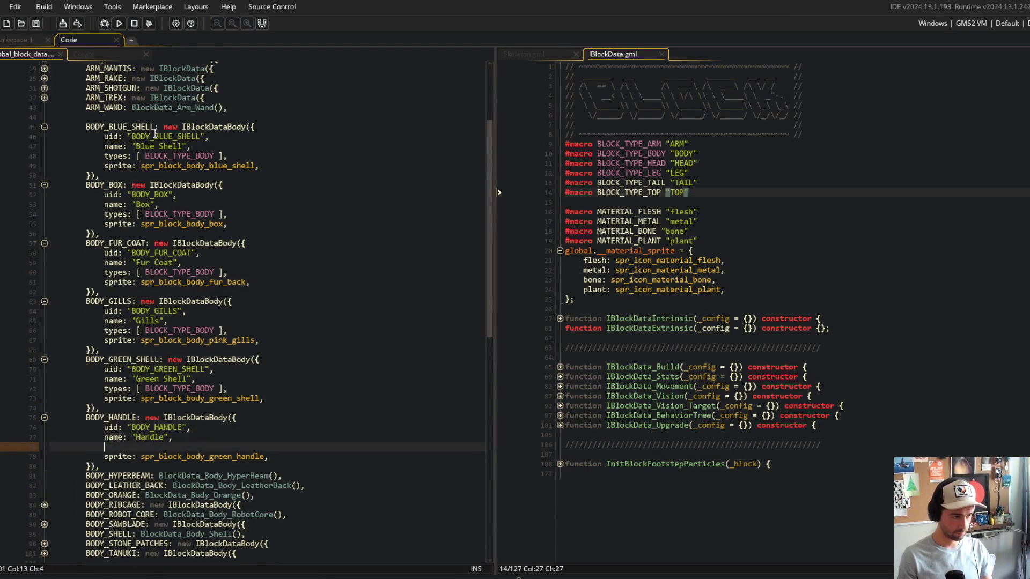
# Add the body types line under the uid in the HyperBeam body definition
pyautogui.press('Down')
pyautogui.press('Down')
pyautogui.press('F12')
pyautogui.press('Down')
pyautogui.press('Down')
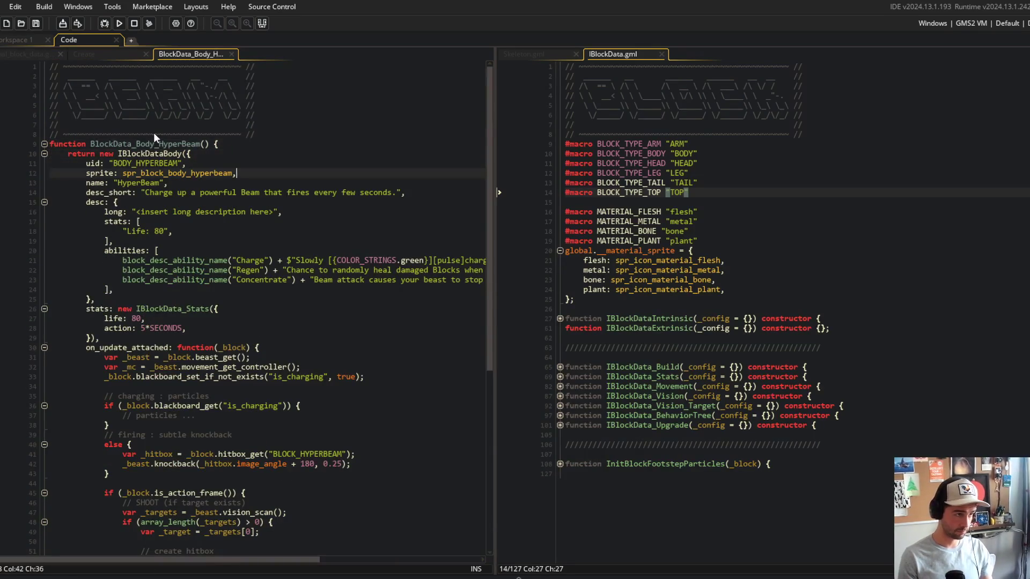
pyautogui.write('types: [ BLOCK_TYPE_BODY ],')
pyautogui.press('Down')
pyautogui.press('Down')
pyautogui.hotkey('ctrl', 'shift', 'Tab')
pyautogui.hotkey('ctrl', 'w')
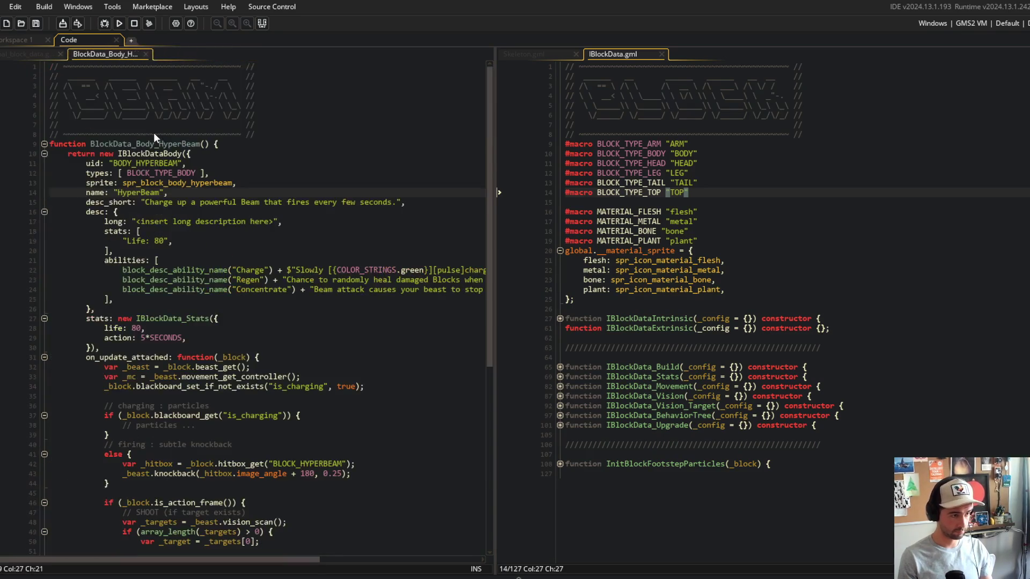
pyautogui.hotkey('ctrl', 'w')
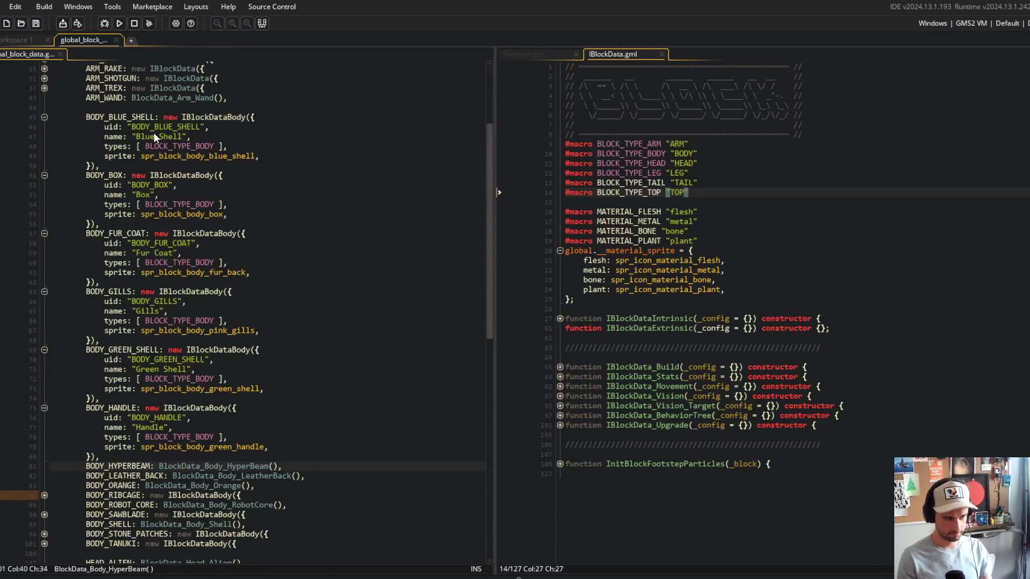
# Add the body types line after the uid in the LeatherBack body definition
pyautogui.scroll(-5, 146, 413)
pyautogui.click(318, 407)
pyautogui.click(240, 339)
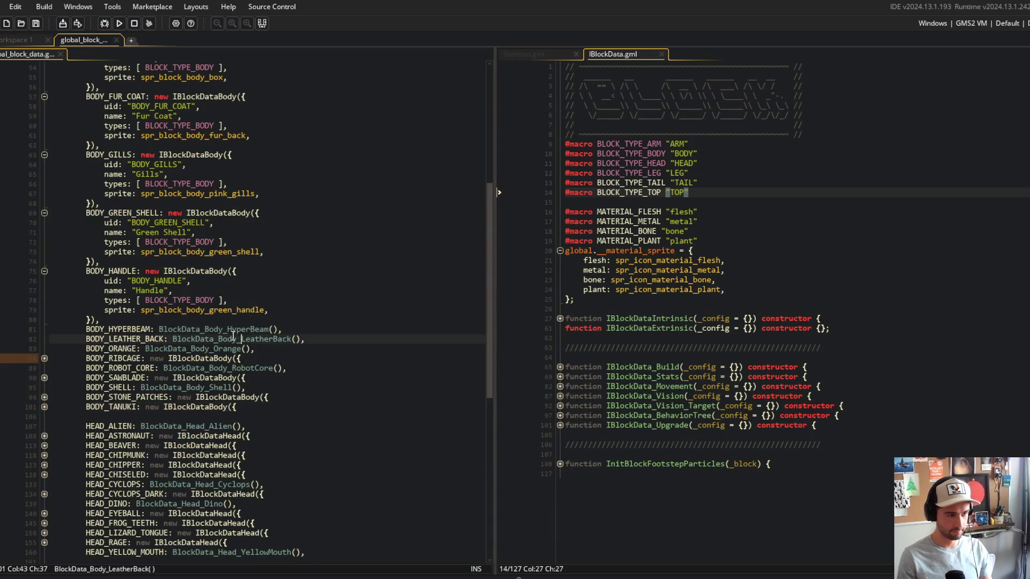
pyautogui.middleClick(233, 339)
pyautogui.click(262, 155)
pyautogui.press('Down')
pyautogui.write('types: [ BLOCK_TYPE_BODY ],')
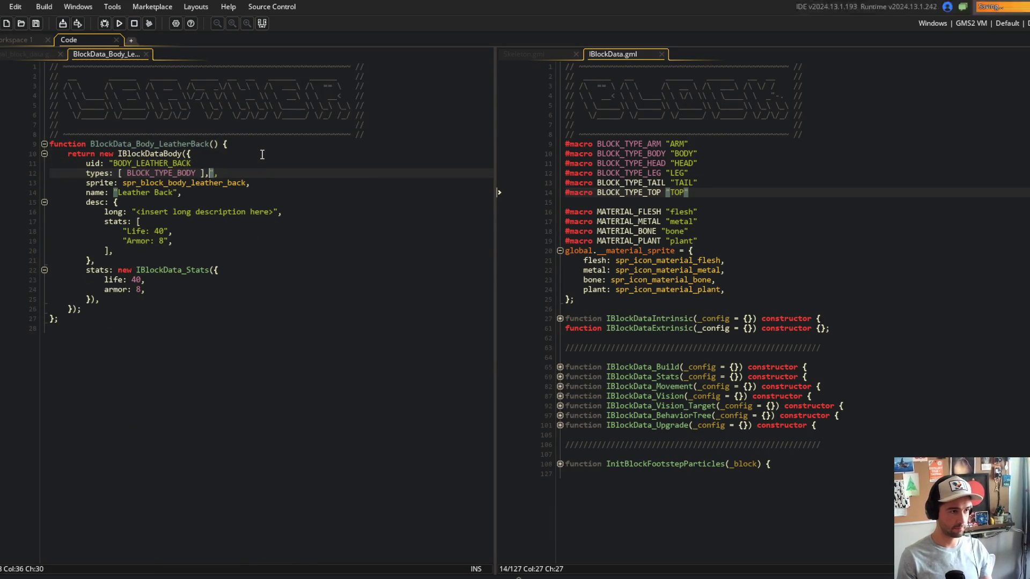
pyautogui.hotkey('ctrl', 'z')
pyautogui.hotkey('ctrl', 'y')
pyautogui.hotkey('ctrl', 'z')
pyautogui.hotkey('ctrl', 'y')
pyautogui.hotkey('ctrl', 'w')
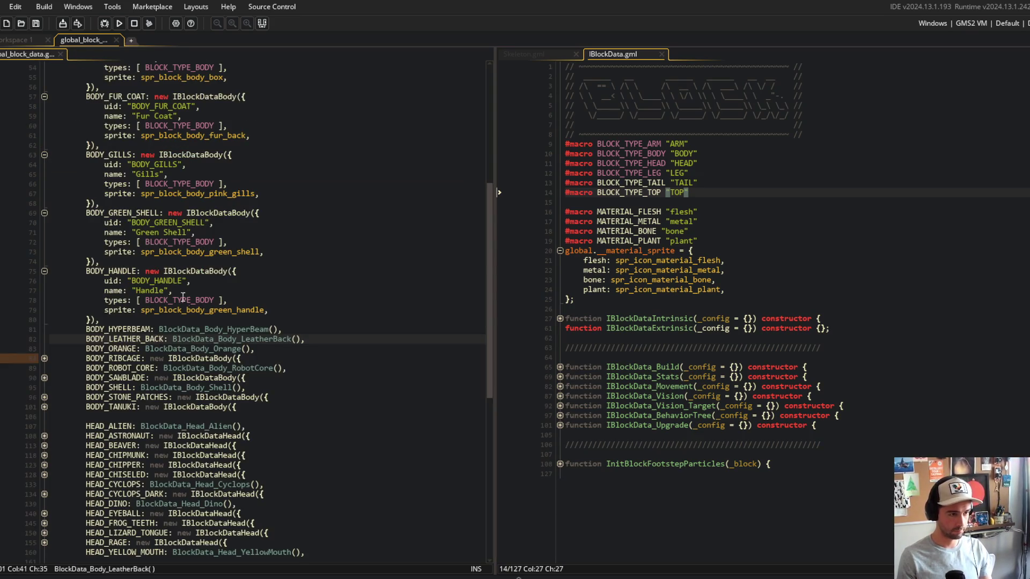
# Check the Orange definition and paste the body types line into BODY_RIBCAGE
pyautogui.middleClick(194, 349)
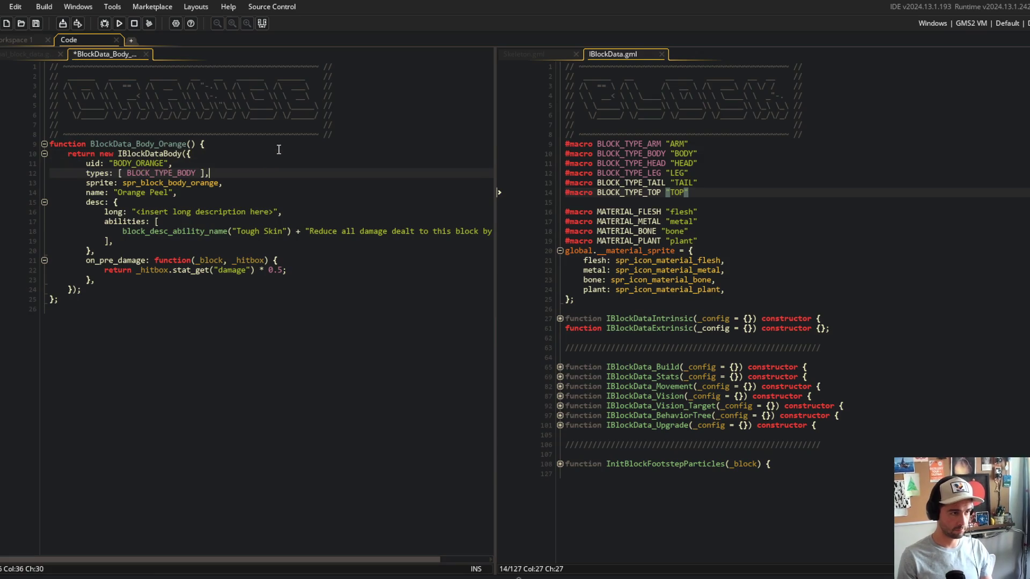
pyautogui.hotkey('ctrl', 'w')
pyautogui.scroll(-1, 214, 352)
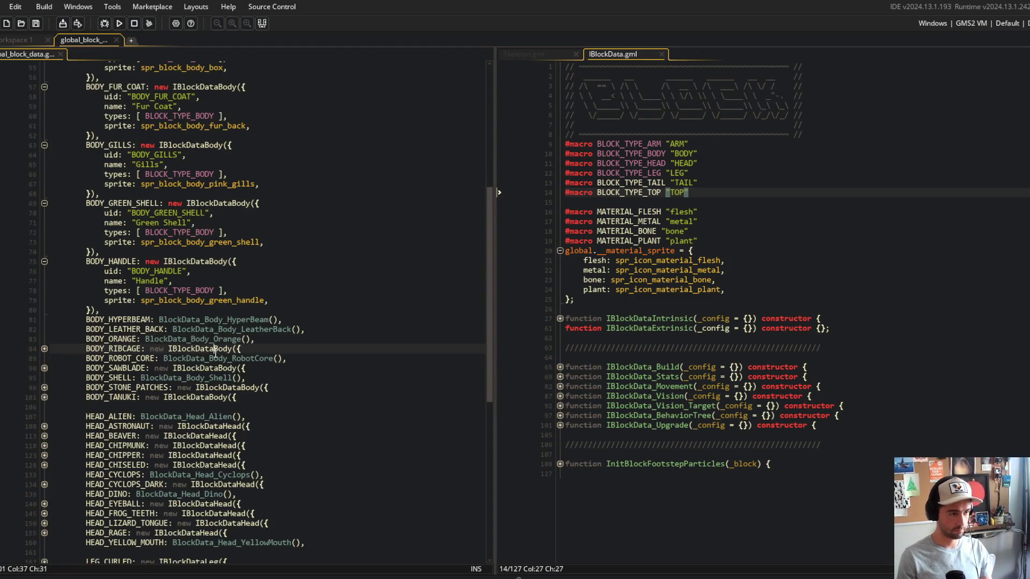
pyautogui.press('Down')
pyautogui.press('Down')
pyautogui.press('Down')
pyautogui.hotkey('ctrl', 'v')
pyautogui.press('Up')
pyautogui.press('Up')
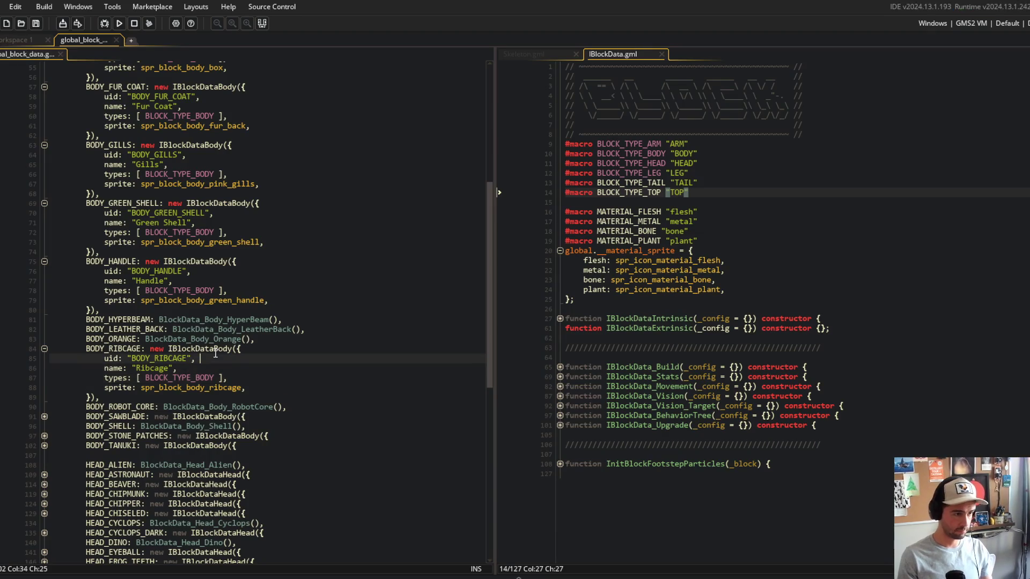
pyautogui.press('Up')
pyautogui.hotkey('ctrl', 'm')
pyautogui.press('Down')
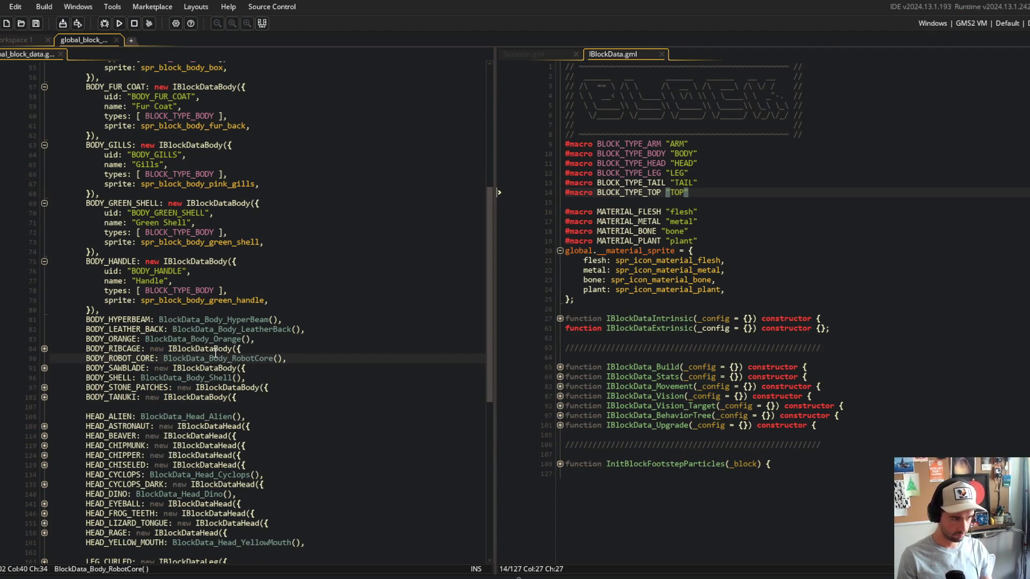
# Add the body types line to the RobotCore body definition
pyautogui.press('F12')
pyautogui.press('Down')
pyautogui.press('Down')
pyautogui.press('Down')
pyautogui.press('Up')
pyautogui.hotkey('ctrl', 'v')
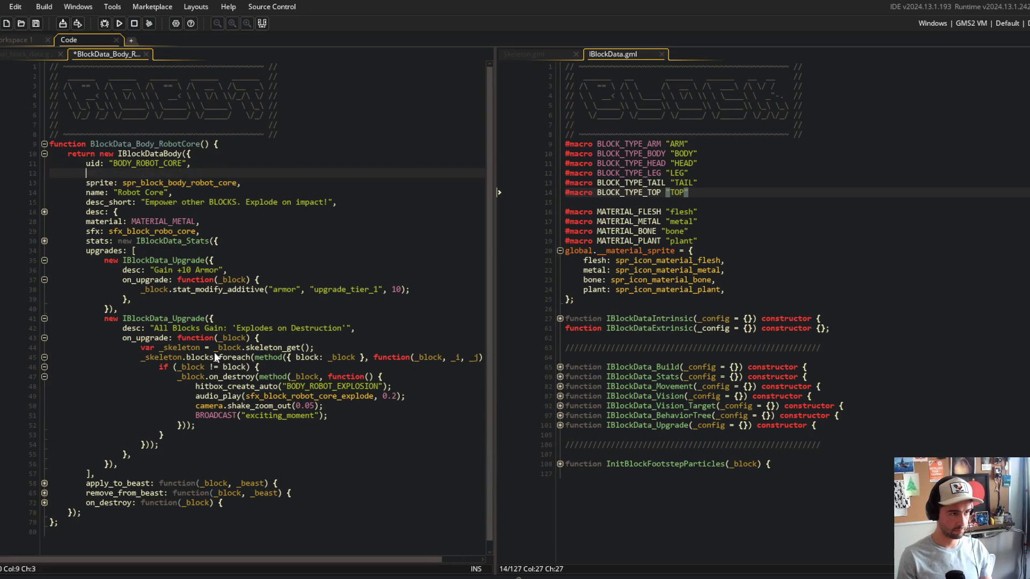
pyautogui.hotkey('ctrl', 'w')
pyautogui.click(242, 355)
# Add body types to BODY_SAWBLADE and review the Shell body definition
pyautogui.press('Down')
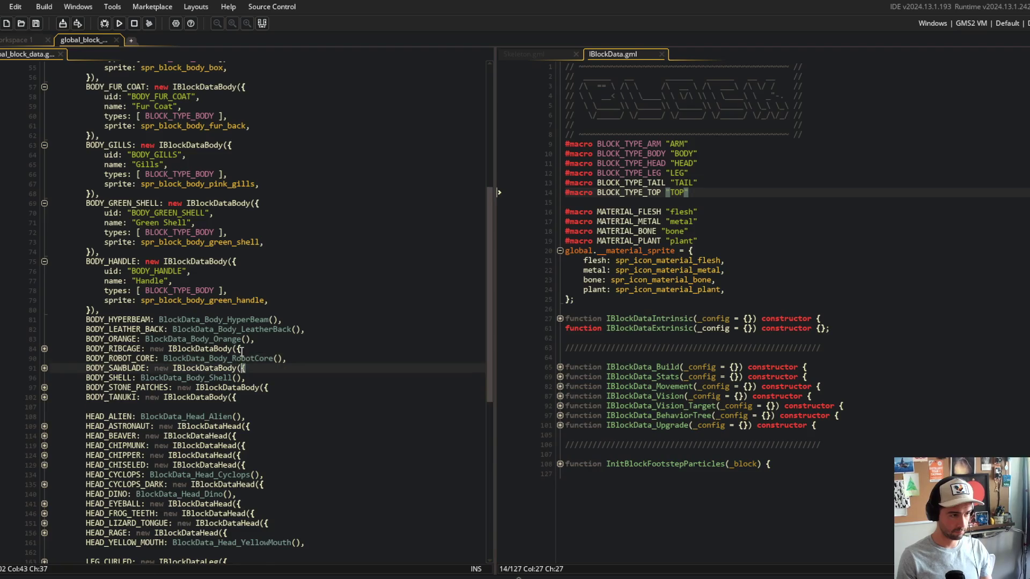
pyautogui.press('Right')
pyautogui.press('Down')
pyautogui.press('Down')
pyautogui.press('Down')
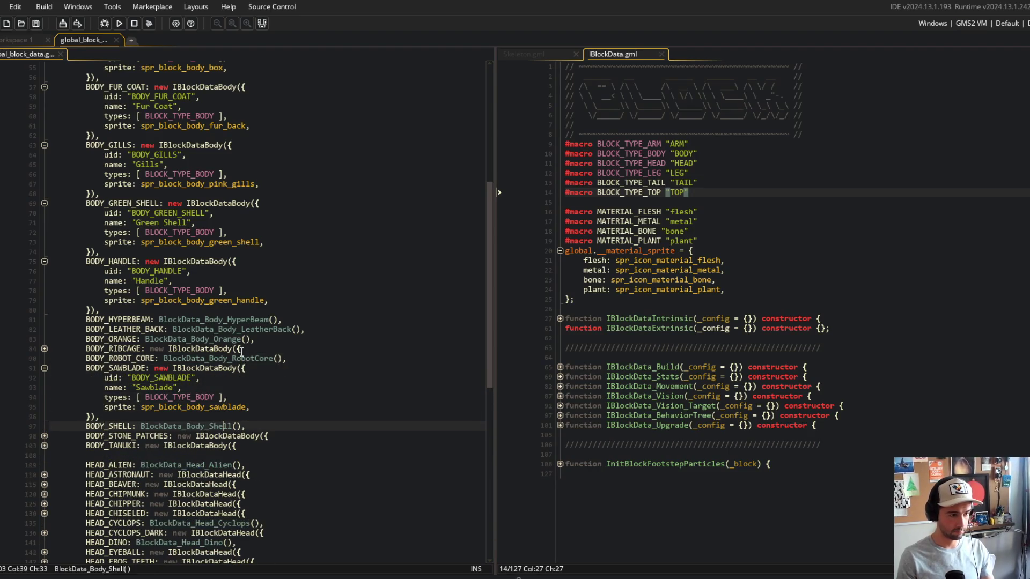
pyautogui.press('F12')
pyautogui.click(293, 209)
pyautogui.press('Up')
pyautogui.press('Up')
pyautogui.press('Up')
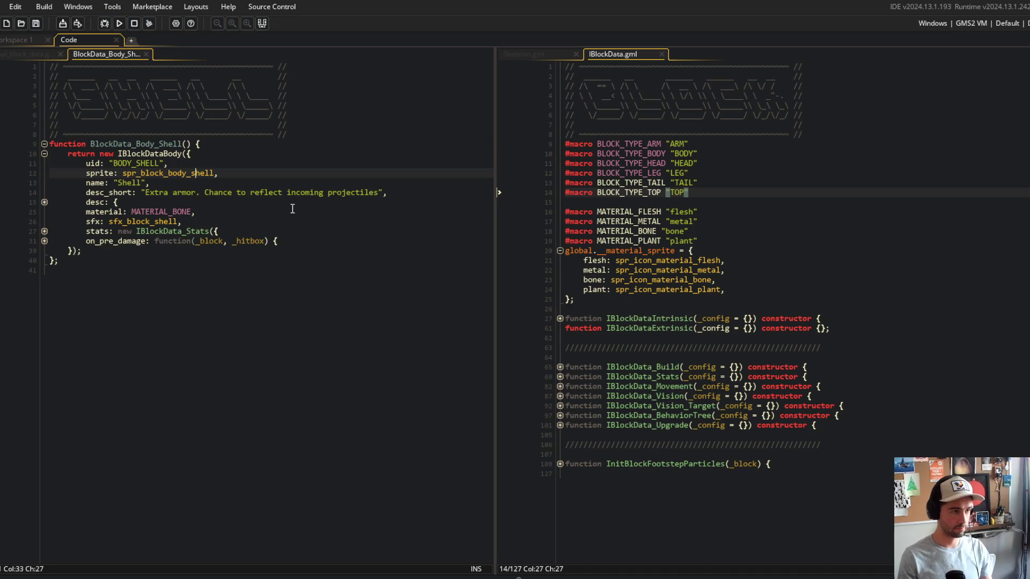
pyautogui.hotkey('ctrl', 'w')
pyautogui.click(283, 370)
pyautogui.press('Down')
pyautogui.press('Down')
# Add the BLOCK_TYPE_BODY types line to the Stone Patches and Tanuki entries
pyautogui.press('Down')
pyautogui.press('Down')
pyautogui.press('Down')
pyautogui.press('Right')
pyautogui.press('Down')
pyautogui.press('Down')
pyautogui.press('Down')
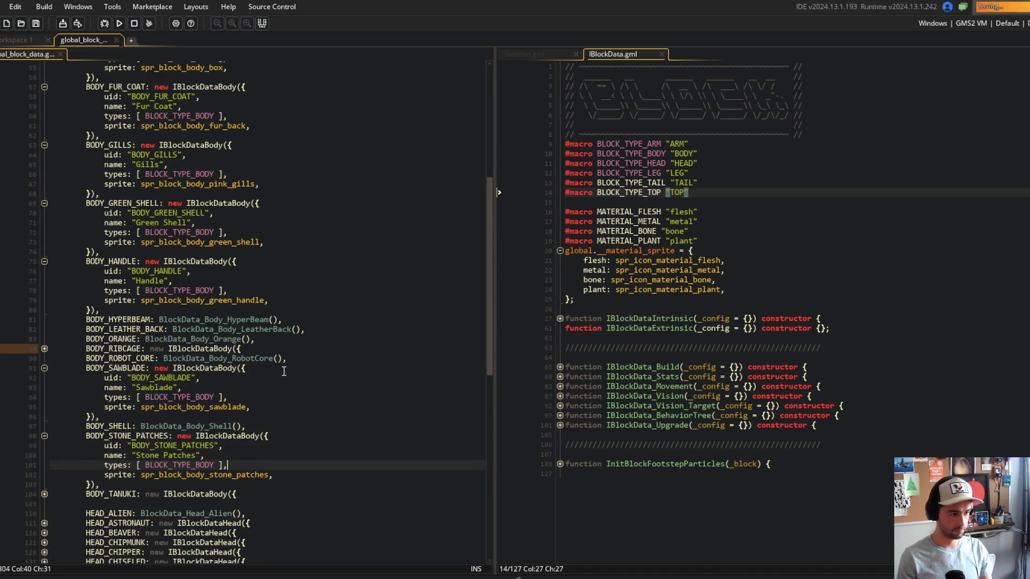
pyautogui.press('Down')
pyautogui.press('Down')
pyautogui.press('Down')
pyautogui.press('Right')
pyautogui.press('Down')
pyautogui.press('Down')
pyautogui.press('Down')
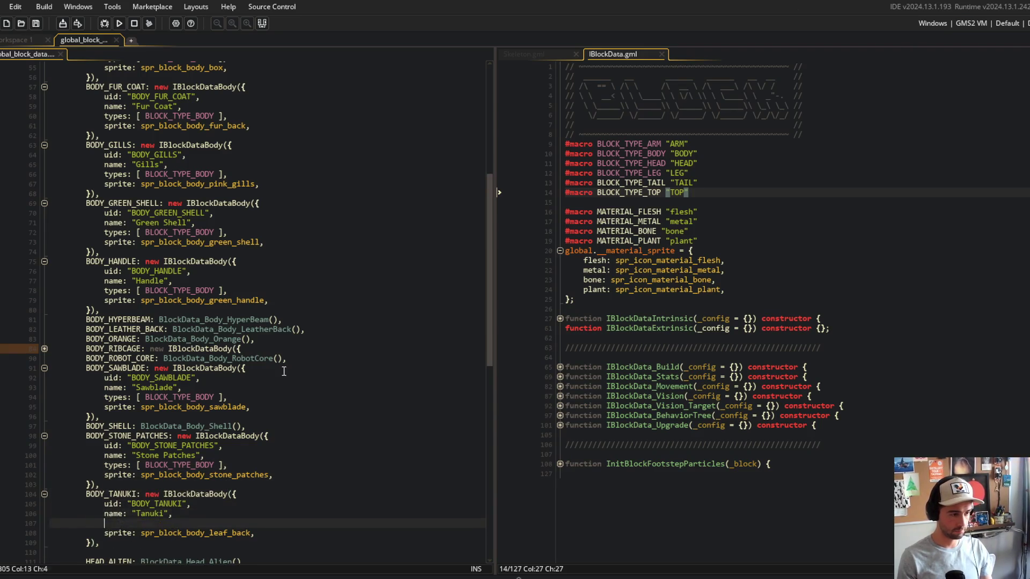
pyautogui.write('types: [ BLOCK_TYPE_BODY ],')
pyautogui.scroll(-10, 284, 371)
pyautogui.click(301, 202)
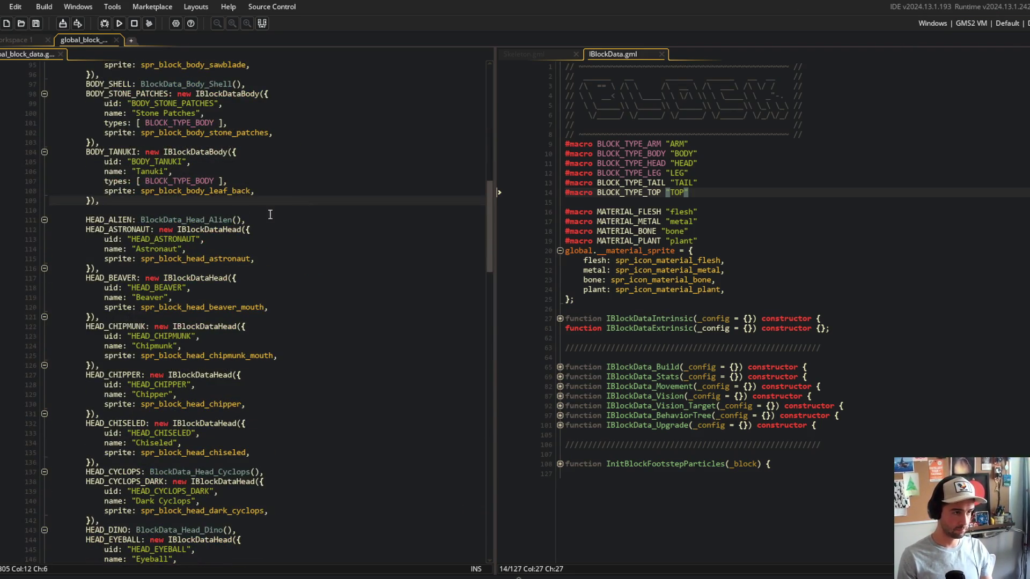
pyautogui.middleClick(172, 219)
pyautogui.click(27, 54)
pyautogui.scroll(20, 268, 268)
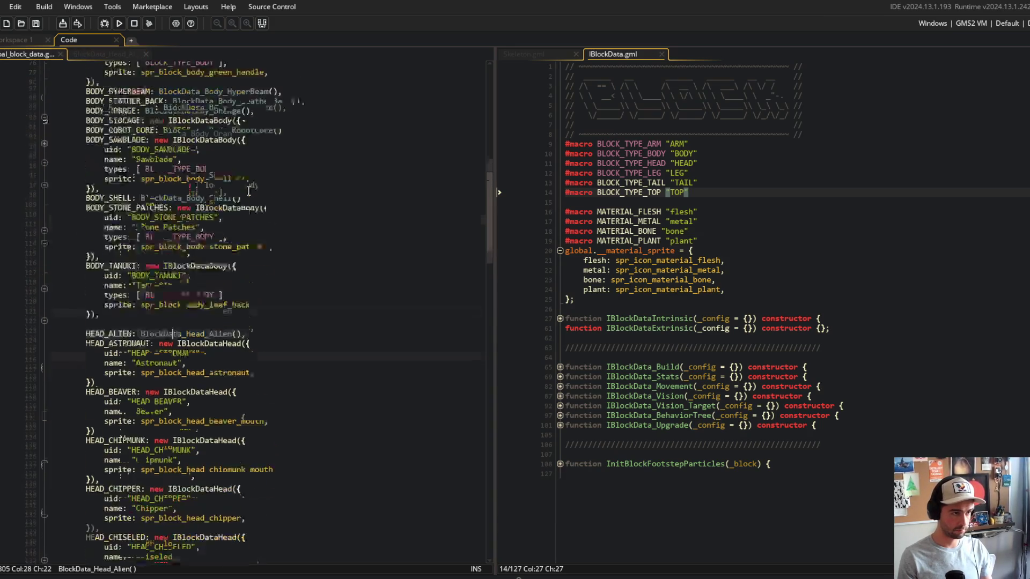
# Switch Blue Shell, Box, Fur Coat, Gills and Green Shell entries to IBlockData
pyautogui.click(278, 252)
pyautogui.hotkey('ctrl', 'm')
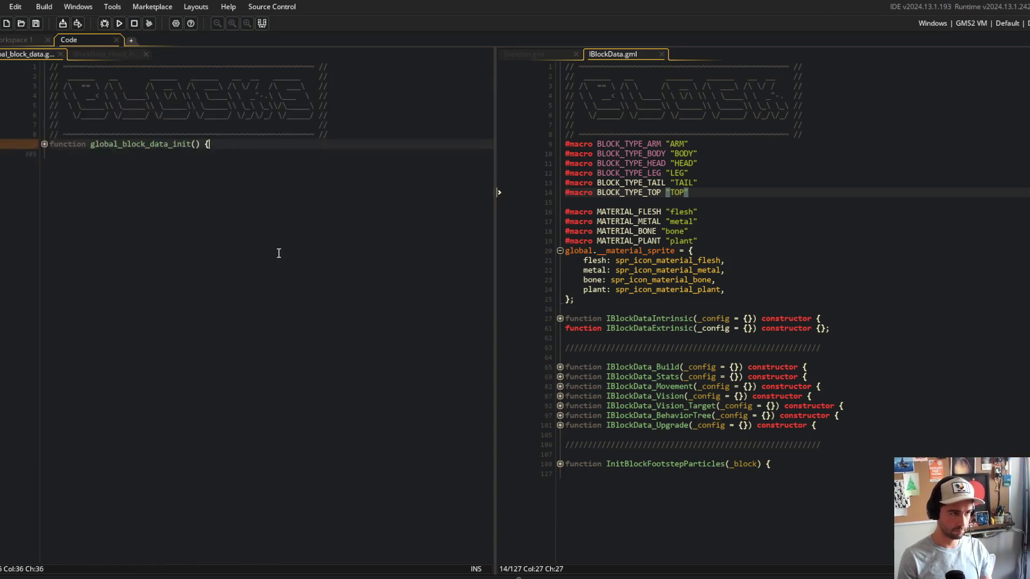
pyautogui.hotkey('ctrl', 'm')
pyautogui.hotkey('ctrl', 'm')
pyautogui.click(174, 202)
pyautogui.click(212, 250)
pyautogui.hotkey('ctrl', 'm')
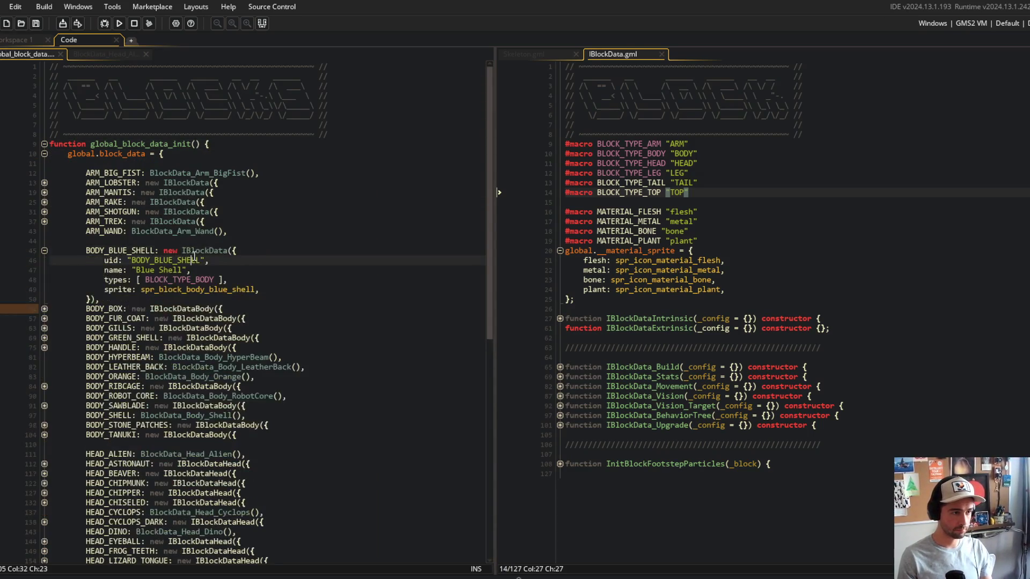
pyautogui.click(201, 310)
pyautogui.hotkey('ctrl', 'm')
pyautogui.click(197, 369)
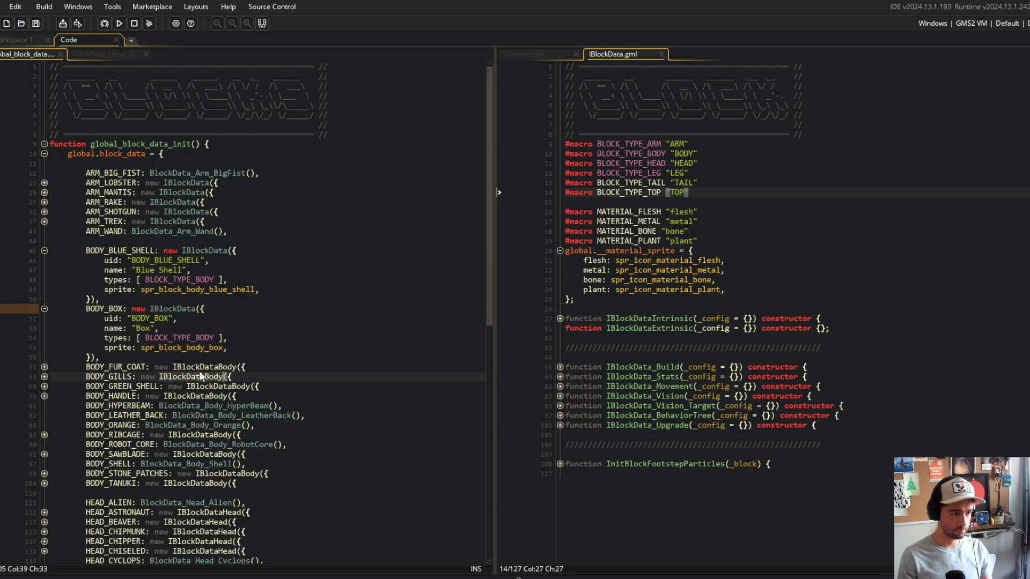
pyautogui.click(216, 422)
pyautogui.click(220, 483)
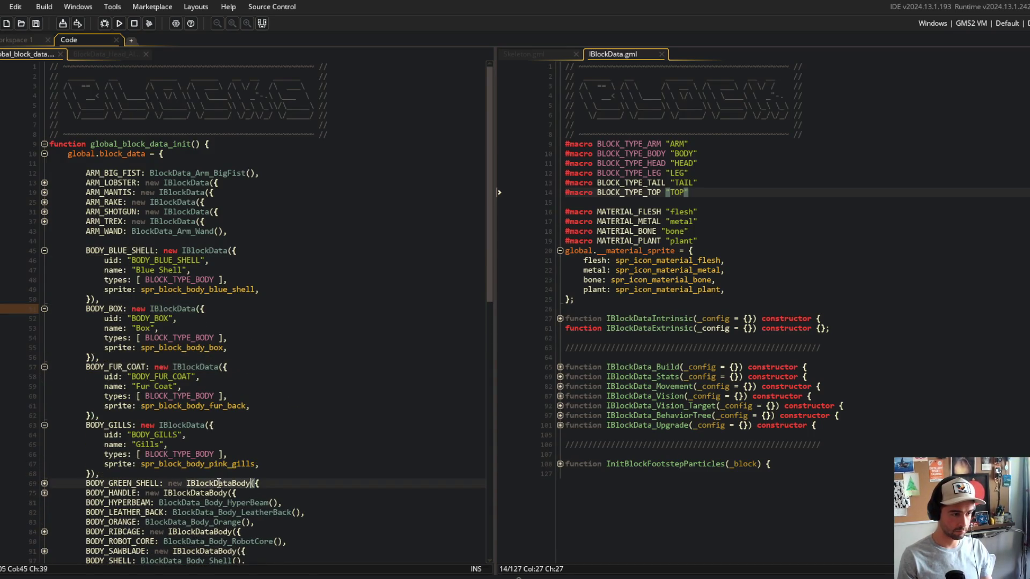
# Update BODY_HANDLE and check the HyperBeam, LeatherBack, Orange and RobotCore definitions
pyautogui.scroll(-5, 217, 456)
pyautogui.click(207, 383)
pyautogui.middleClick(183, 439)
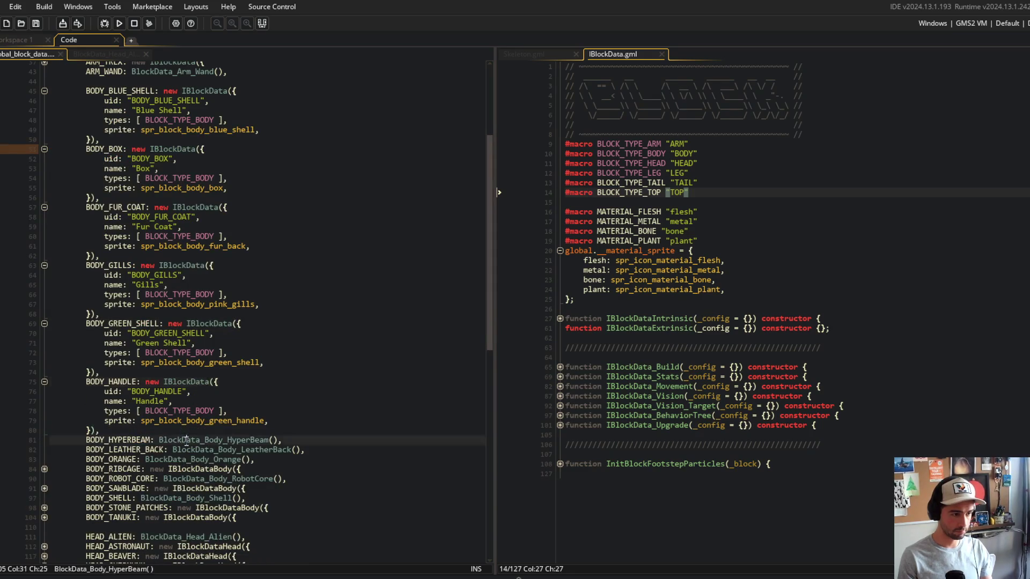
pyautogui.click(171, 154)
pyautogui.hotkey('ctrl', 'w')
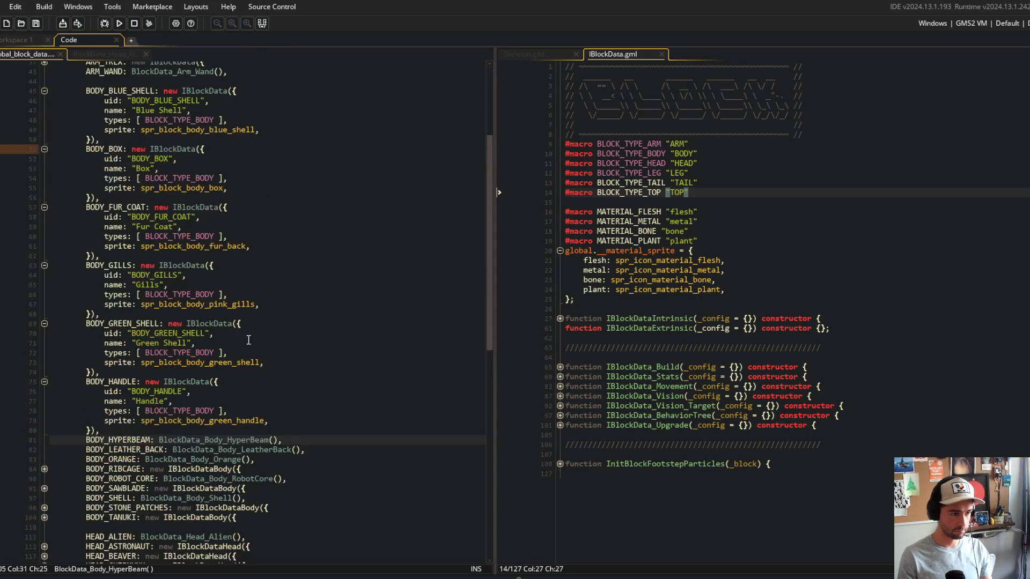
pyautogui.scroll(-3, 250, 344)
pyautogui.middleClick(232, 409)
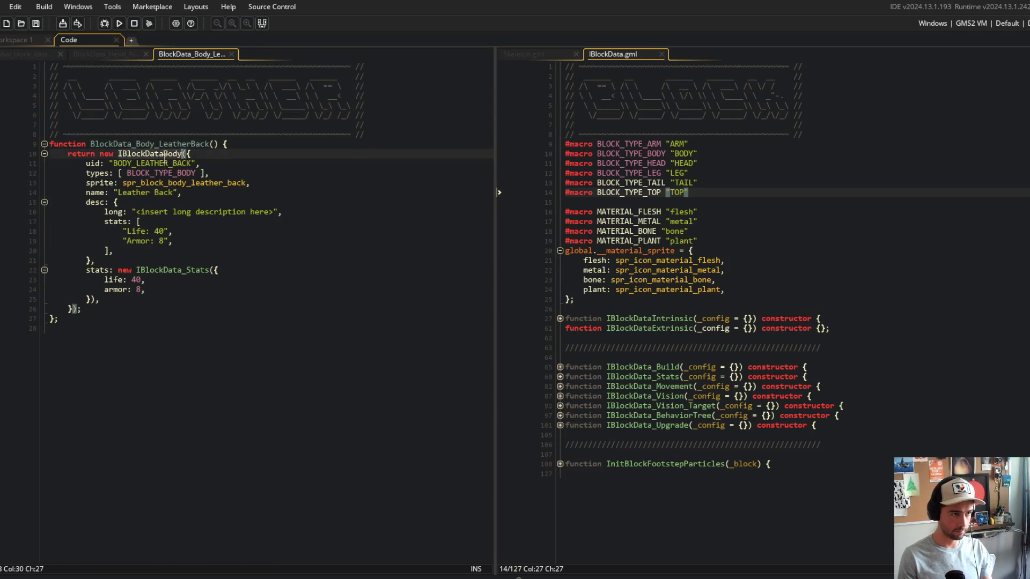
pyautogui.hotkey('ctrl', 'w')
pyautogui.middleClick(215, 302)
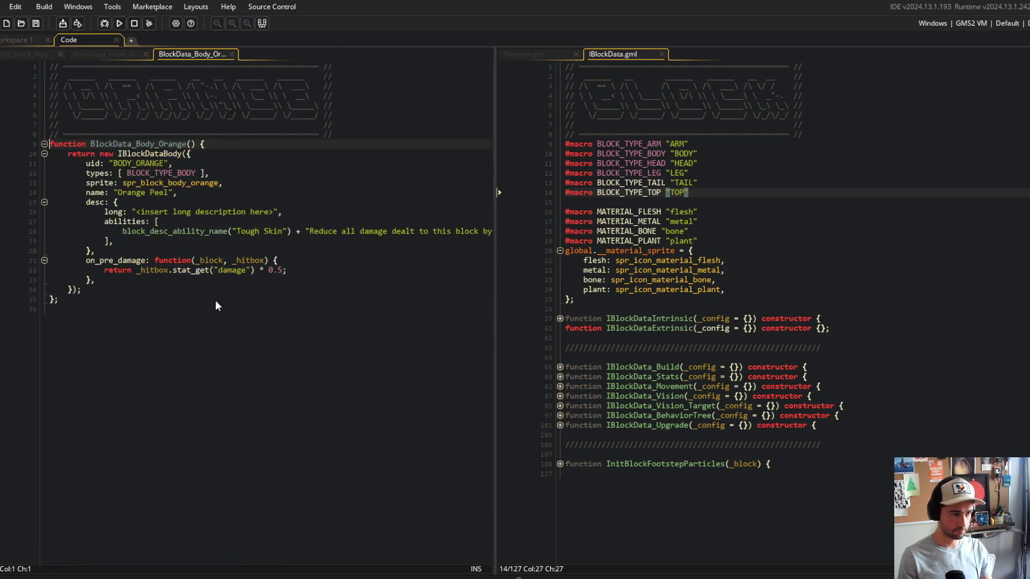
pyautogui.hotkey('ctrl', 'w')
pyautogui.scroll(-2, 325, 274)
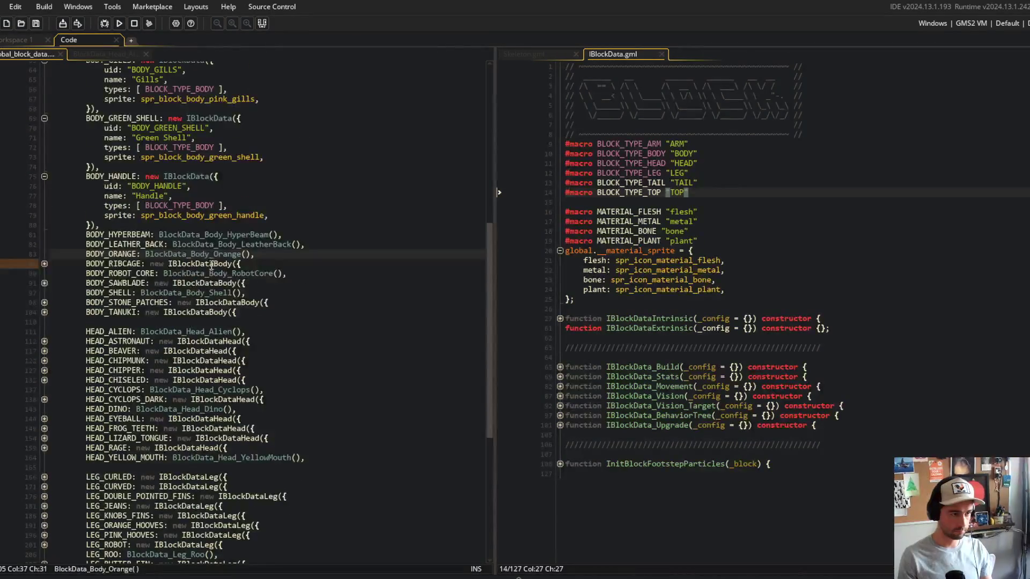
pyautogui.middleClick(207, 275)
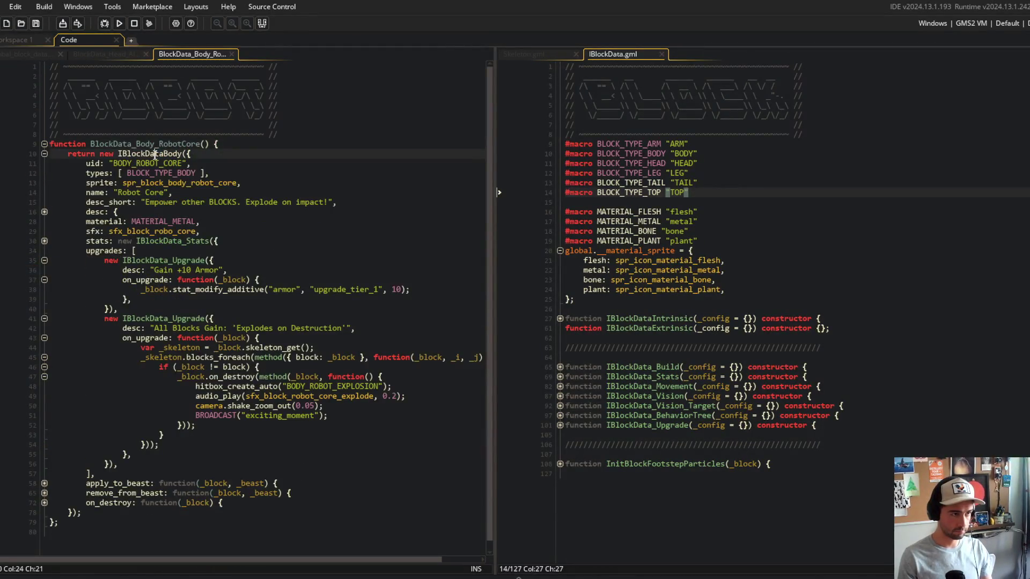
pyautogui.hotkey('ctrl', 'w')
# Switch Sawblade, Stone Patches and Tanuki to IBlockData after checking the Shell definition
pyautogui.scroll(-2, 213, 285)
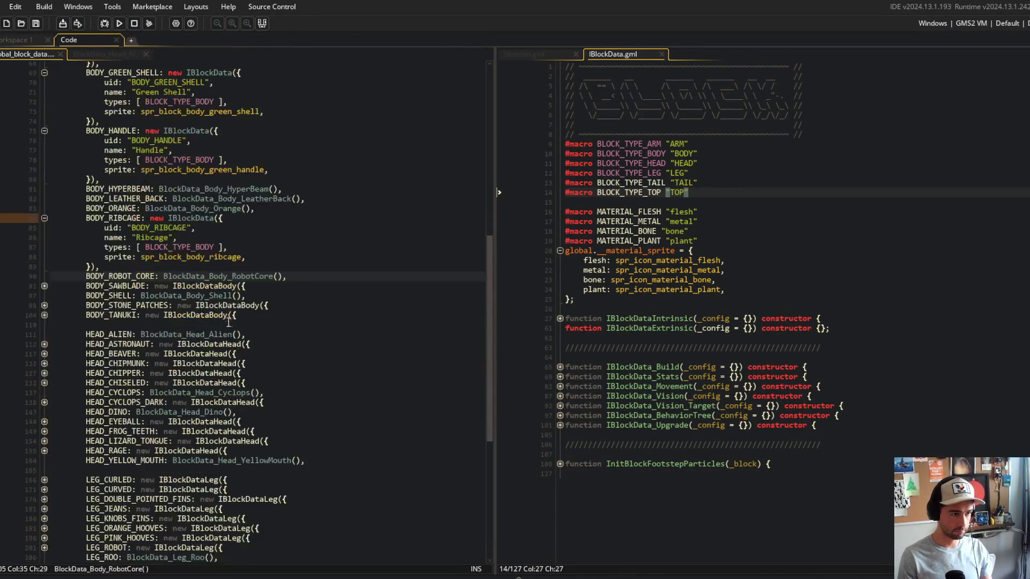
pyautogui.click(214, 285)
pyautogui.middleClick(208, 344)
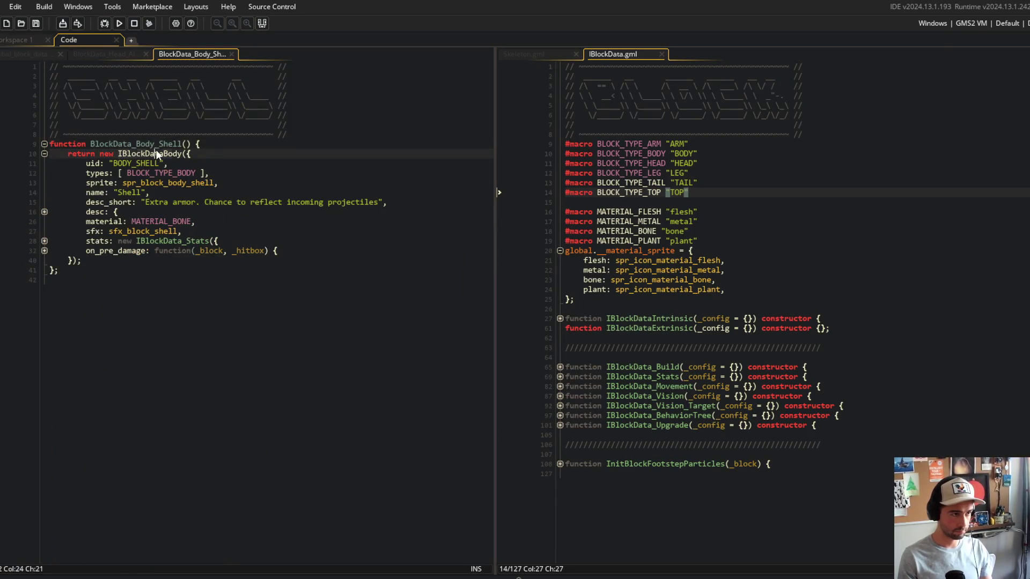
pyautogui.hotkey('ctrl', 'w')
pyautogui.scroll(-2, 242, 327)
pyautogui.click(236, 309)
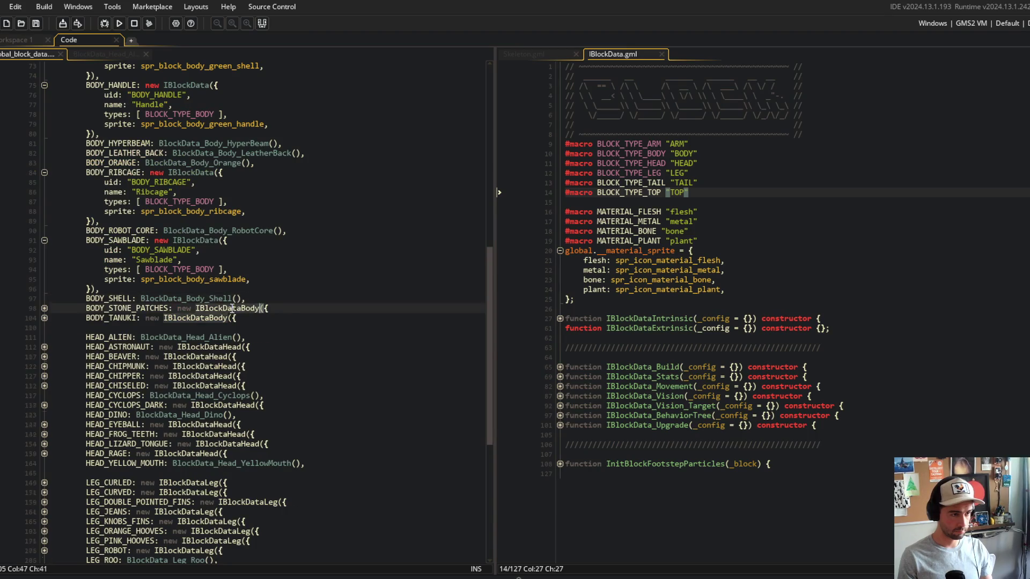
pyautogui.click(207, 366)
pyautogui.click(271, 347)
pyautogui.scroll(-4, 271, 348)
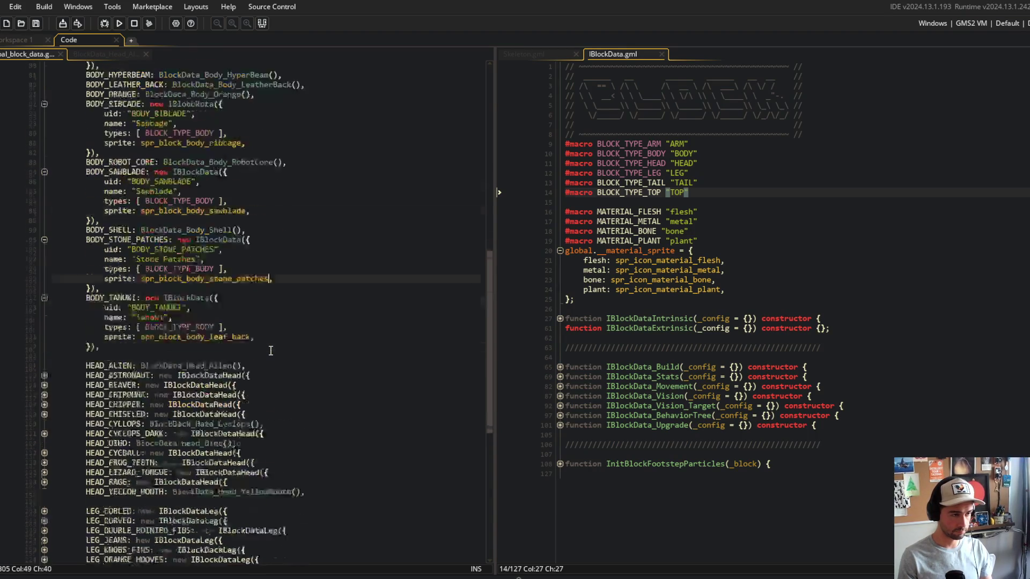
pyautogui.click(271, 350)
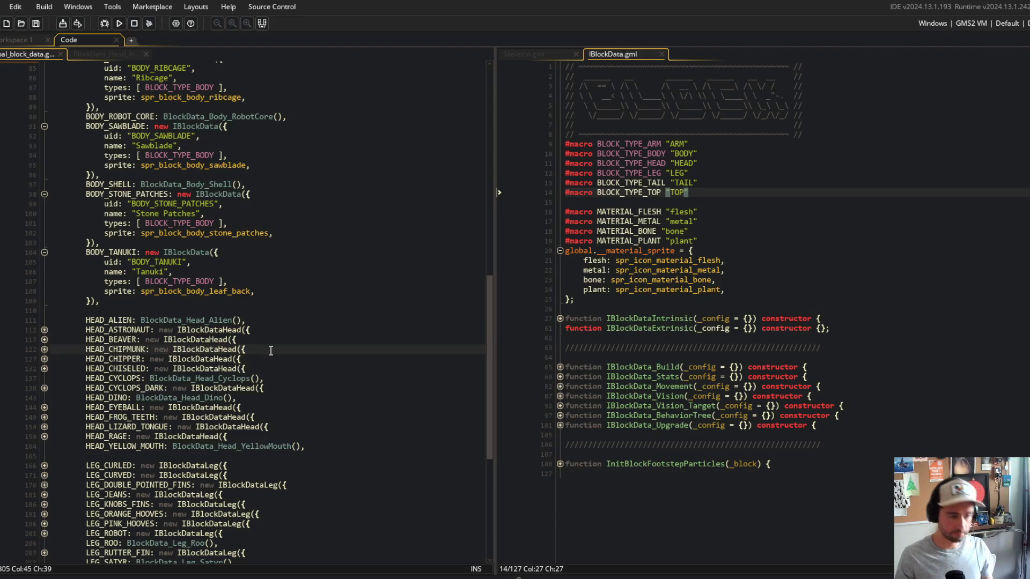
pyautogui.hotkey('alt', 'Tab')
# Search 'twitch' in a new browser tab and open twitch.tv
pyautogui.hotkey('ctrl', 't')
pyautogui.write('twitch')
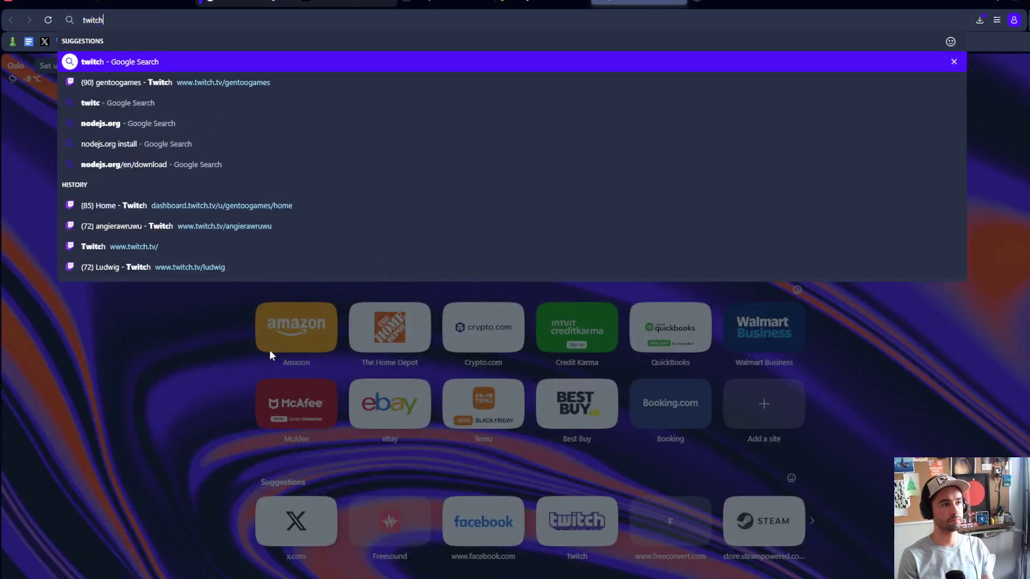
pyautogui.press('Return')
pyautogui.click(148, 181)
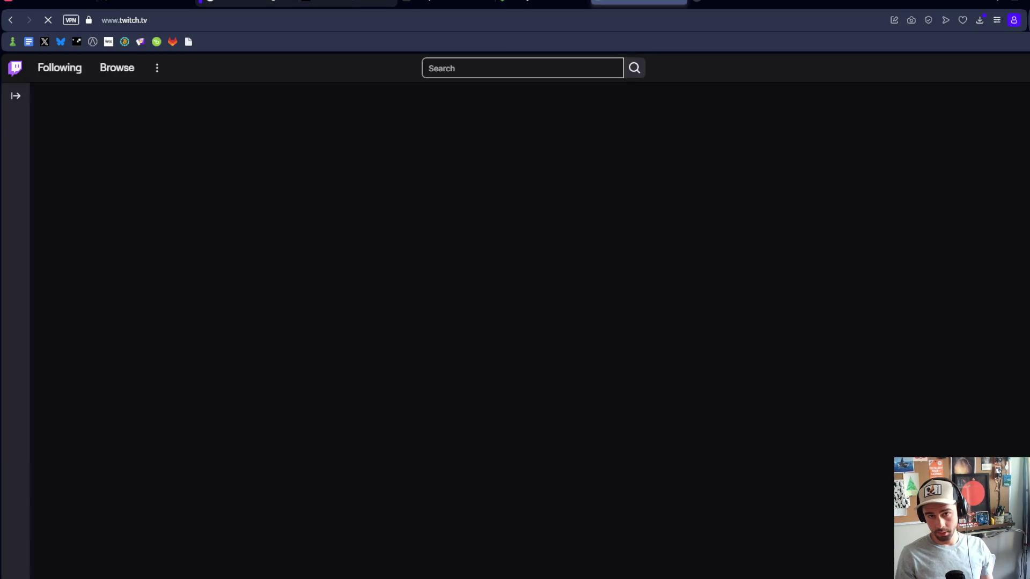
# Go to your own channel, pause the stream and open the YouTube link in chat
pyautogui.click(1019, 67)
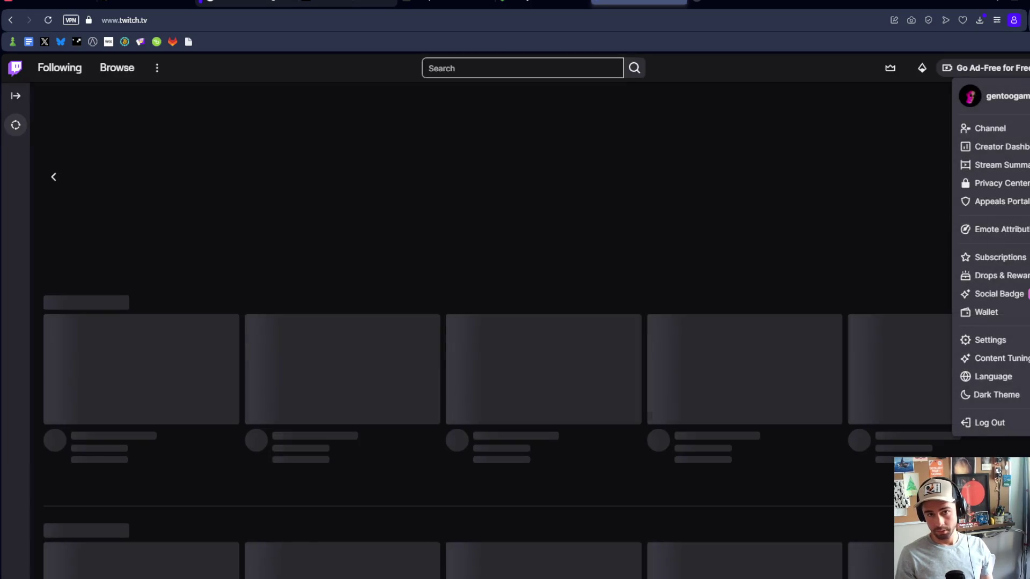
pyautogui.click(990, 129)
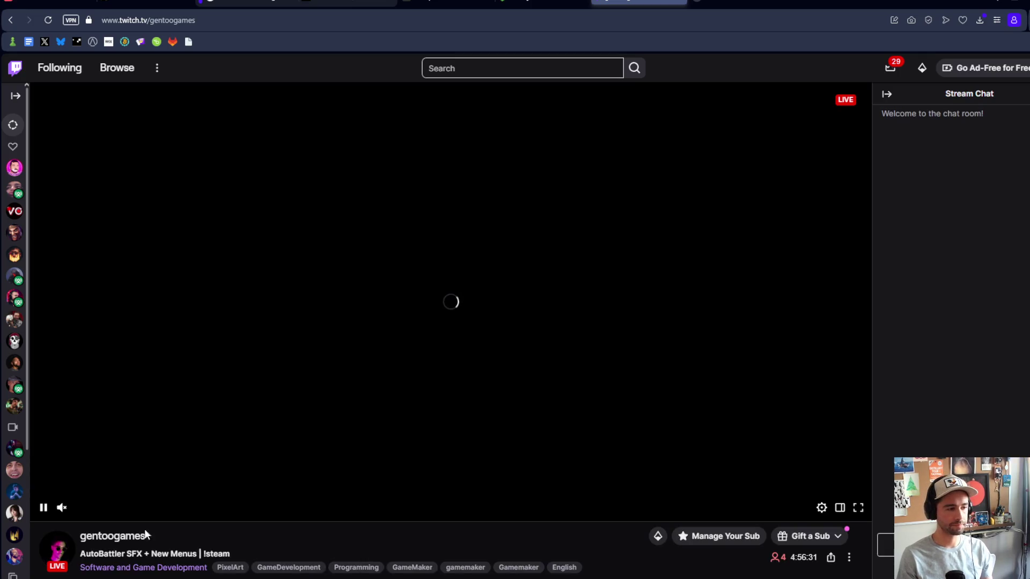
pyautogui.click(42, 507)
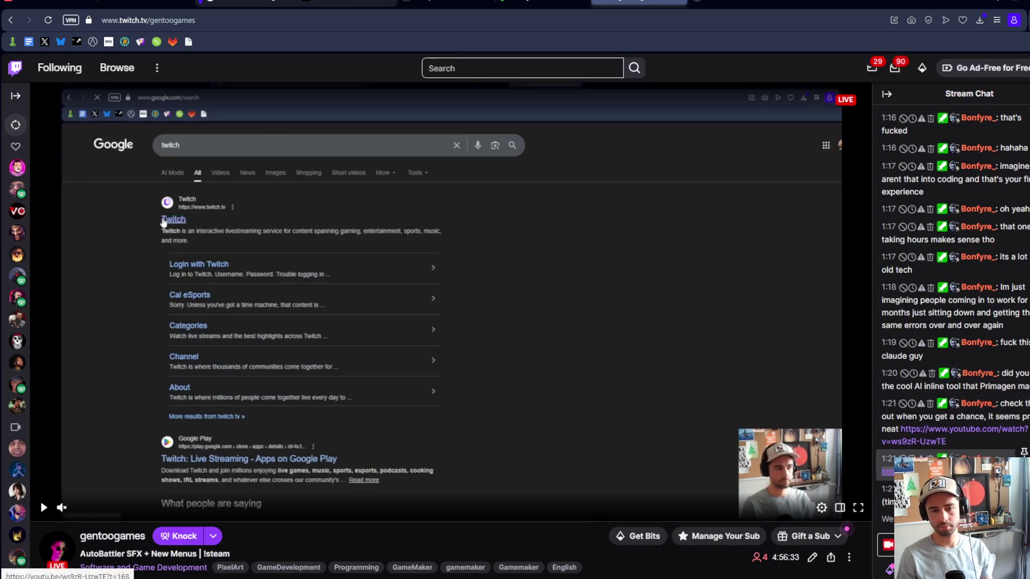
pyautogui.click(700, 239)
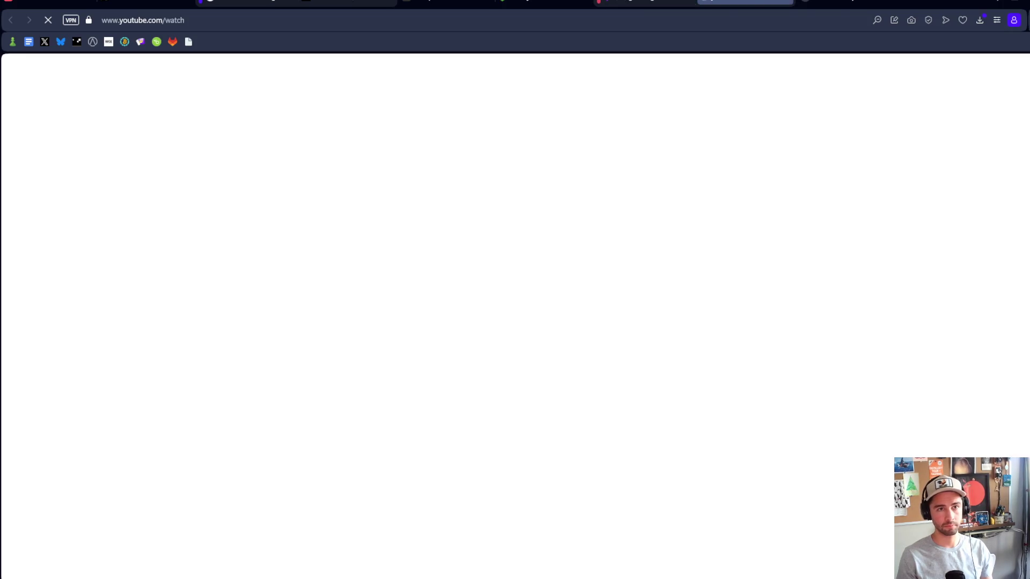
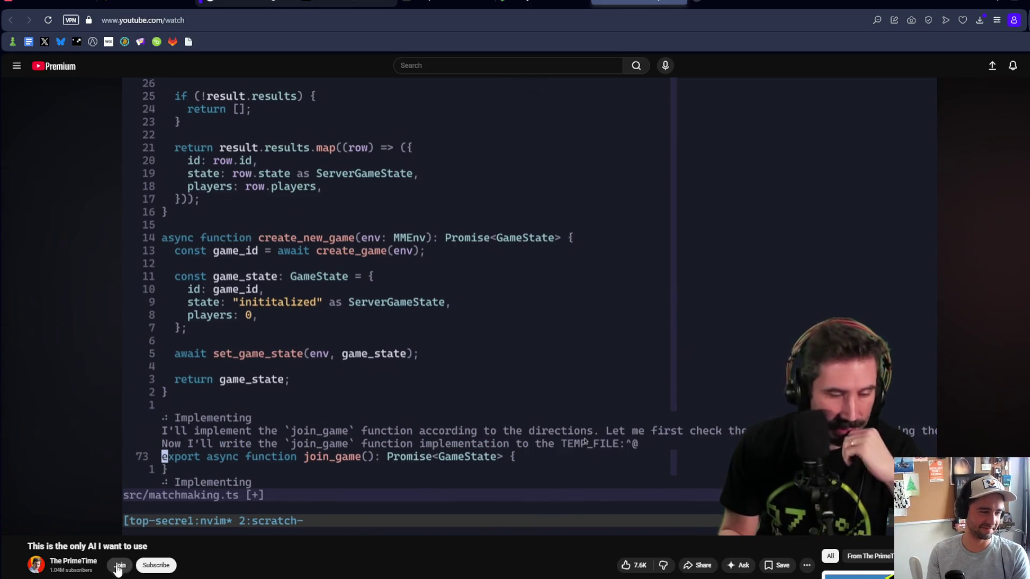
# Subscribe to The PrimeTime channel, then pause and resume the coding video
pyautogui.click(156, 565)
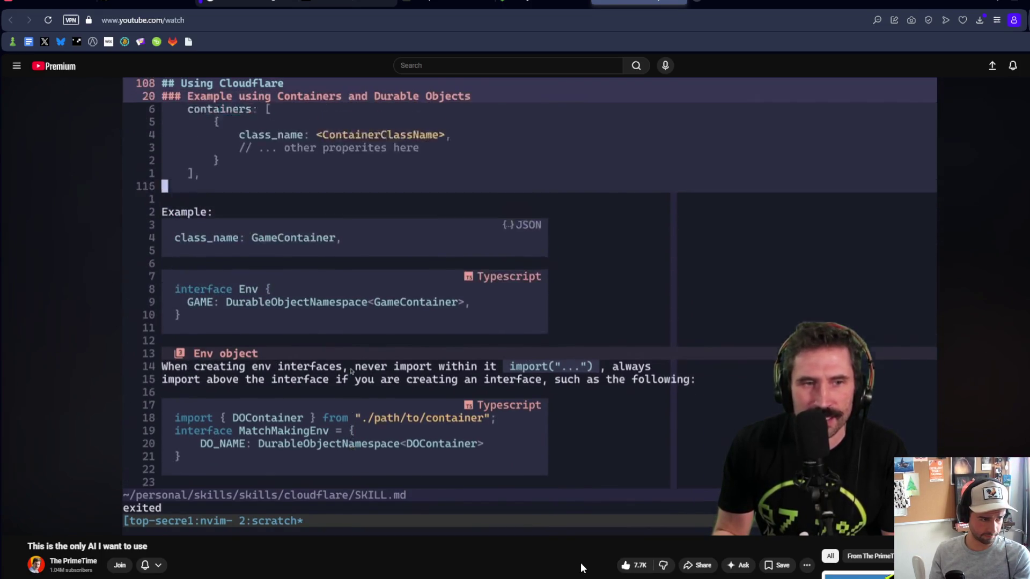
pyautogui.click(682, 369)
pyautogui.click(698, 271)
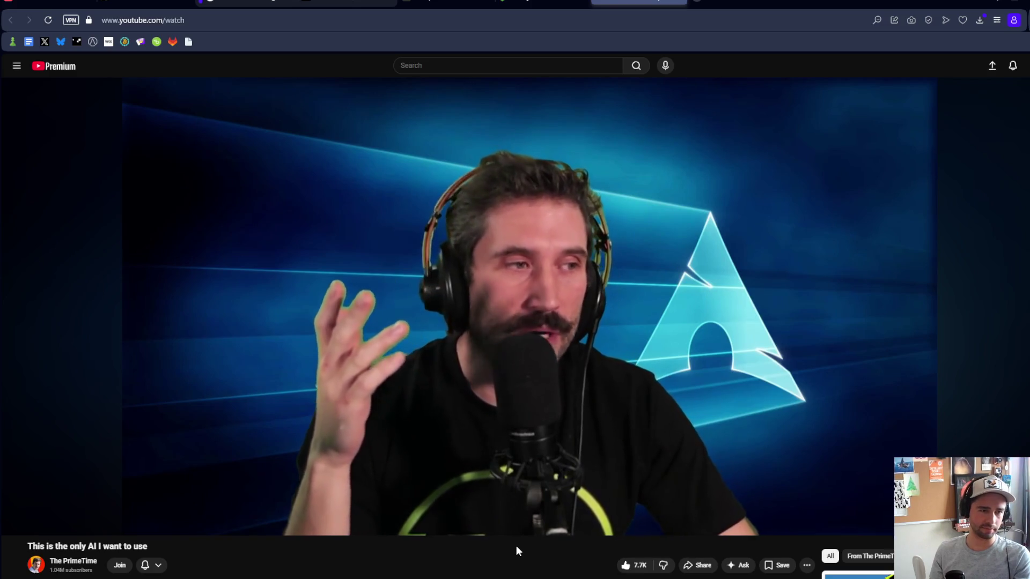
# Glance at the comments, then bring forward the Administrator PowerShell window showing 19/19 packages upgraded
pyautogui.scroll(-5, 516, 545)
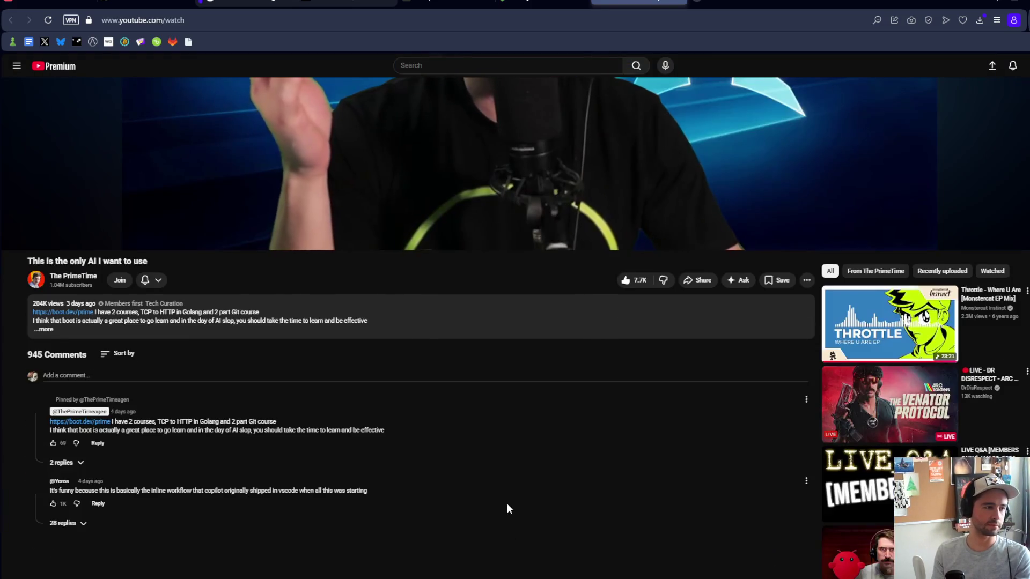
pyautogui.scroll(5, 507, 503)
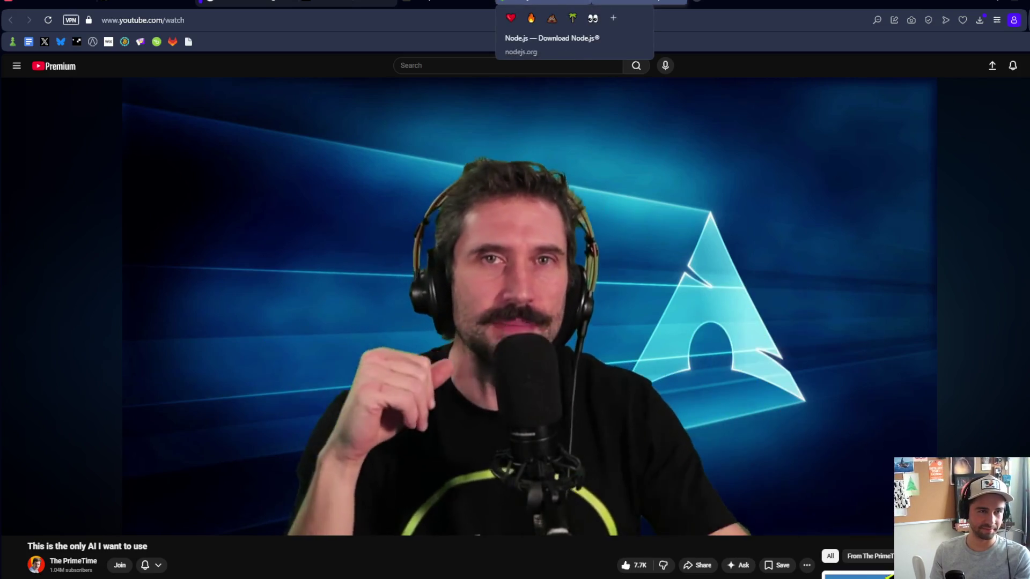
pyautogui.click(502, 574)
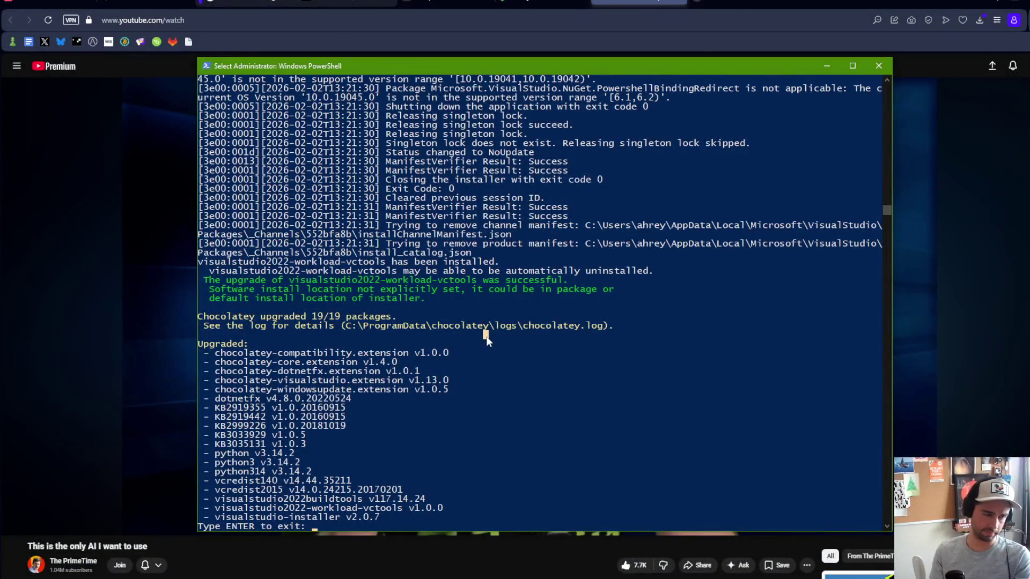
# Close the finished PowerShell window, check npm --version in the old command window, and exit it
pyautogui.press('Return')
pyautogui.press('Return')
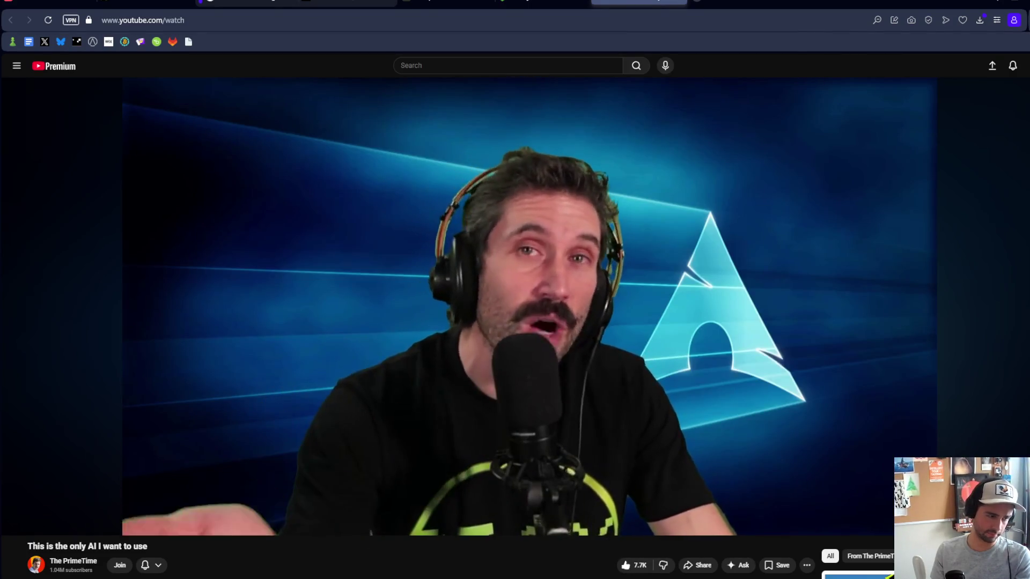
pyautogui.click(375, 574)
pyautogui.click(354, 198)
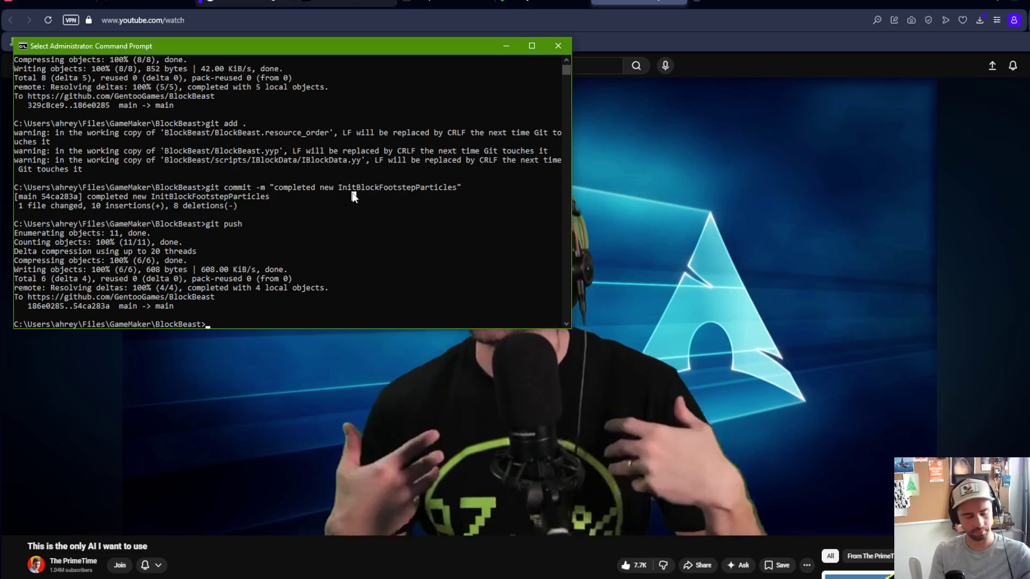
pyautogui.write('npm --version')
pyautogui.press('Return')
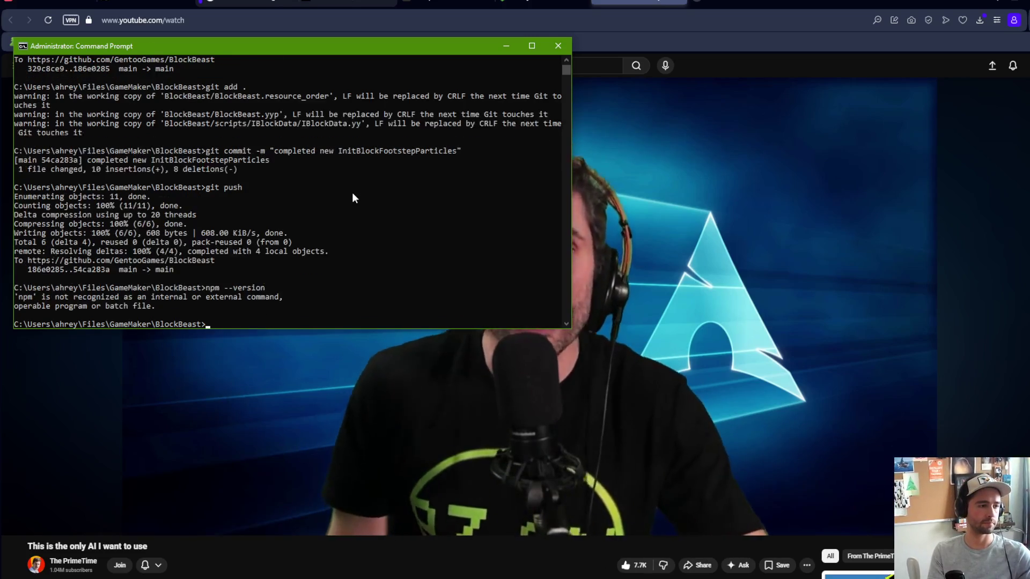
pyautogui.write(':q')
pyautogui.press('Return')
pyautogui.write('exit')
pyautogui.press('Return')
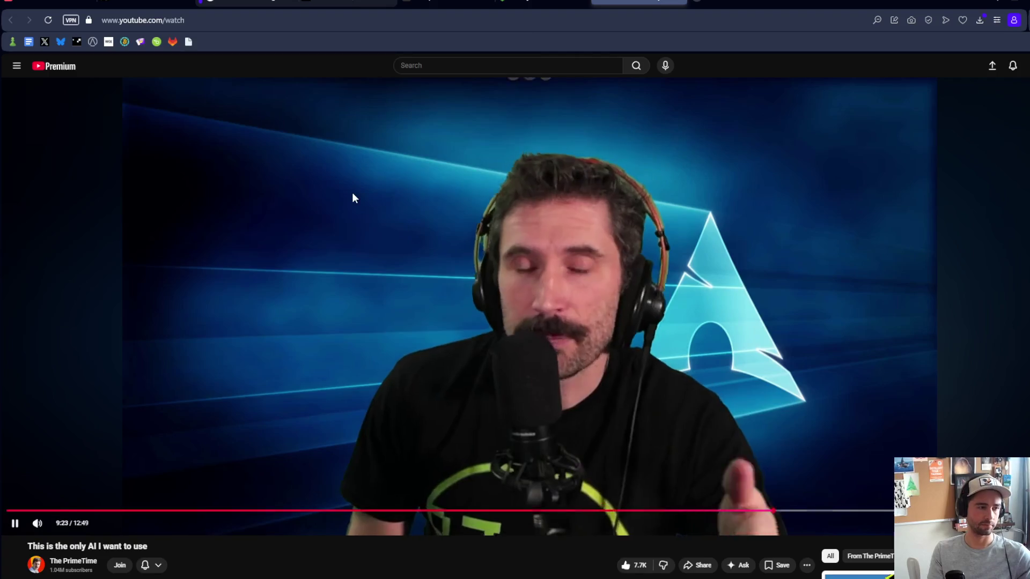
# Open a new Command Prompt and run npm --version to confirm npm 11.6.2
pyautogui.press('super')
pyautogui.write('cmd')
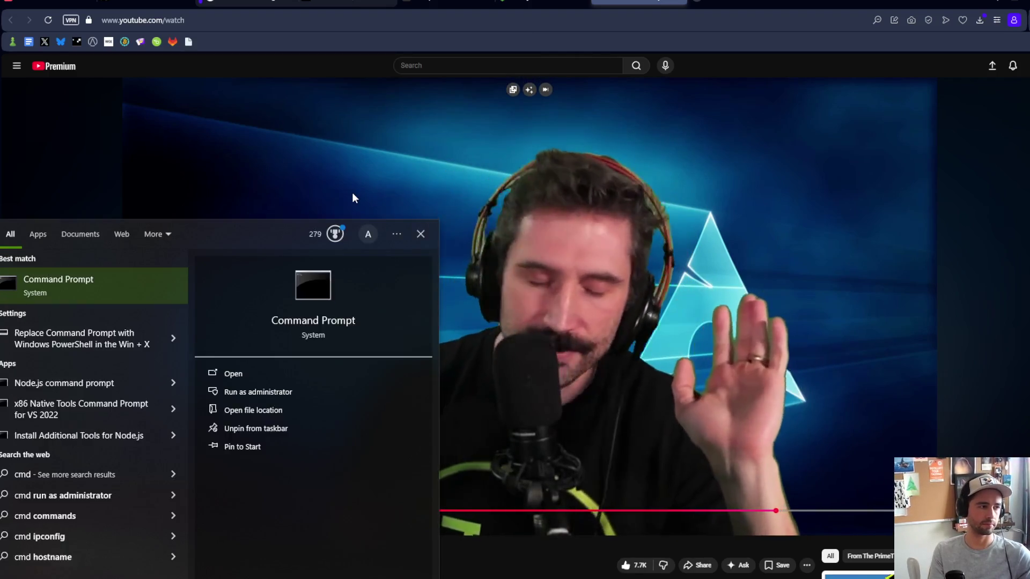
pyautogui.press('Return')
pyautogui.write('npm --version')
pyautogui.press('Return')
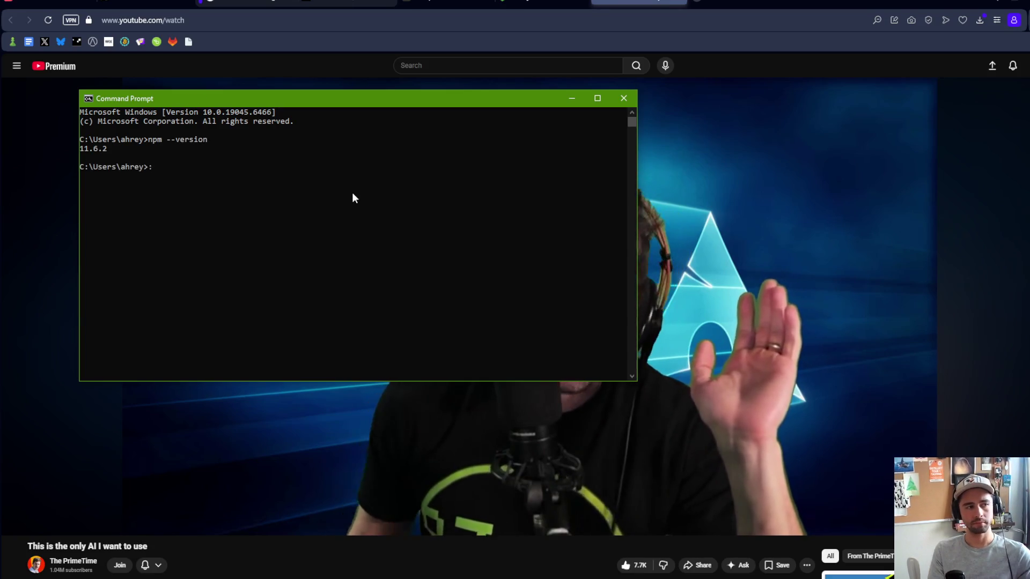
pyautogui.write(':q')
pyautogui.press('Return')
pyautogui.write('.cache')
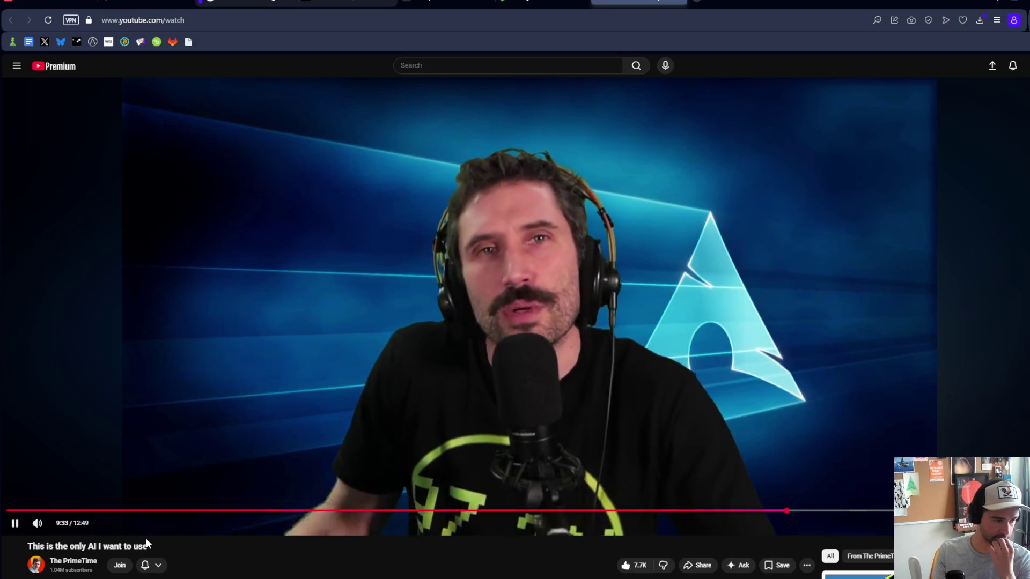
# Pause, go to The PrimeTime's Videos list, and reopen 'This is the only AI I want to use'
pyautogui.click(546, 397)
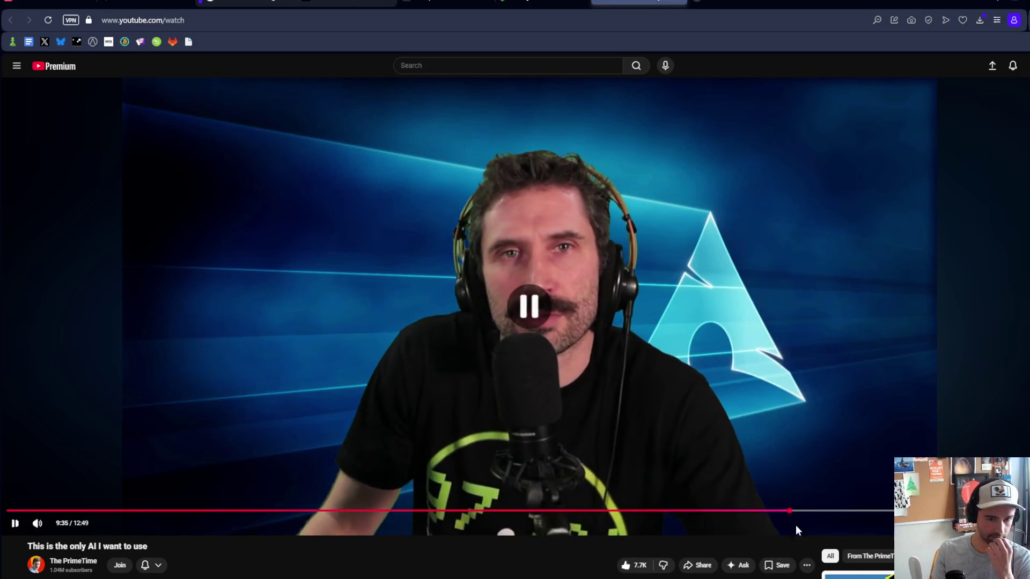
pyautogui.scroll(-2, 236, 449)
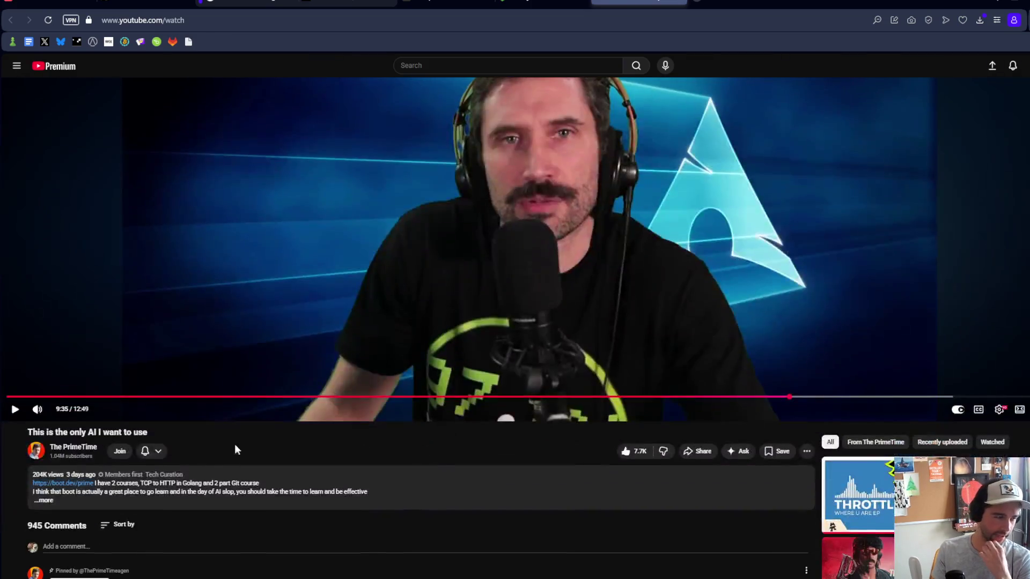
pyautogui.click(79, 451)
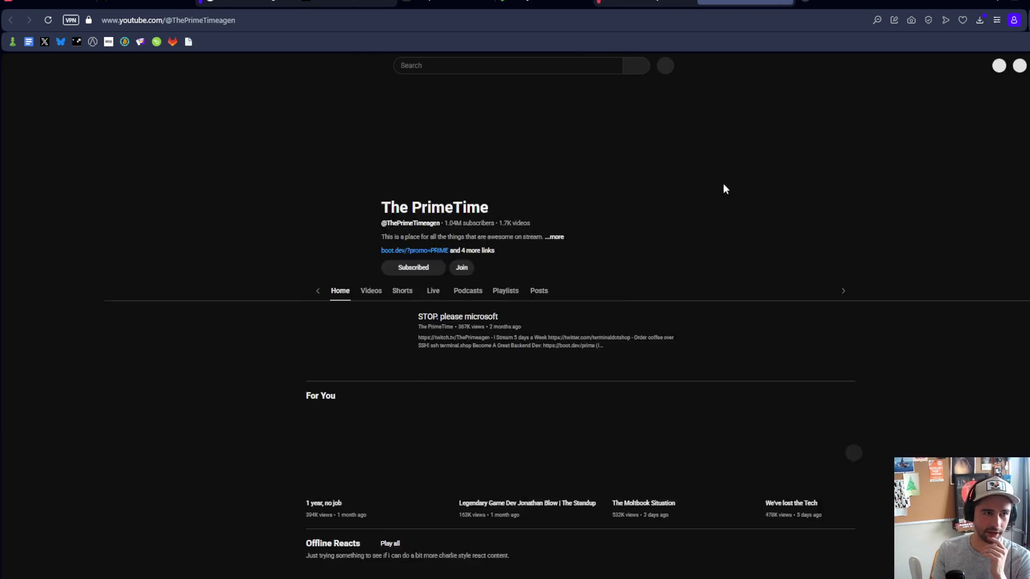
pyautogui.click(346, 270)
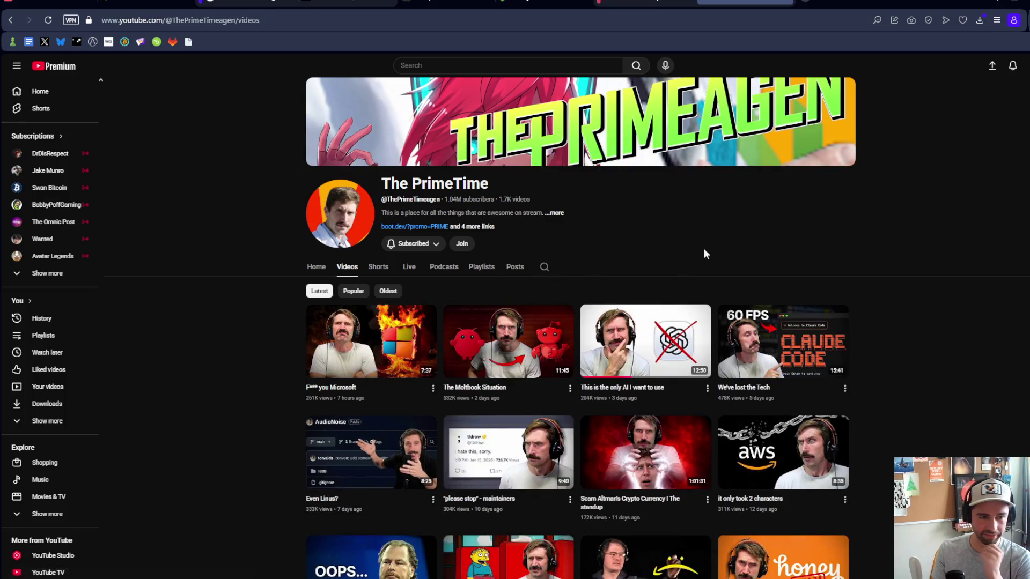
pyautogui.scroll(-2, 712, 283)
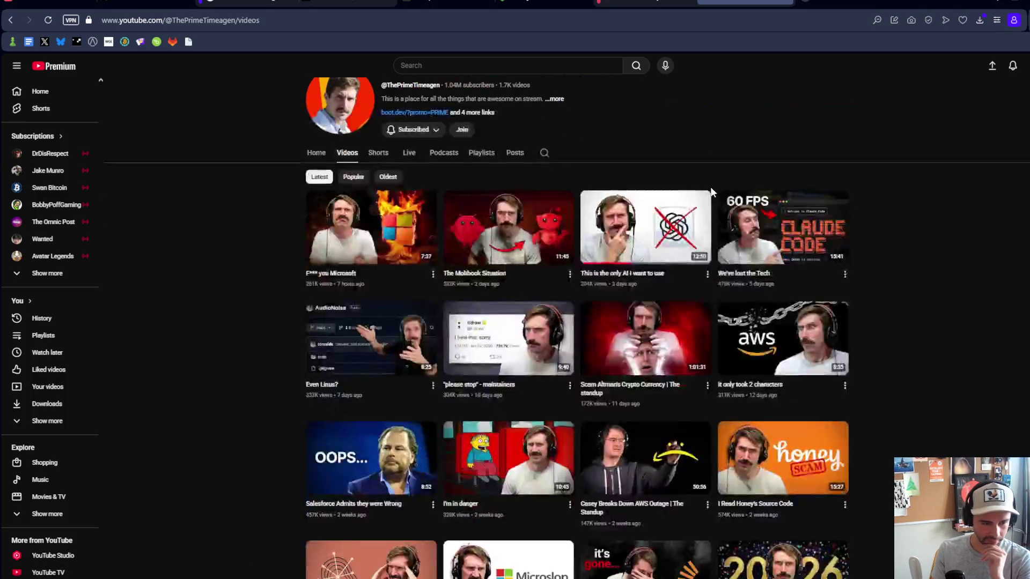
pyautogui.scroll(-3, 712, 192)
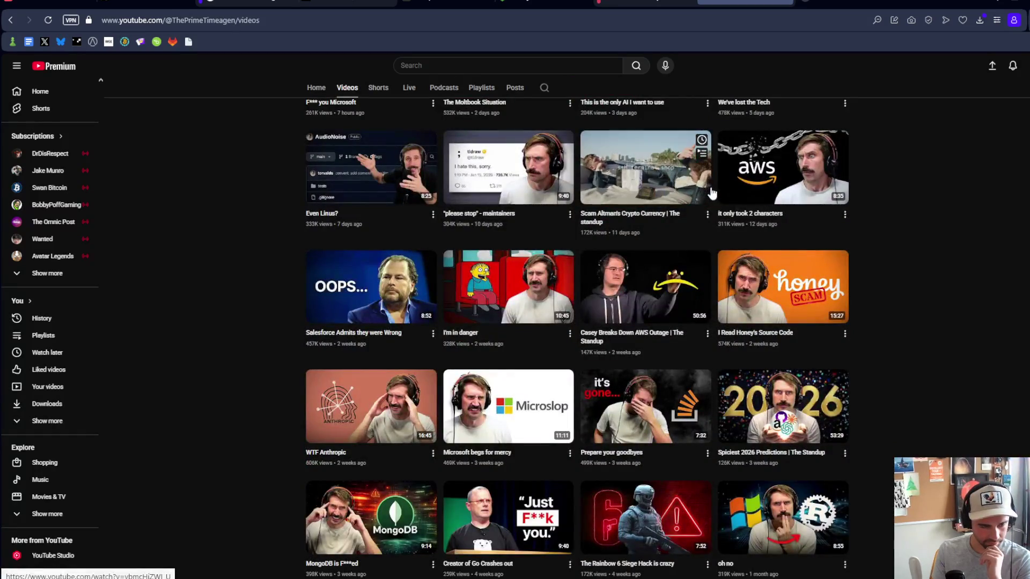
pyautogui.scroll(5, 703, 192)
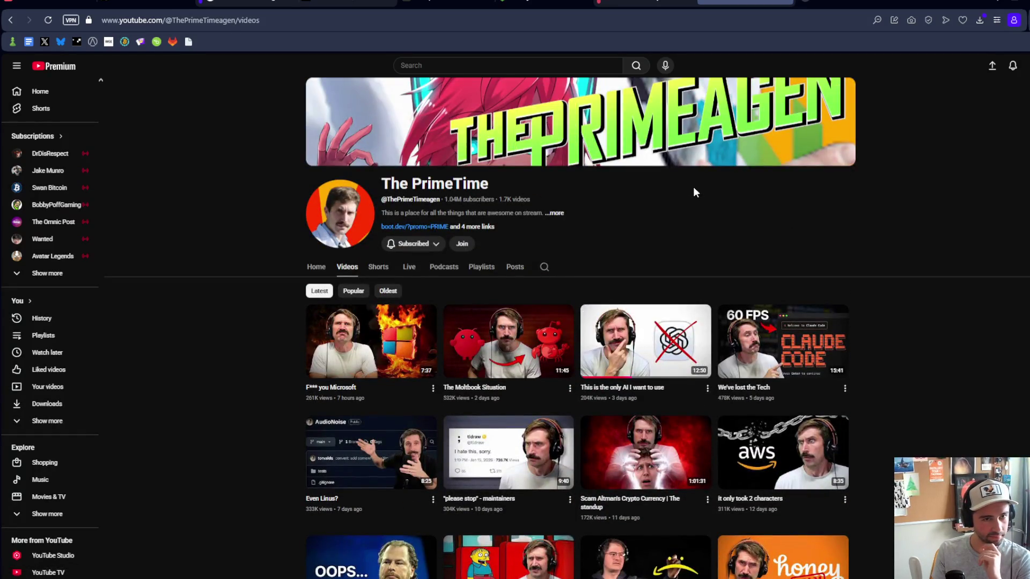
pyautogui.click(622, 344)
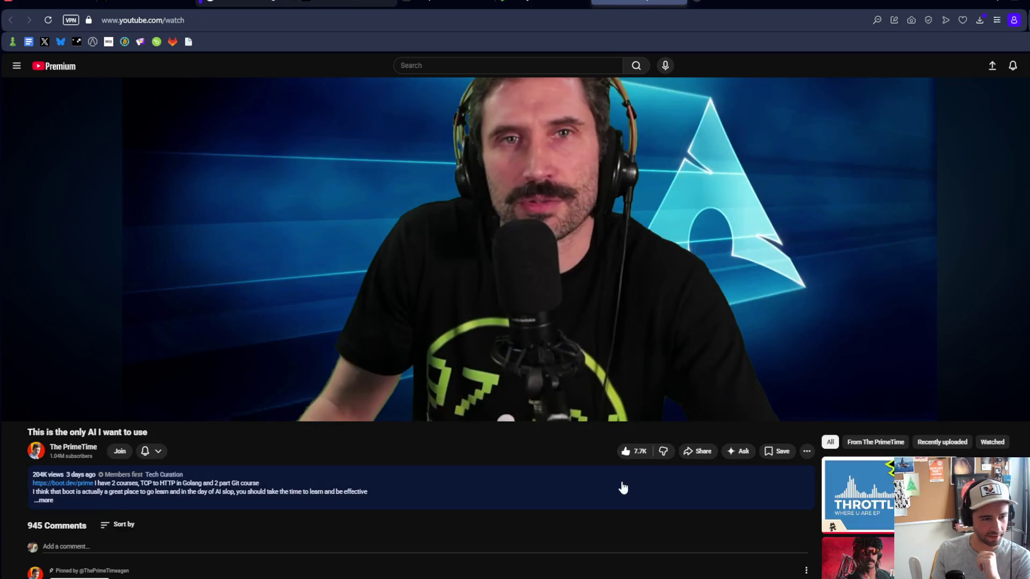
# Switch to theater mode, jump the video to 6:38, and change to the Claude Code docs tab
pyautogui.press('t')
pyautogui.click(548, 510)
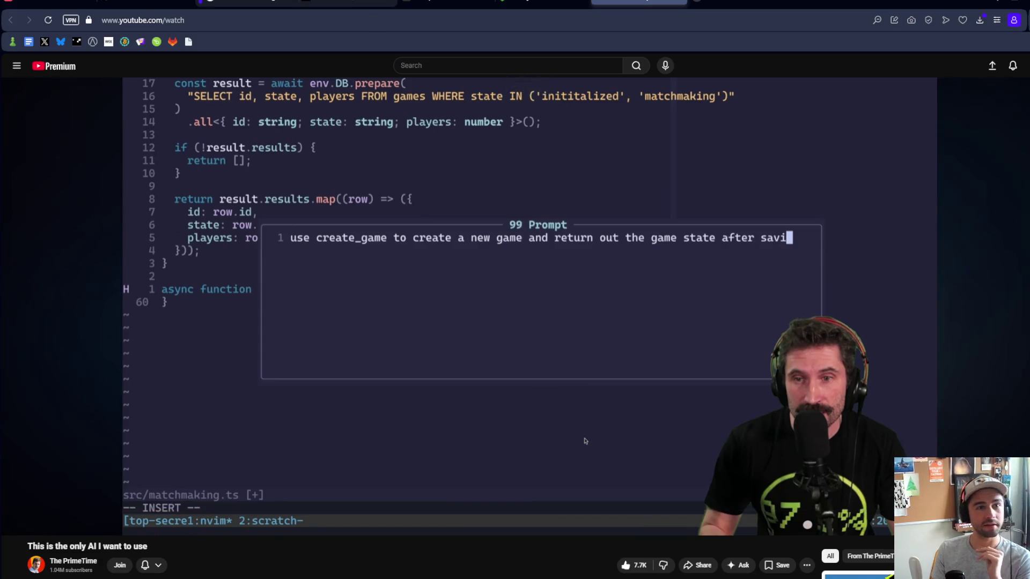
pyautogui.hotkey('ctrl', 'shift', 'Tab')
pyautogui.hotkey('ctrl', 'shift', 'Tab')
pyautogui.hotkey('ctrl', 'shift', 'Tab')
pyautogui.hotkey('ctrl', 'shift', 'Tab')
pyautogui.hotkey('ctrl', 'shift', 'Tab')
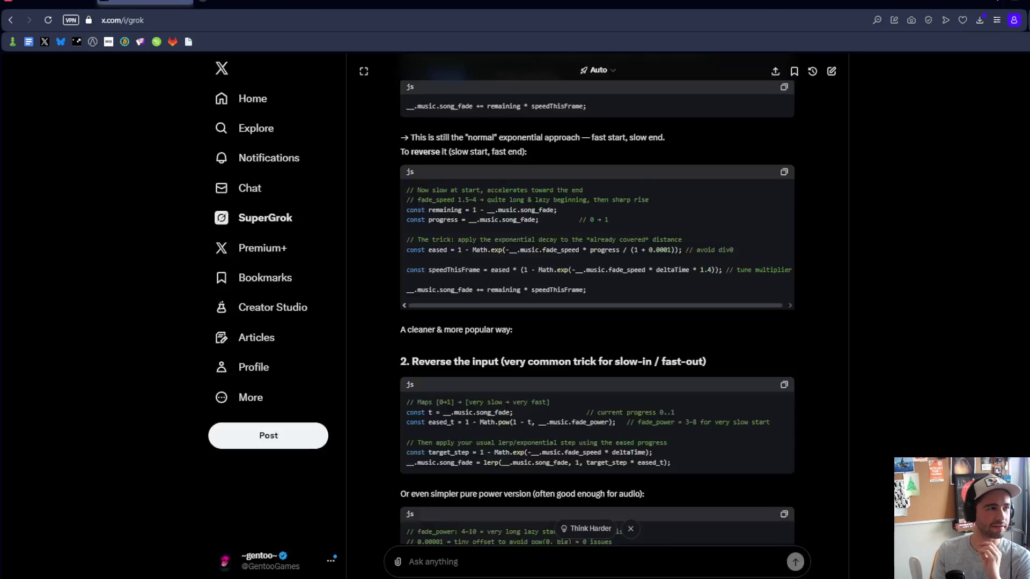
pyautogui.moveTo(161, 2)
pyautogui.mouseDown()
pyautogui.moveTo(231, 78)
pyautogui.moveTo(214, 100)
pyautogui.moveTo(226, 95)
pyautogui.mouseUp()
pyautogui.click(340, 232)
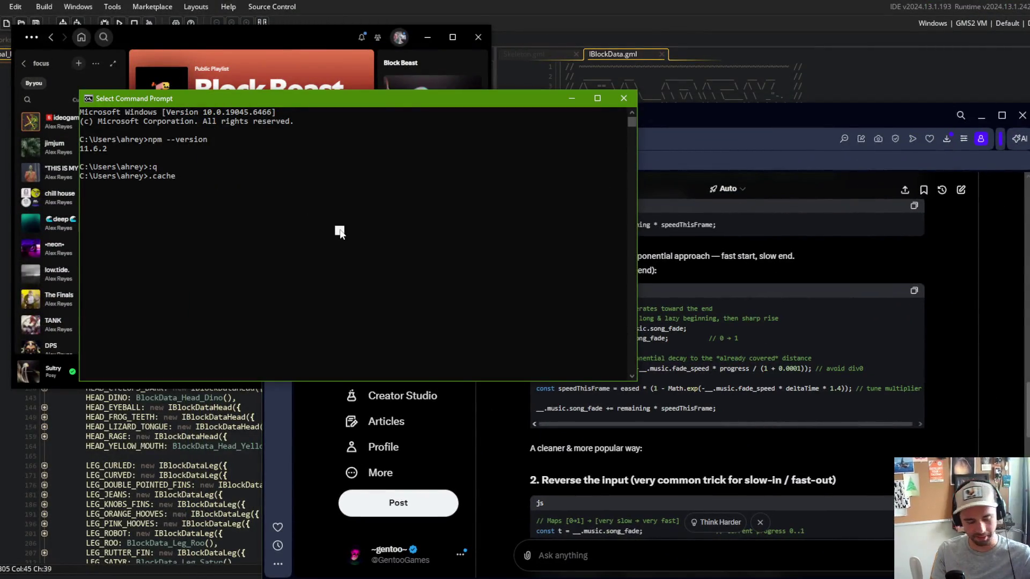
pyautogui.write('pm install -g')
pyautogui.press('capslock')
pyautogui.write('@ANT')
pyautogui.press('BackSpace')
pyautogui.press('BackSpace')
pyautogui.press('BackSpace')
pyautogui.press('capslock')
pyautogui.write('anthropic-a')
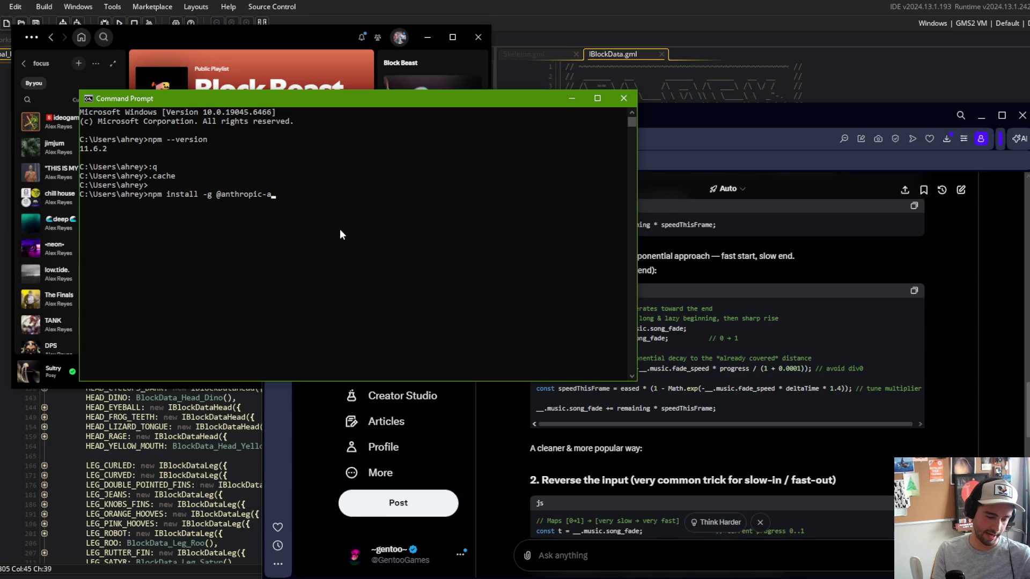
pyautogui.write('i/claude-code')
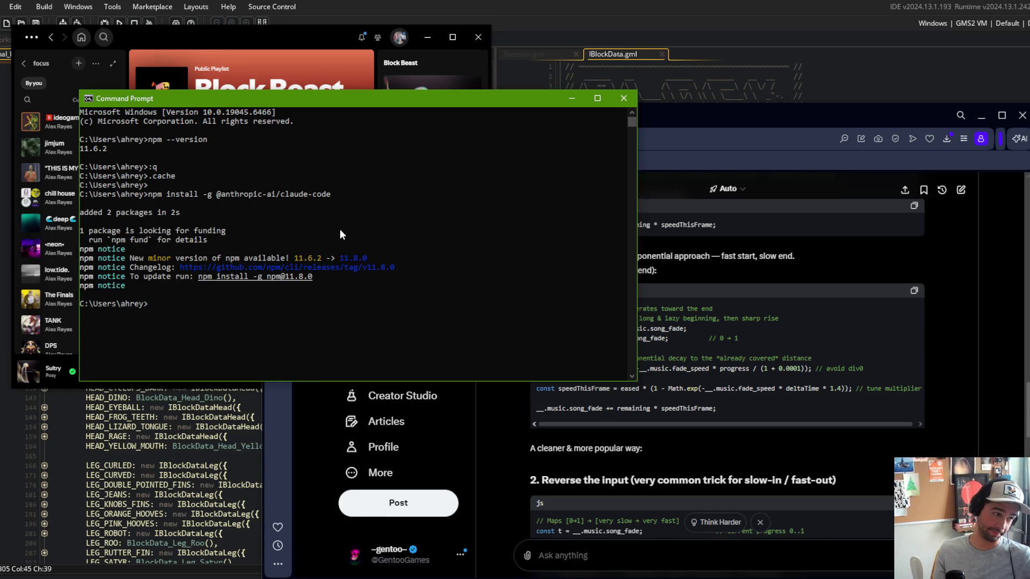
# List Claude Code's options with claude --help, then clear the console with cls
pyautogui.write('claude --help')
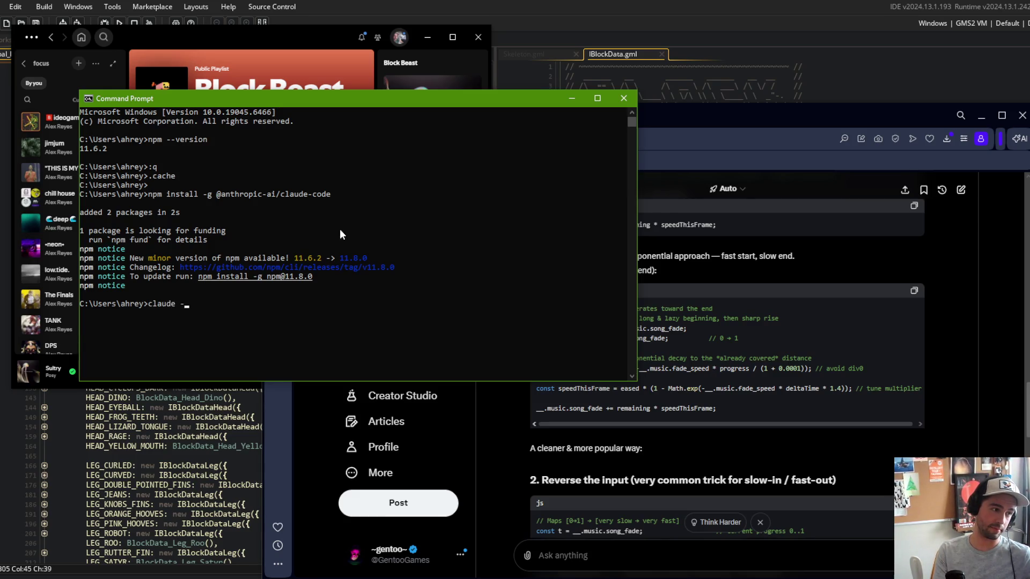
pyautogui.press('Return')
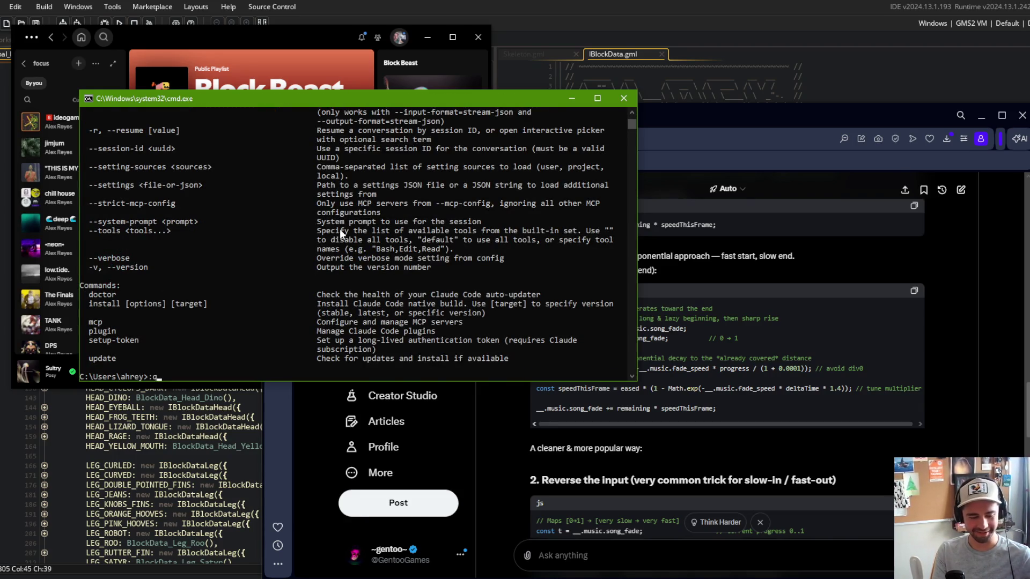
pyautogui.press('Return')
pyautogui.write('cls')
pyautogui.press('Return')
# Run claude --version to confirm version 2.1.29, then return to the Grok chat browser
pyautogui.write('claude --version')
pyautogui.press('Return')
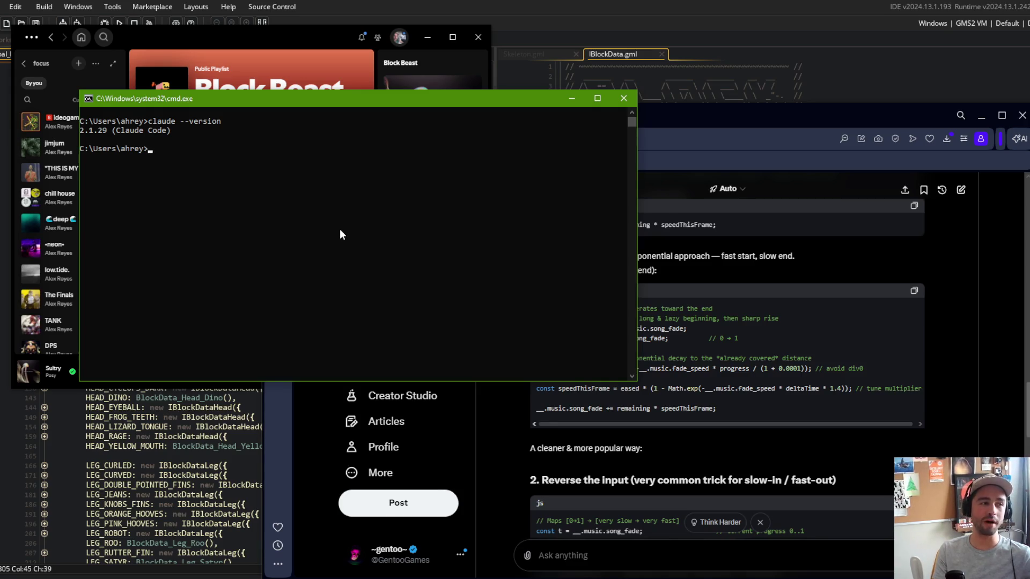
pyautogui.write(':q')
pyautogui.press('Return')
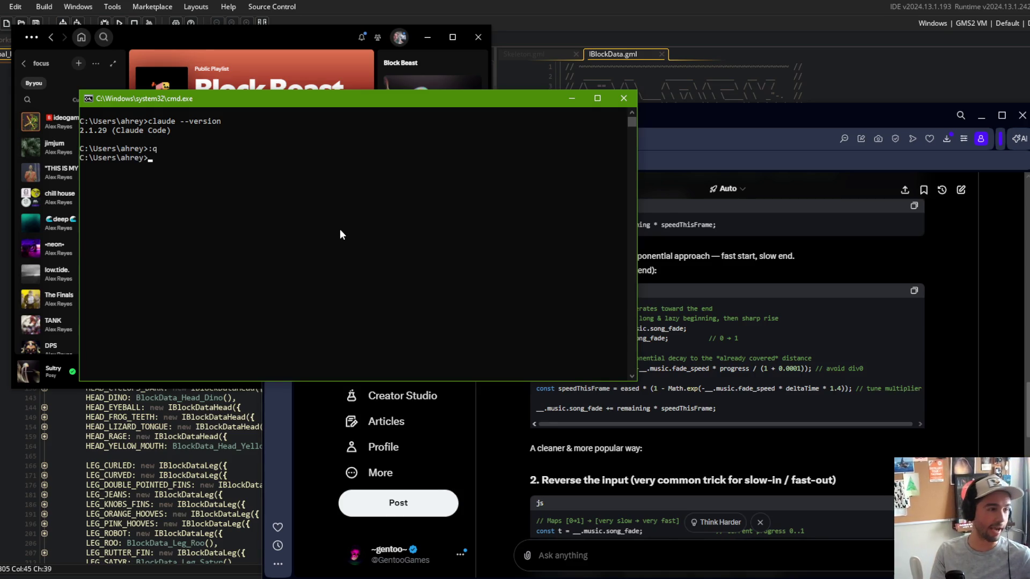
pyautogui.click(641, 119)
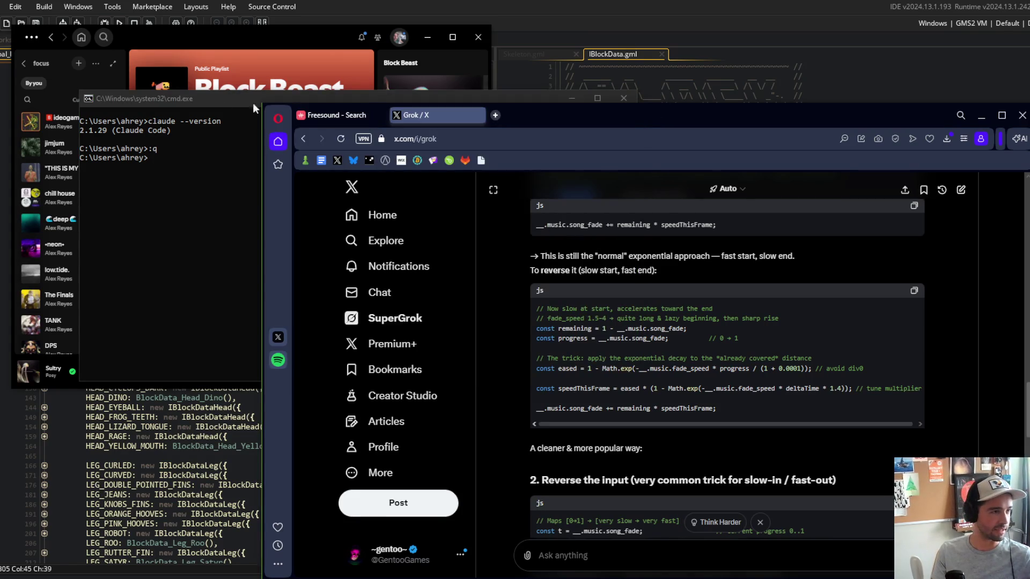
# Rearrange the browser and Command Prompt windows, moving the browser higher and the prompt lower
pyautogui.click(244, 101)
pyautogui.moveTo(714, 115)
pyautogui.mouseDown()
pyautogui.moveTo(723, 71)
pyautogui.moveTo(723, 94)
pyautogui.mouseUp()
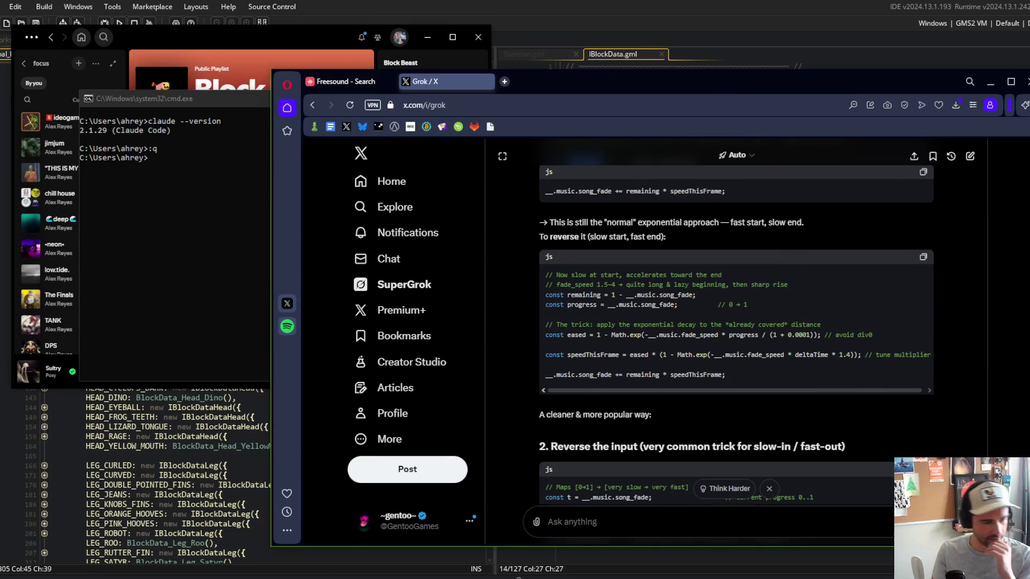
pyautogui.click(201, 248)
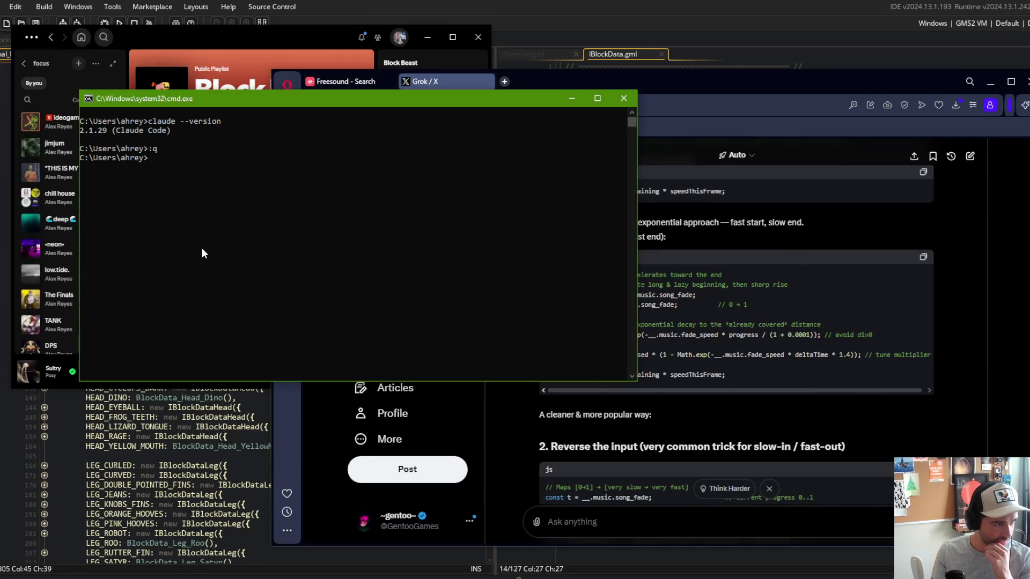
pyautogui.moveTo(396, 104); pyautogui.dragTo(398, 173)
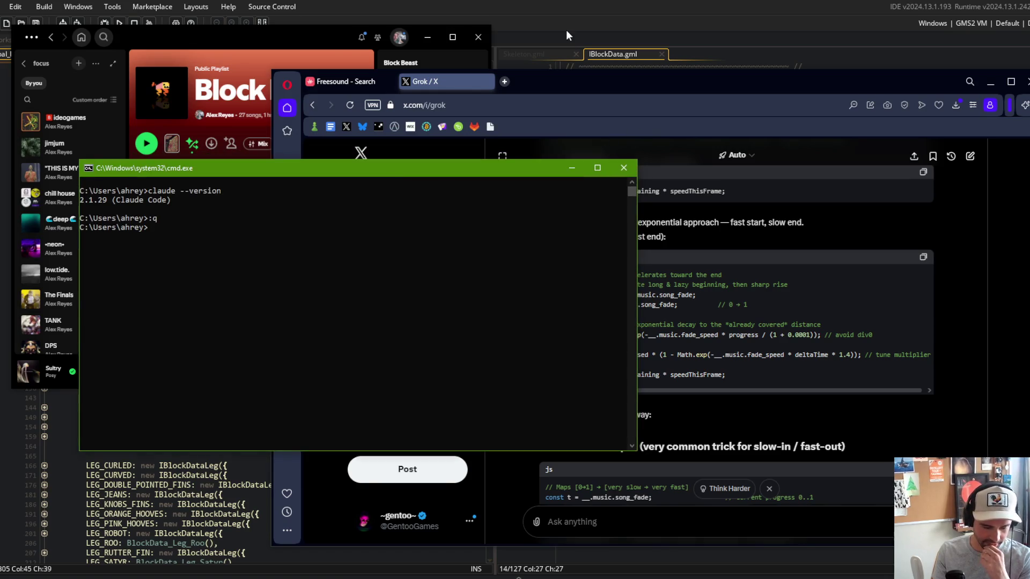
pyautogui.click(465, 80)
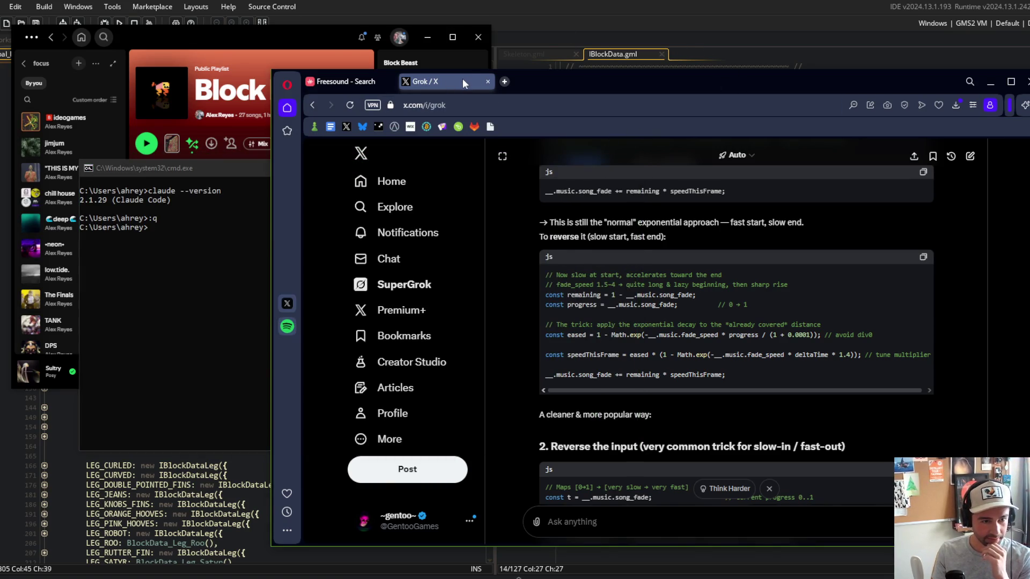
# Close the Grok / X tab and Opera, then play the Block Beast playlist in Spotify
pyautogui.click(487, 82)
pyautogui.click(1027, 82)
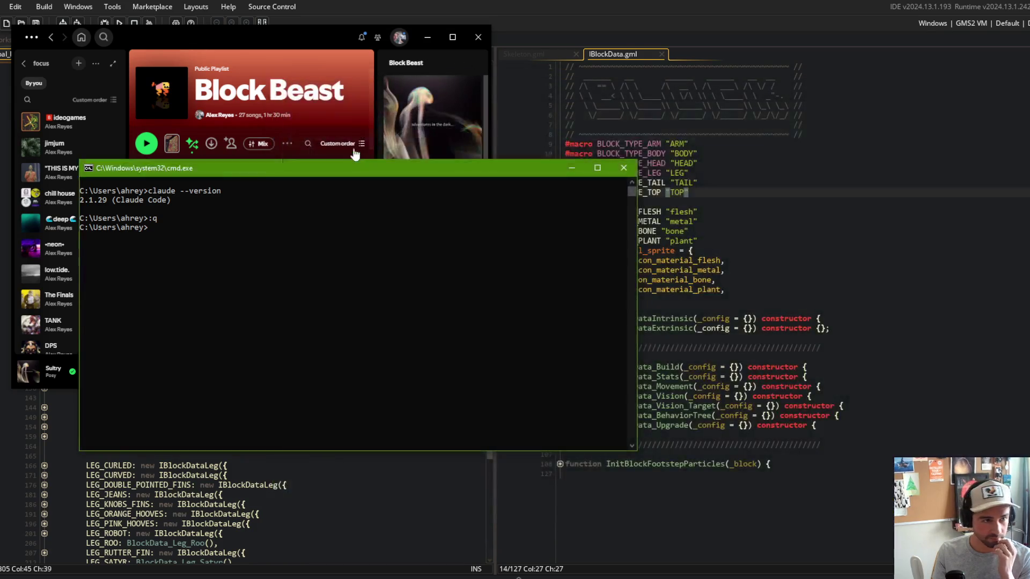
pyautogui.click(275, 46)
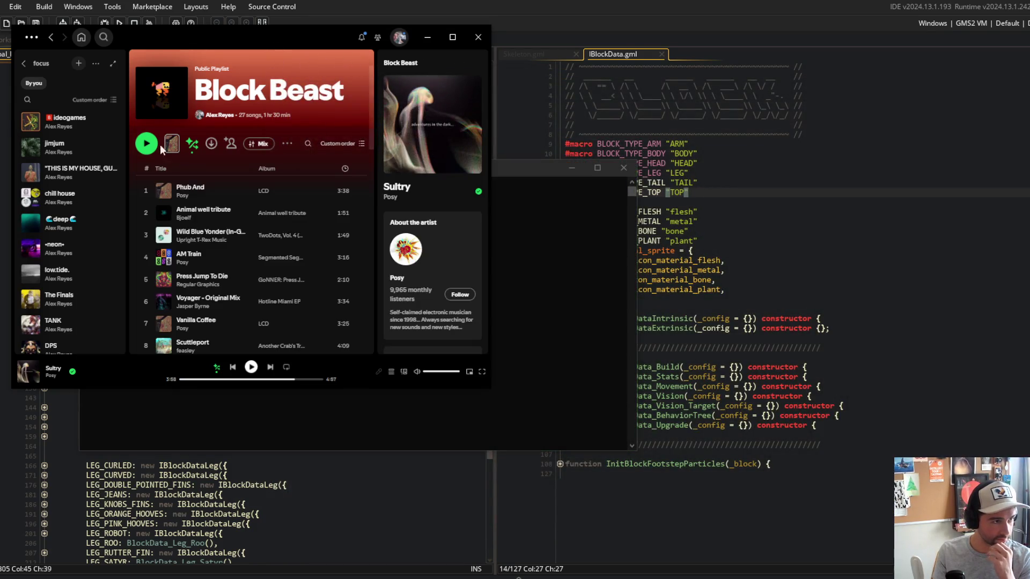
pyautogui.click(146, 143)
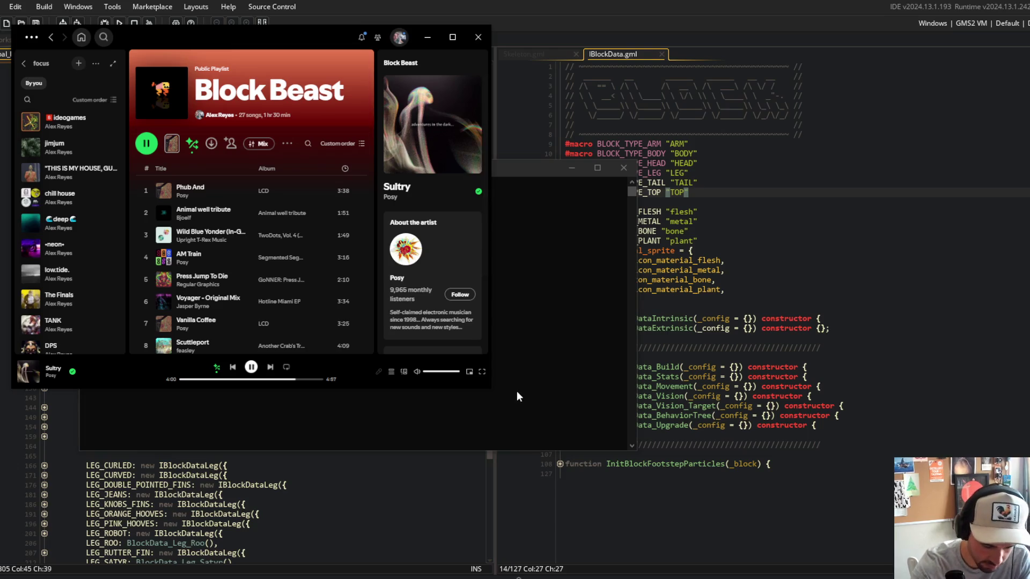
pyautogui.click(562, 352)
# Navigate through the user's home and Favorites folders, ending back in the home folder
pyautogui.write('cd ..')
pyautogui.press('Return')
pyautogui.write('cd ahrey')
pyautogui.press('Return')
pyautogui.write('cd Favorites')
pyautogui.press('Return')
pyautogui.write('cd')
pyautogui.press('BackSpace')
pyautogui.press('BackSpace')
pyautogui.press('BackSpace')
pyautogui.write('cd ..')
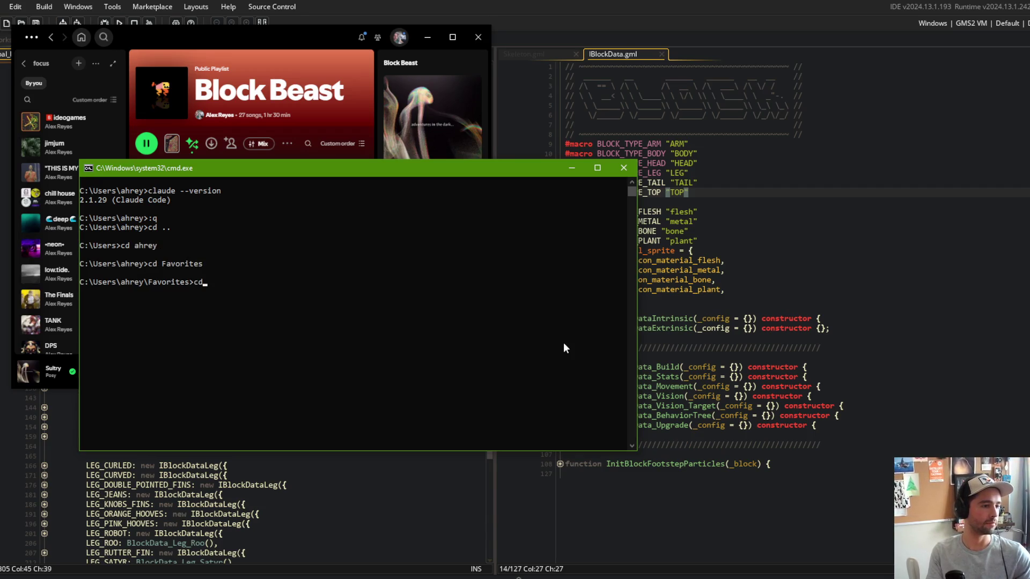
pyautogui.press('Return')
# Change into the Files\GameMaker\BlockBeast project folder
pyautogui.write('cd Favorites')
pyautogui.press('Tab')
pyautogui.press('Return')
pyautogui.write('cd GameMaker')
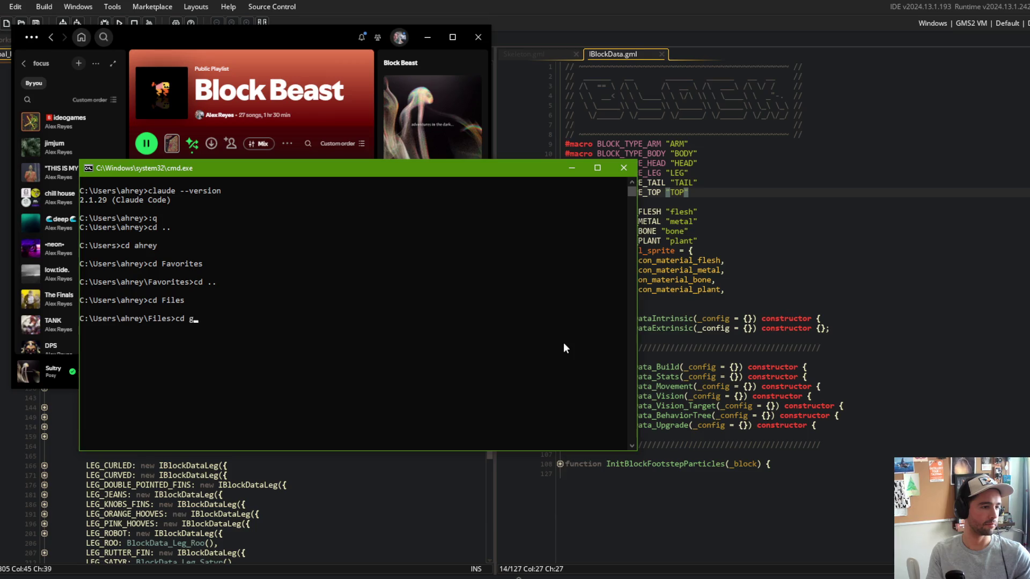
pyautogui.press('Return')
pyautogui.write('cd BlockBeast')
pyautogui.press('Return')
# Run git branch to confirm the main branch, clear the screen, and launch claude
pyautogui.write('git branch')
pyautogui.press('Return')
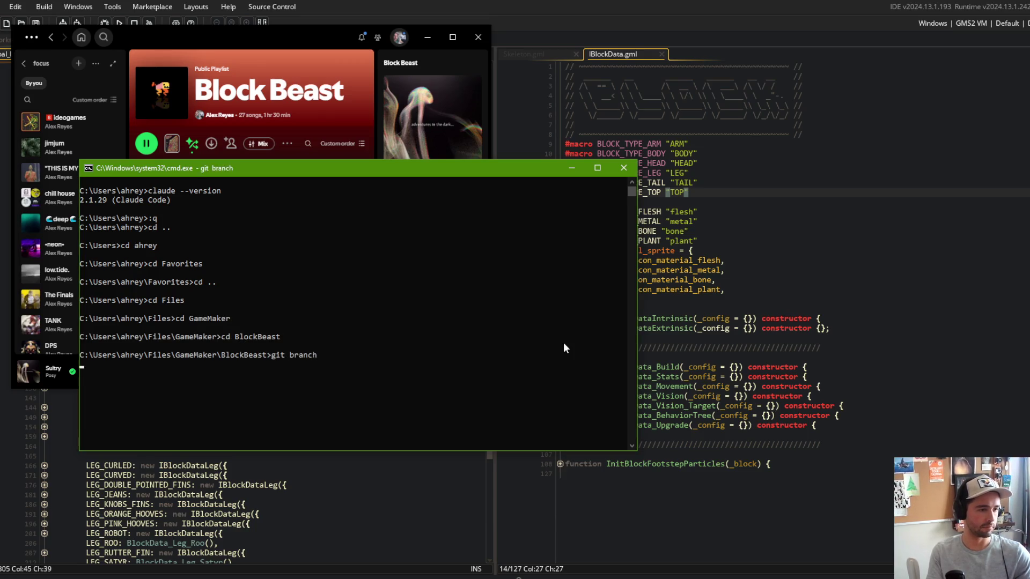
pyautogui.write('l')
pyautogui.press('Return')
pyautogui.write('cls')
pyautogui.press('Return')
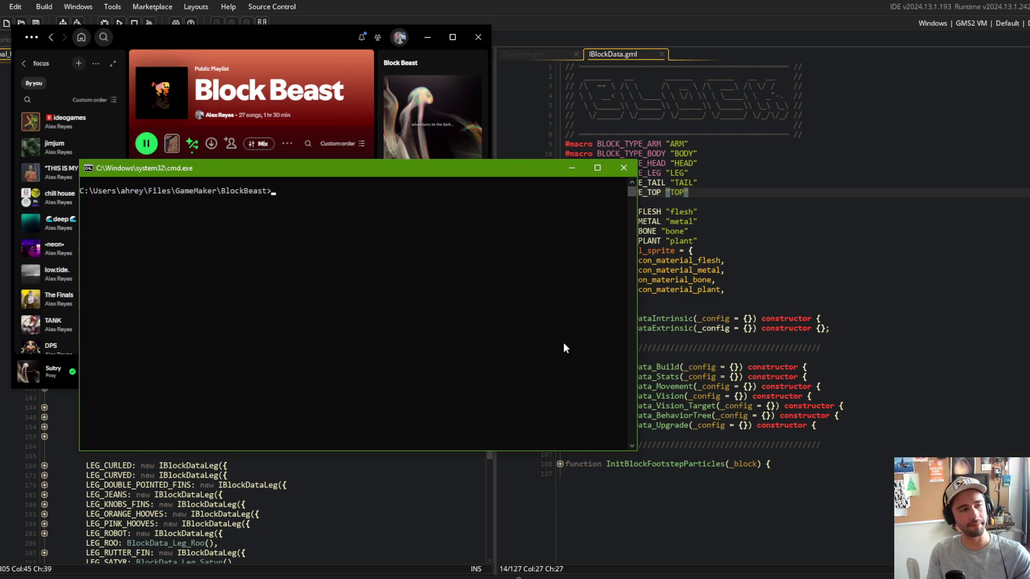
pyautogui.write('claude')
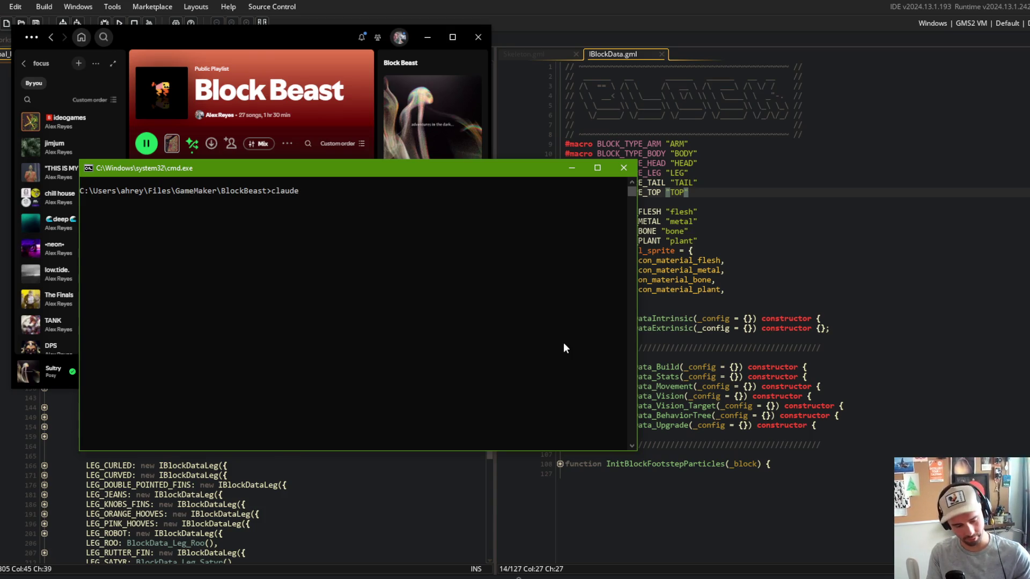
pyautogui.press('Return')
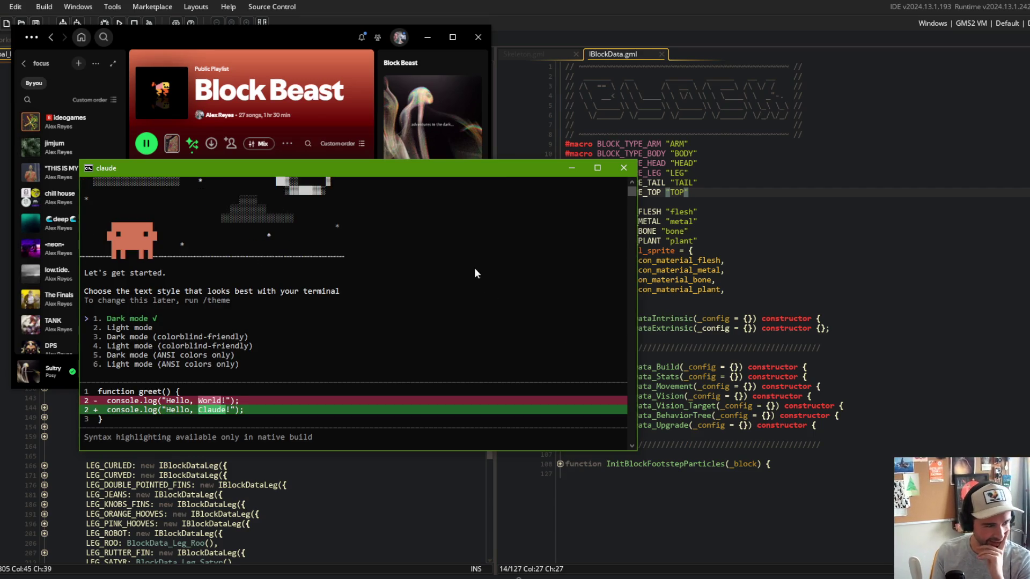
# Stretch the Claude Code terminal to full screen height and shift it right
pyautogui.moveTo(427, 161); pyautogui.dragTo(434, 1)
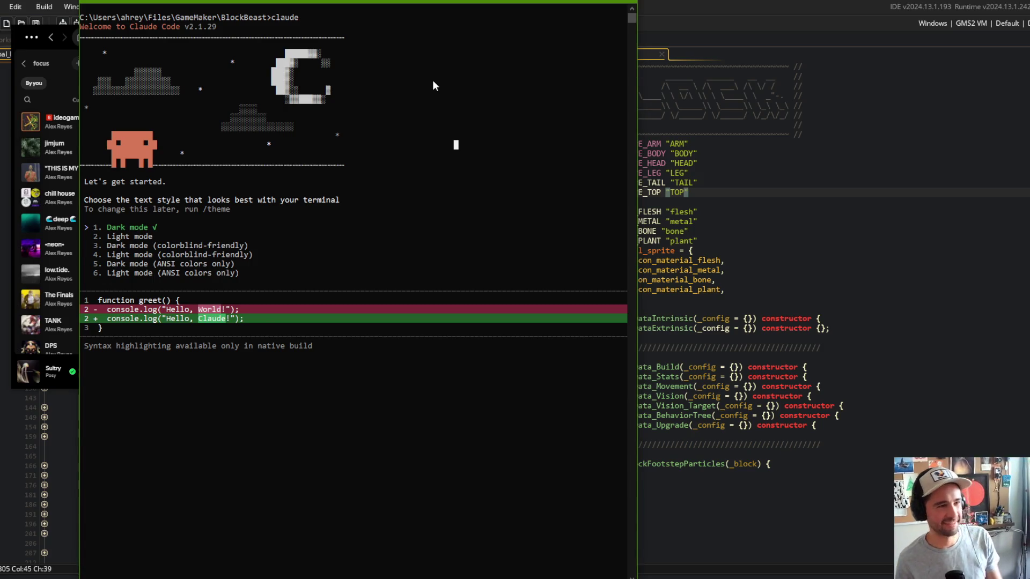
pyautogui.moveTo(322, 1); pyautogui.dragTo(464, 2)
pyautogui.hotkey('alt', 'Tab')
pyautogui.click(432, 43)
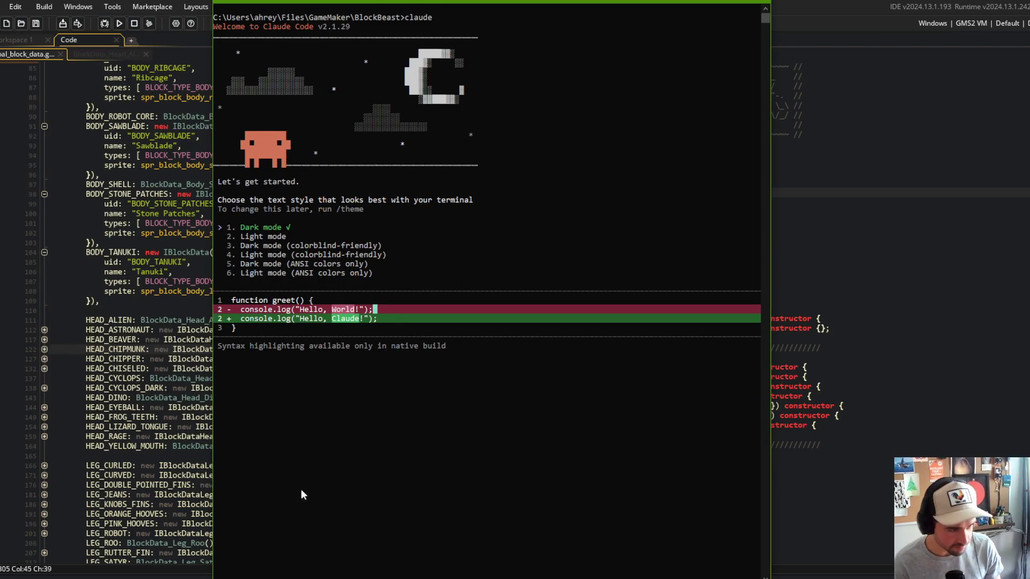
# Preview the Dark, Light, colorblind-friendly and ANSI-only text themes, then accept one
pyautogui.press('Down')
pyautogui.press('Down')
pyautogui.press('Down')
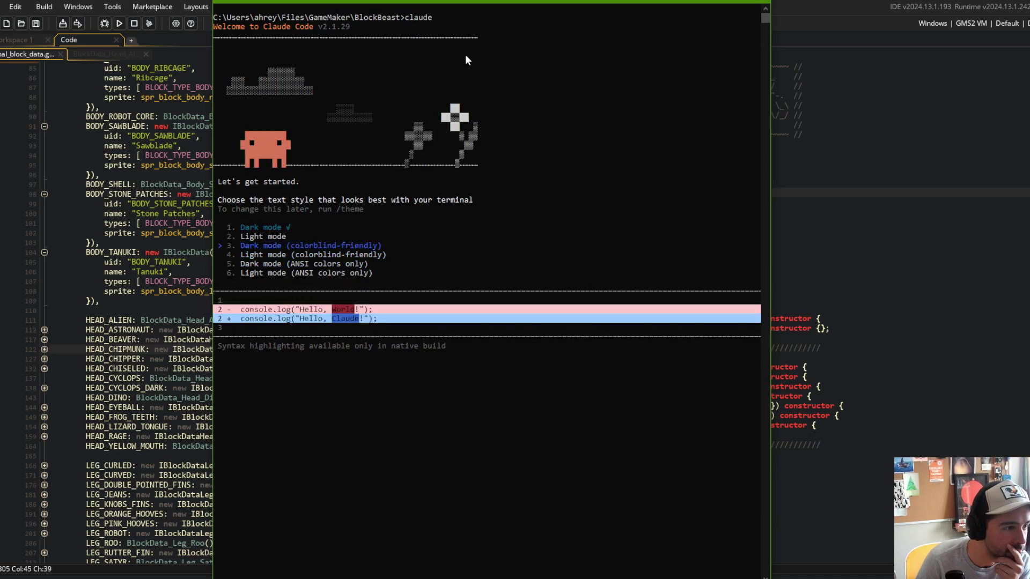
pyautogui.press('Up')
pyautogui.press('Down')
pyautogui.press('Down')
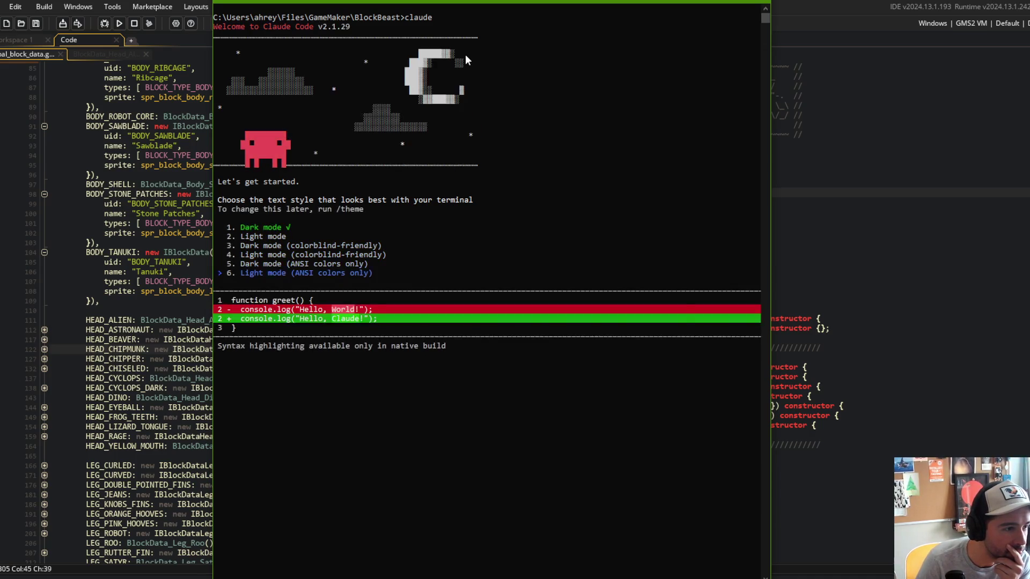
pyautogui.press('Up')
pyautogui.press('Up')
pyautogui.press('Up')
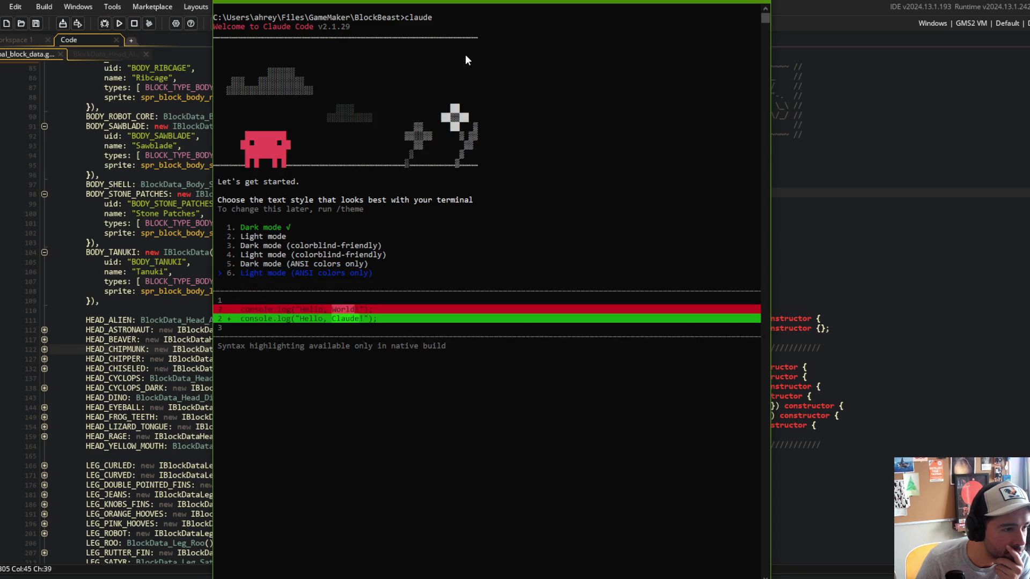
pyautogui.press('Down')
pyautogui.press('Down')
pyautogui.press('Down')
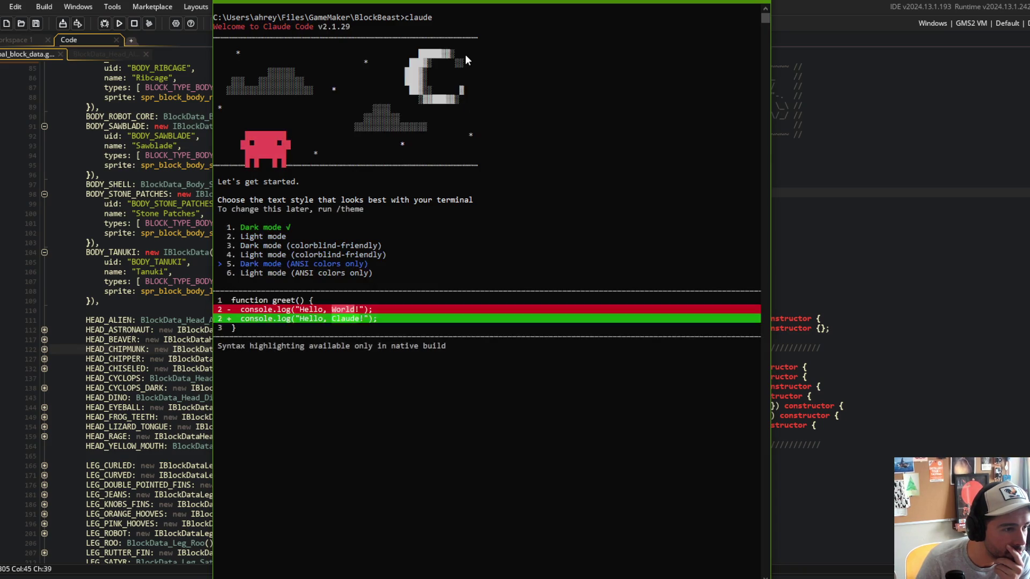
pyautogui.press('Up')
pyautogui.press('Up')
pyautogui.press('Up')
pyautogui.press('Down')
pyautogui.press('Down')
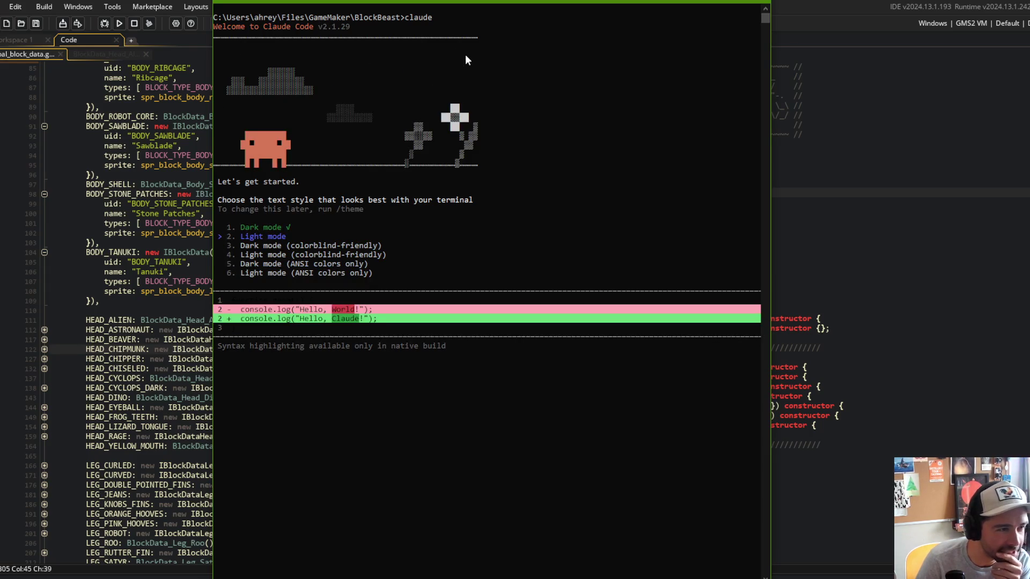
pyautogui.press('Up')
pyautogui.press('Up')
pyautogui.press('Up')
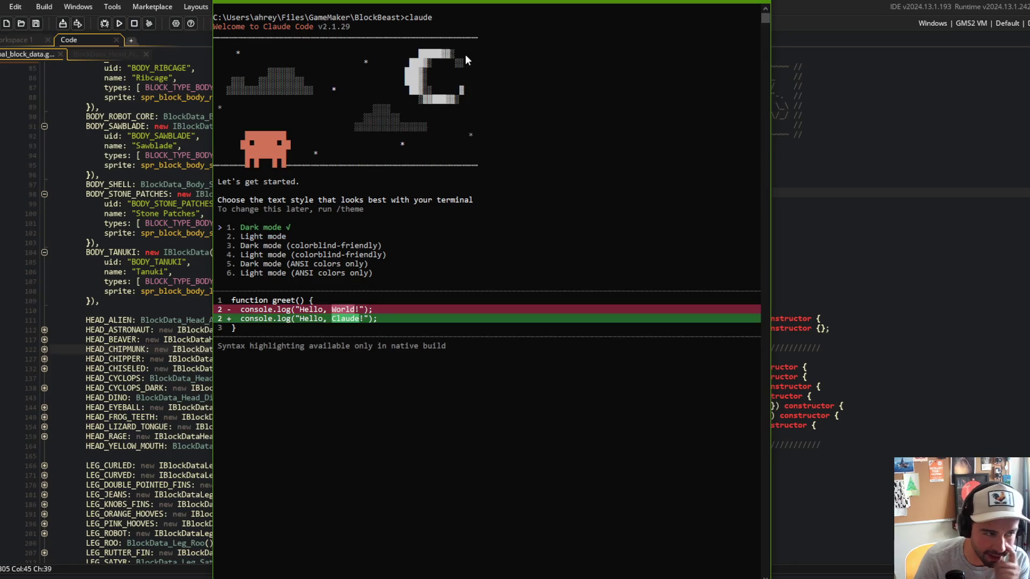
pyautogui.press('Down')
pyautogui.press('Down')
pyautogui.press('Down')
pyautogui.press('Down')
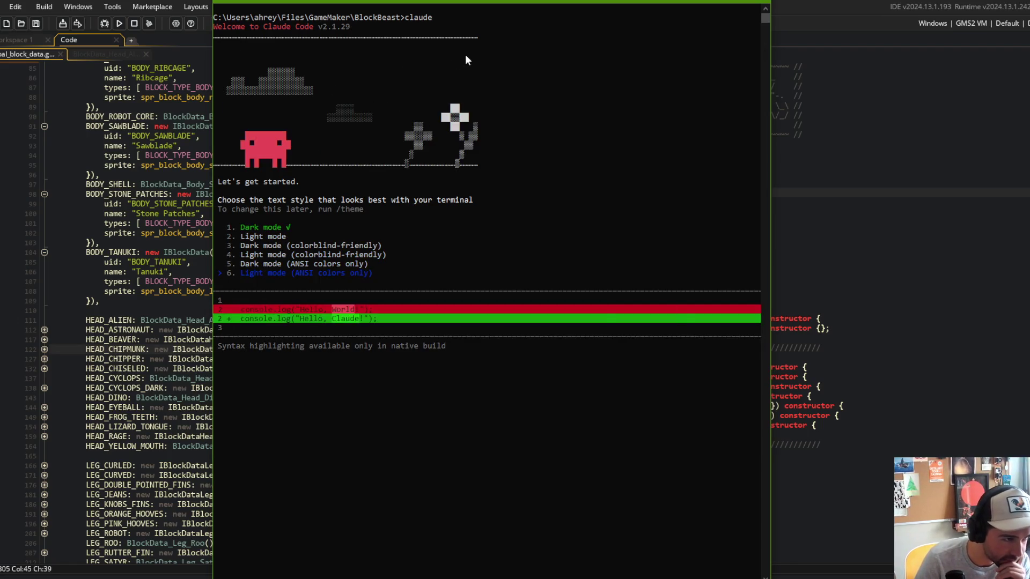
pyautogui.press('Up')
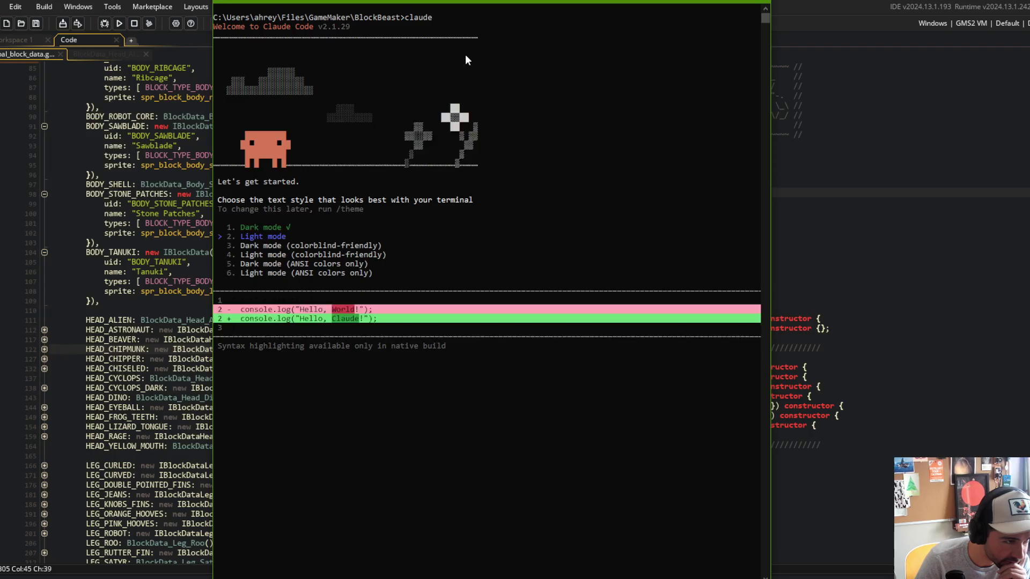
pyautogui.press('Down')
pyautogui.press('Down')
pyautogui.press('Up')
pyautogui.press('Down')
pyautogui.press('Up')
pyautogui.press('Down')
pyautogui.press('Return')
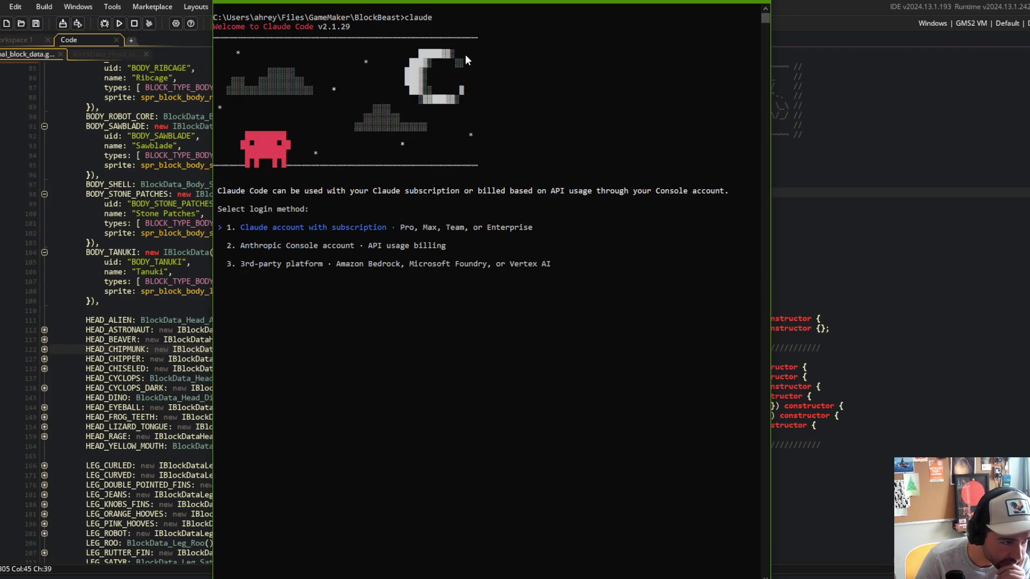
# Look over the login methods and open an item from a taskbar app's recent list
pyautogui.press('Down')
pyautogui.press('Down')
pyautogui.press('Up')
pyautogui.press('Up')
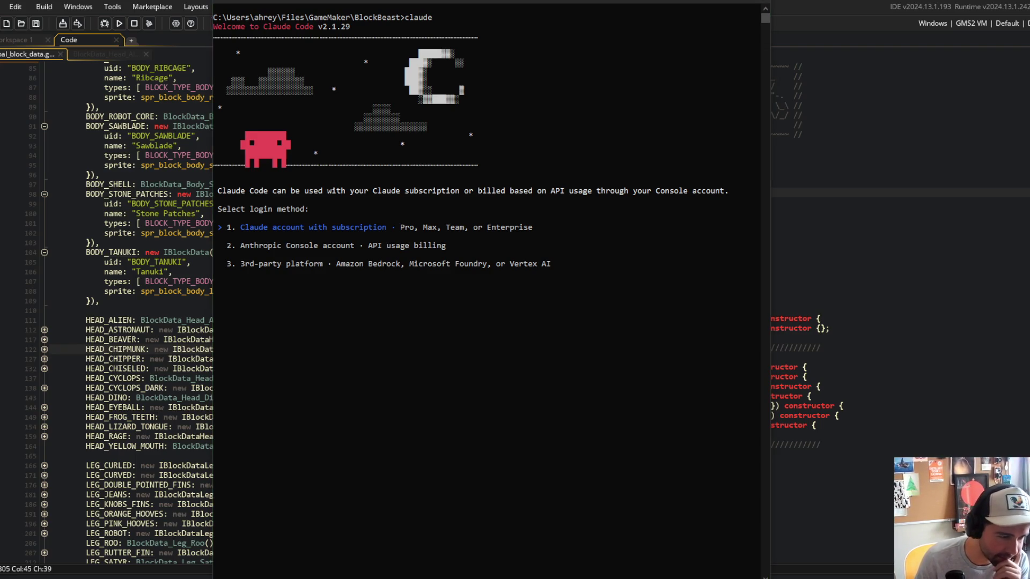
pyautogui.rightClick(340, 578)
pyautogui.click(356, 501)
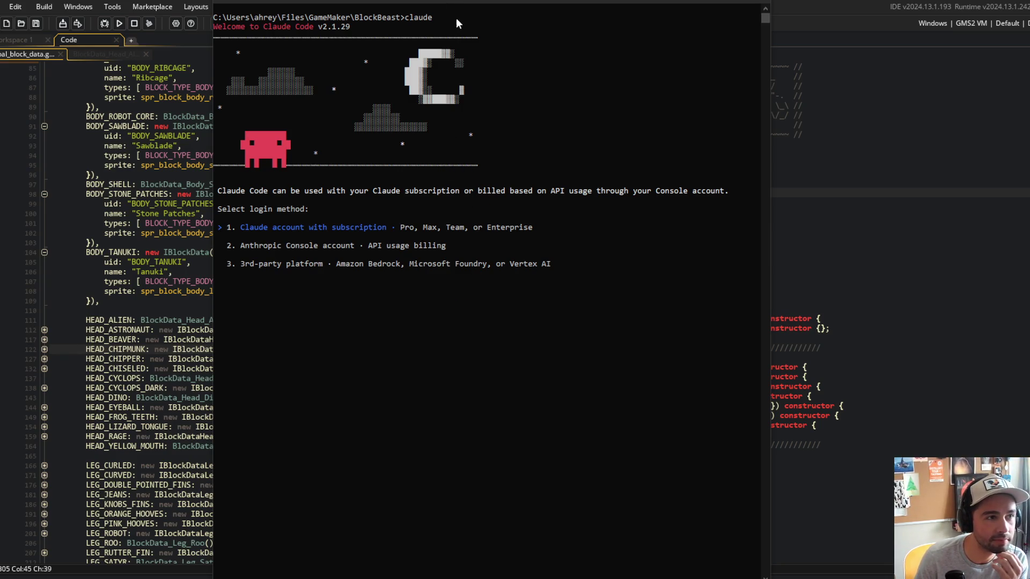
pyautogui.click(520, 1)
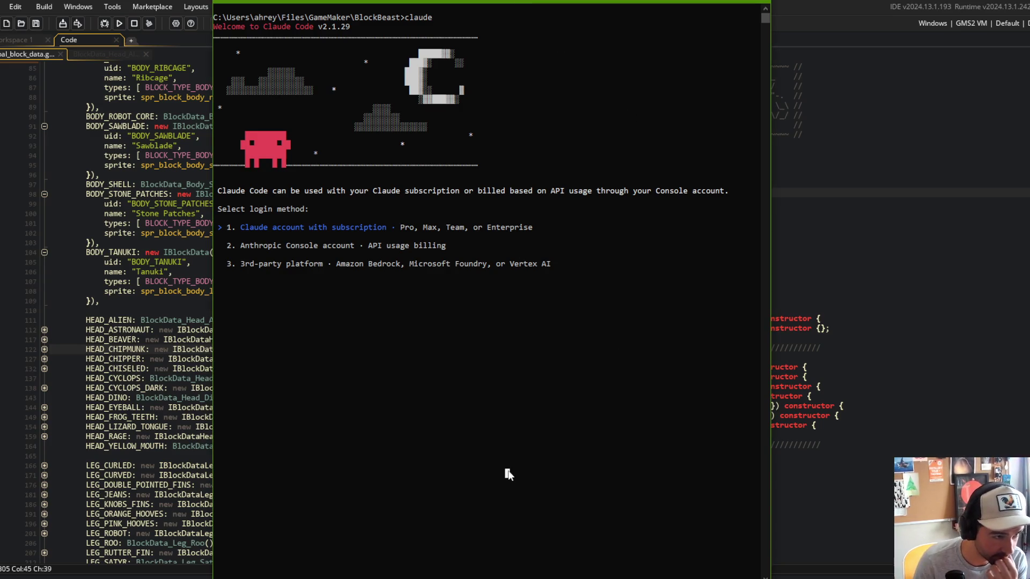
# Select 'Claude account with subscription' as the login method to start browser sign-in
pyautogui.press('Up')
pyautogui.press('Up')
pyautogui.press('Up')
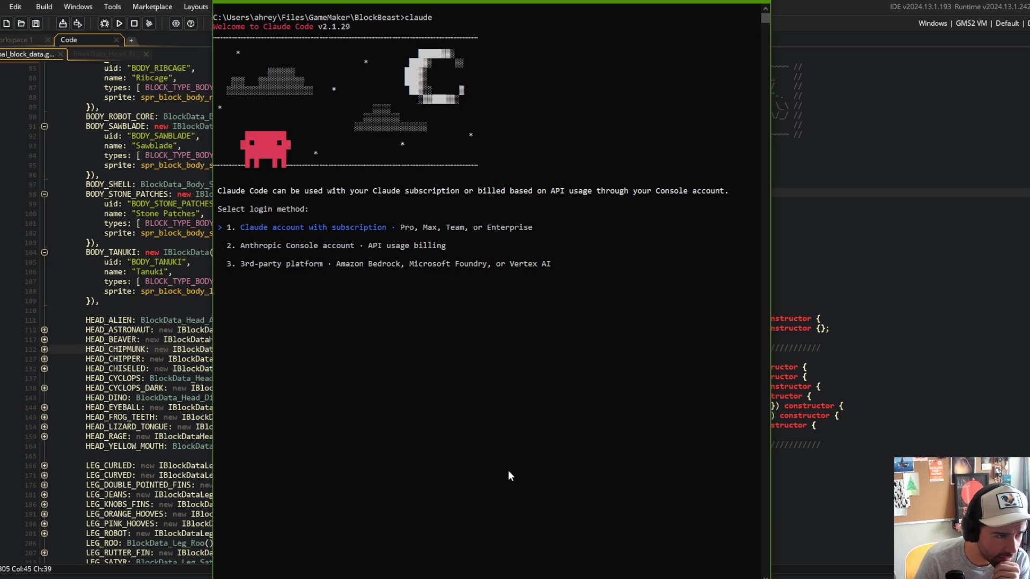
pyautogui.press('Down')
pyautogui.press('Down')
pyautogui.press('Up')
pyautogui.press('Down')
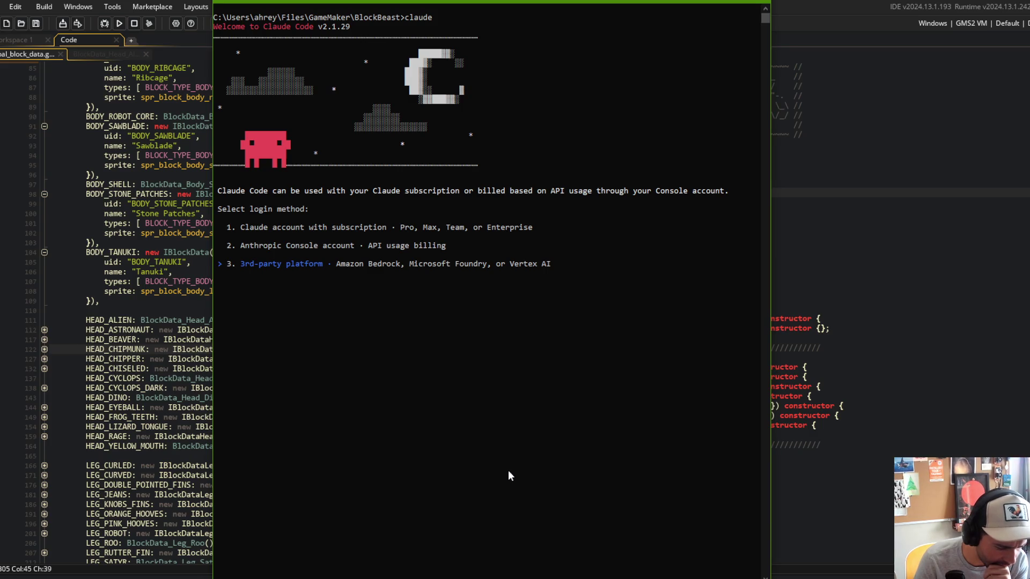
pyautogui.press('Up')
pyautogui.press('Up')
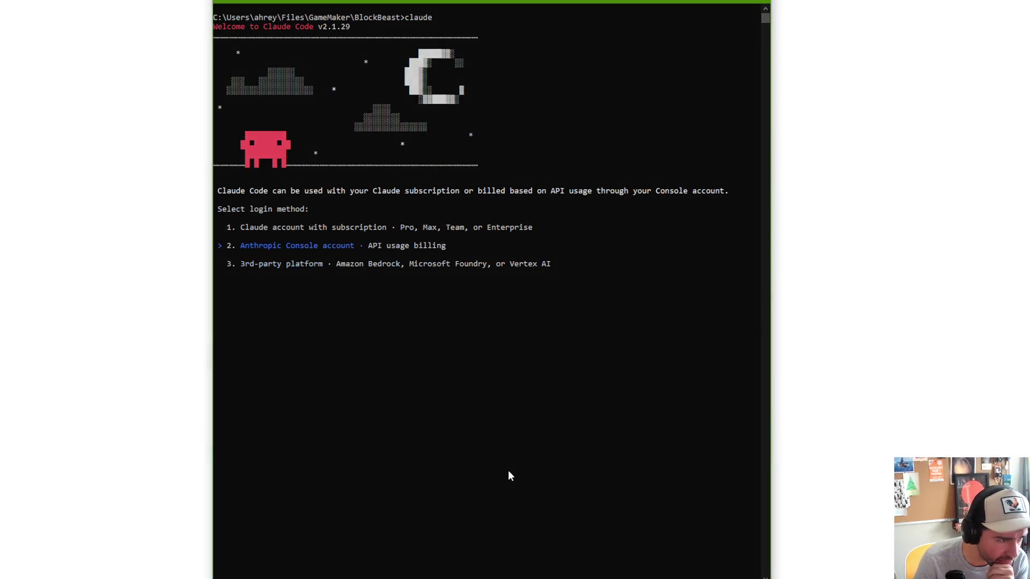
pyautogui.press('Down')
pyautogui.press('Down')
pyautogui.press('Up')
pyautogui.press('Up')
pyautogui.press('Return')
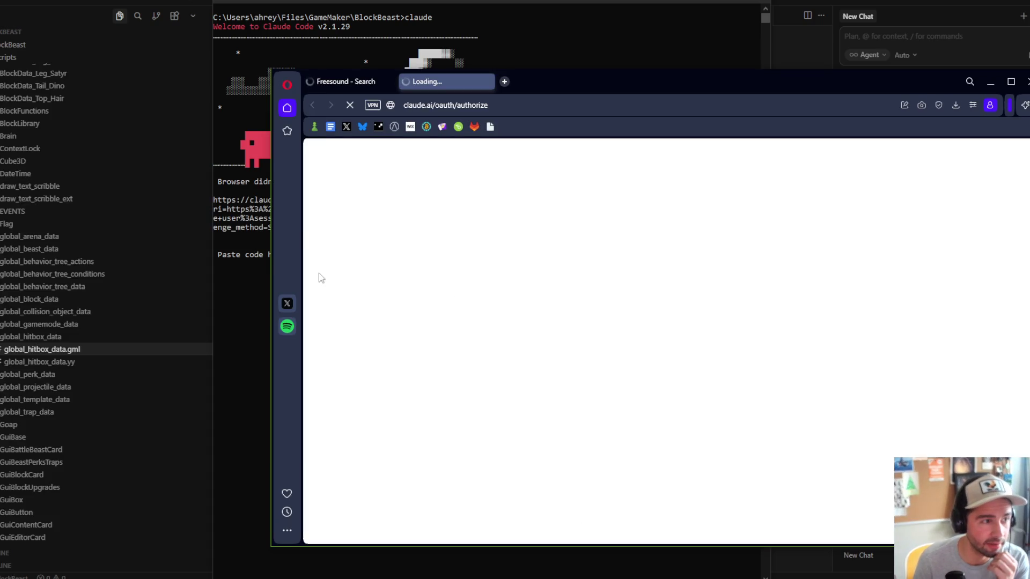
# Bring up the terminal sign-in prompt and Opera's claude.ai login page, then narrow and reposition the browser
pyautogui.click(265, 194)
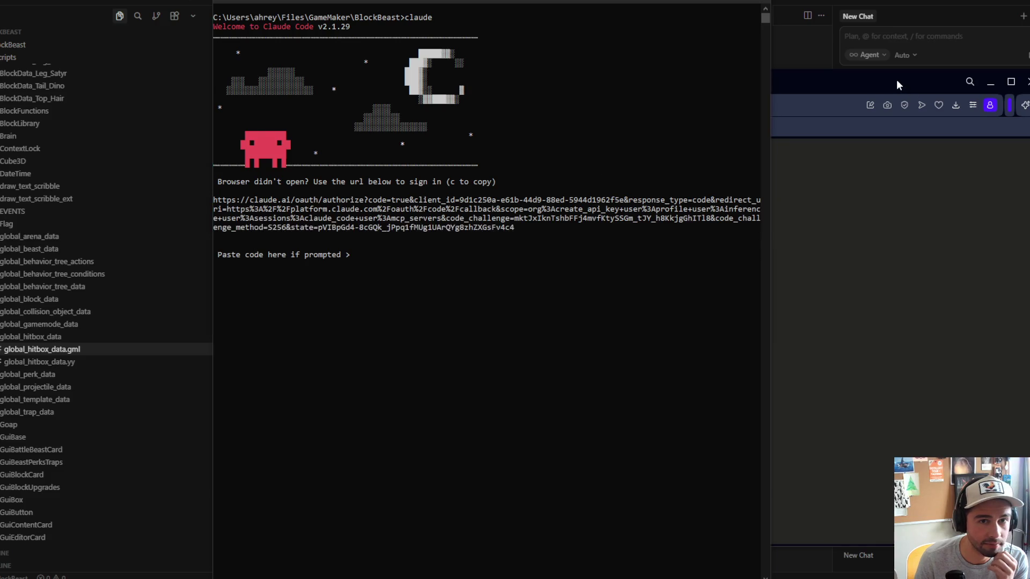
pyautogui.click(899, 82)
pyautogui.moveTo(238, 128); pyautogui.dragTo(511, 128)
pyautogui.moveTo(786, 77); pyautogui.dragTo(700, 91)
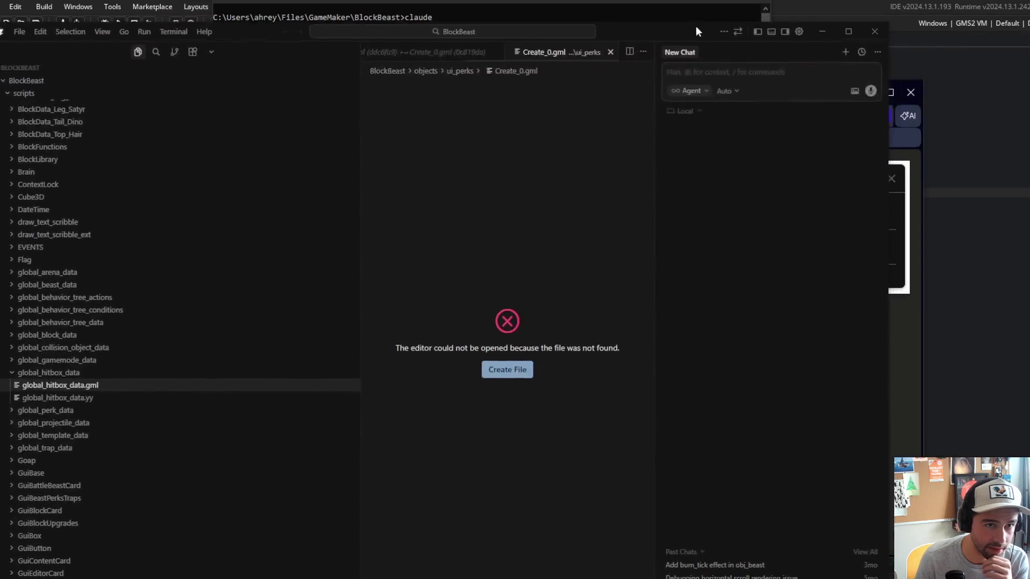
# Maximize the Cursor editor window and switch over to Streamlabs Desktop
pyautogui.doubleClick(696, 28)
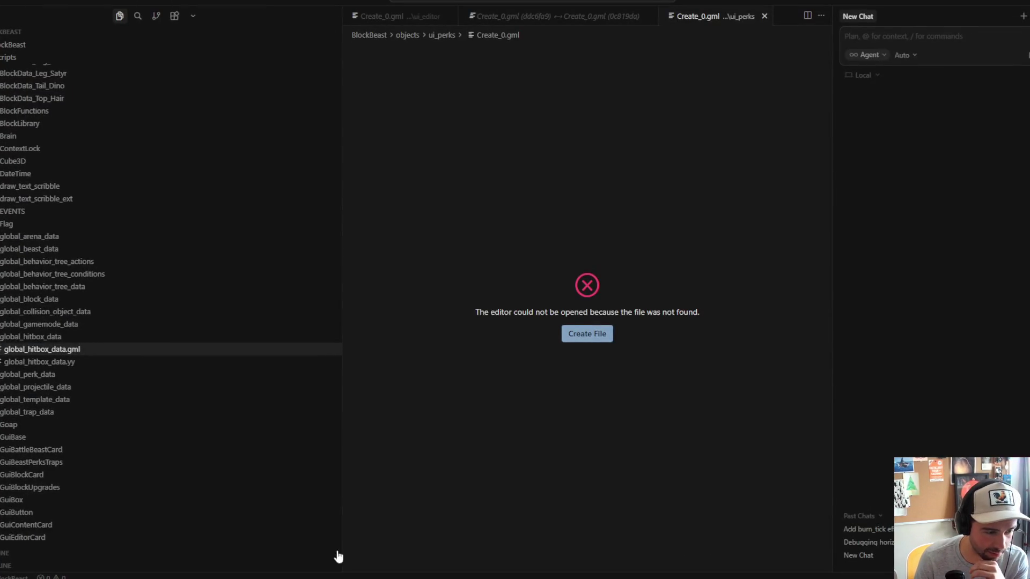
pyautogui.hotkey('alt', 'Tab')
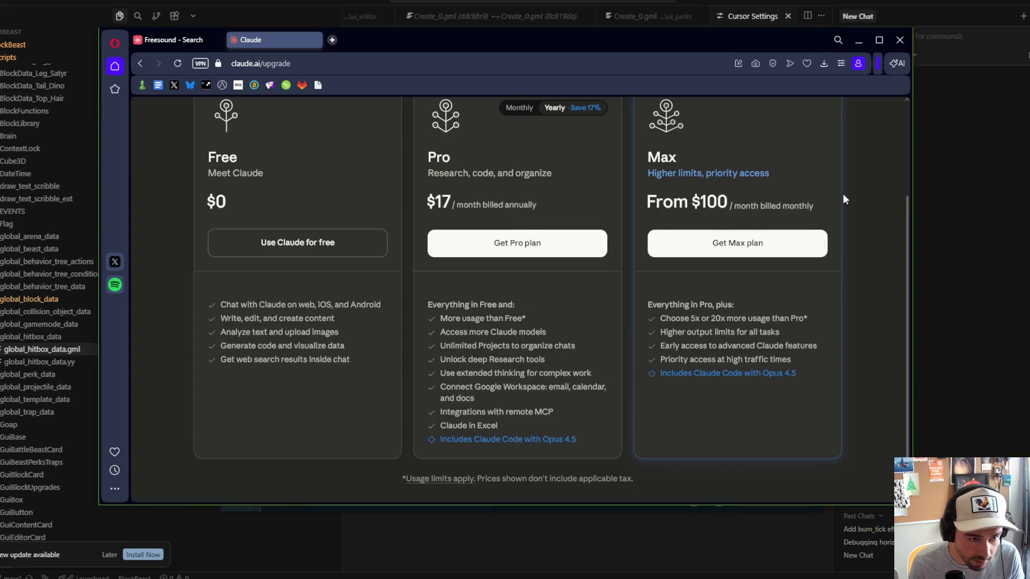
# Maximize the browser, pick the free plan, turn off 'Help improve Claude' and accept
pyautogui.scroll(2, 609, 225)
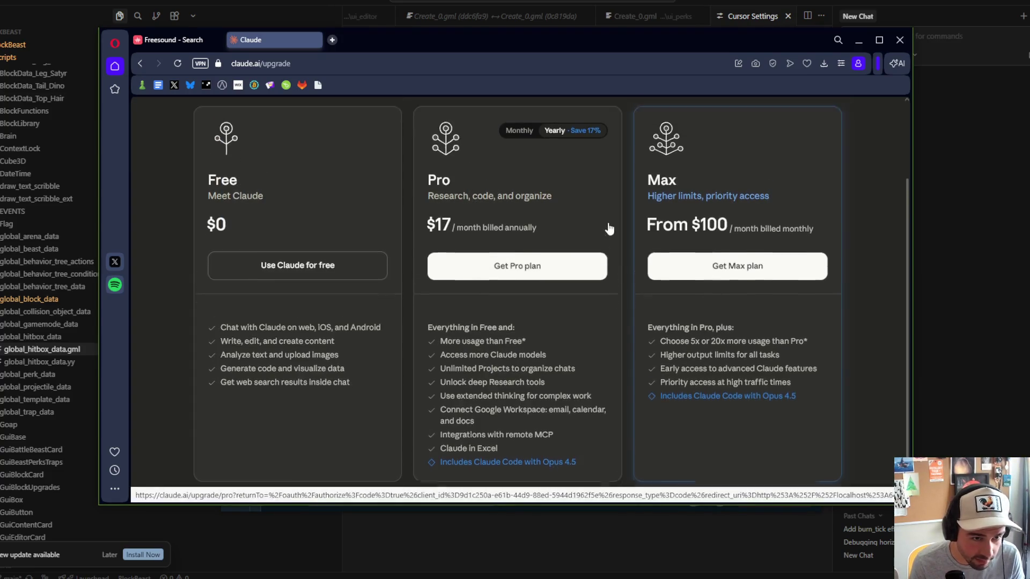
pyautogui.press('super+Up')
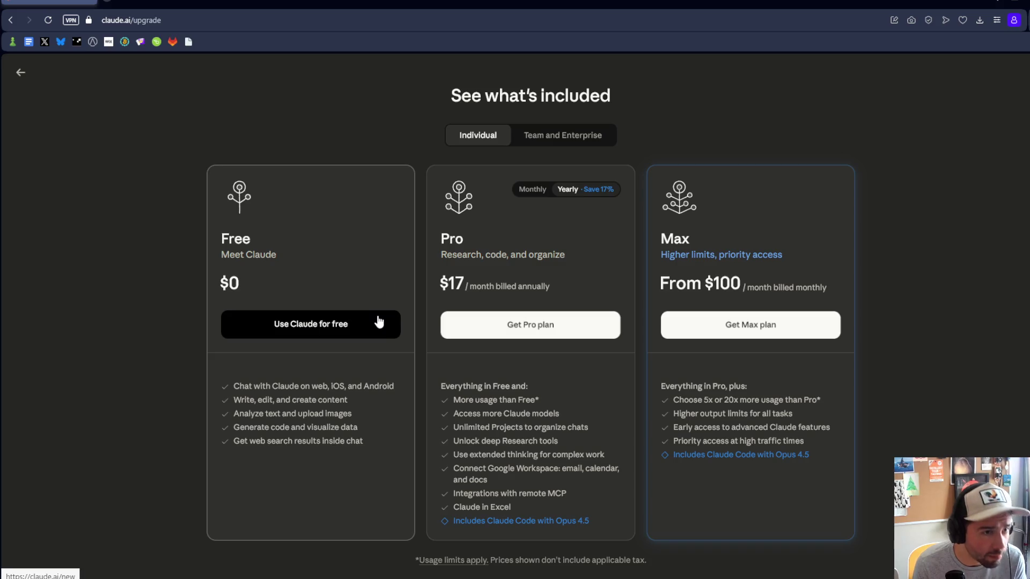
pyautogui.click(350, 328)
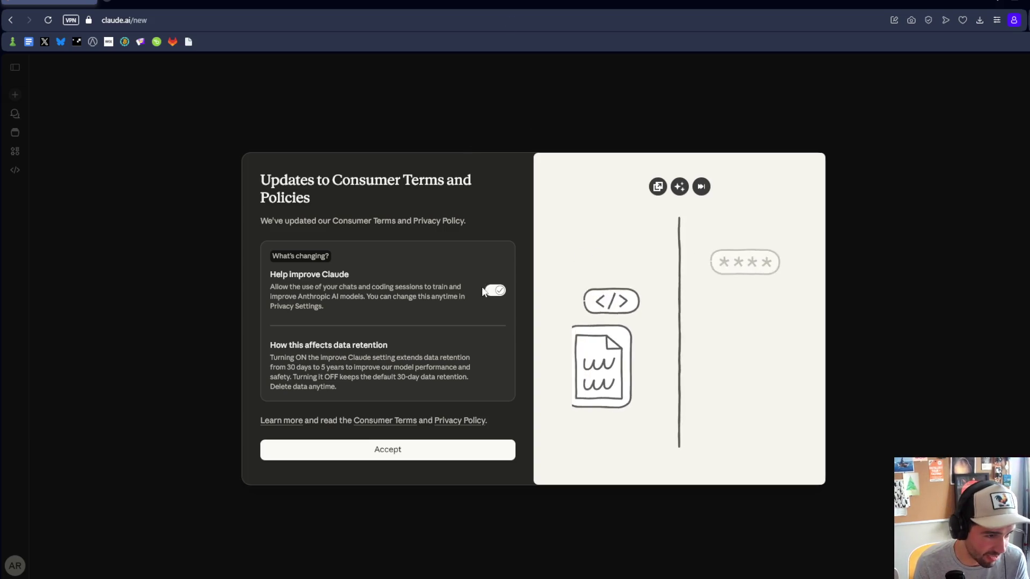
pyautogui.click(504, 291)
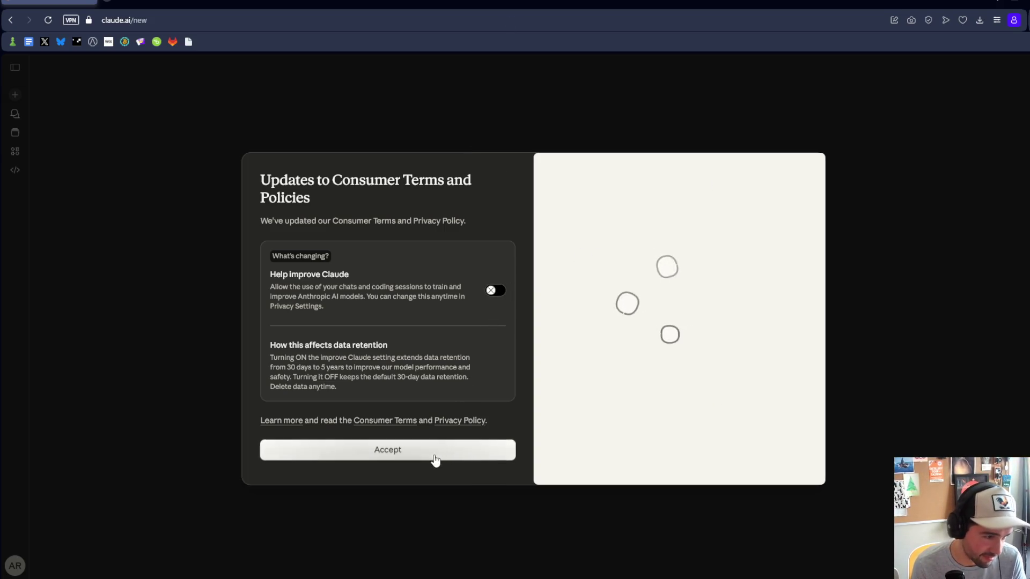
pyautogui.click(435, 454)
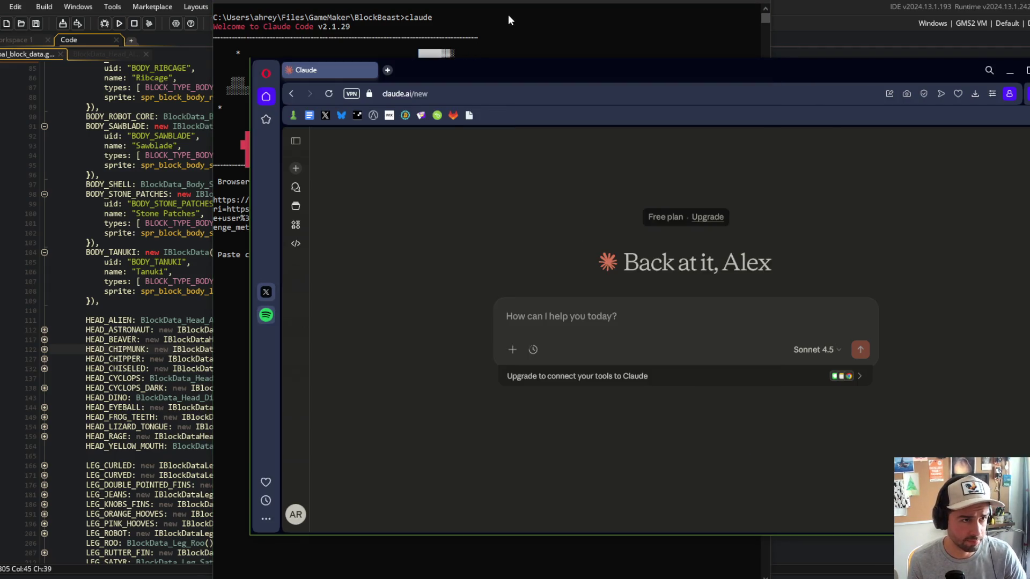
# Copy the Claude Code sign-in URL from the terminal and load it in a new browser tab
pyautogui.click(507, 20)
pyautogui.moveTo(532, 228); pyautogui.dragTo(215, 203)
pyautogui.hotkey('ctrl', 'c')
pyautogui.click(857, 204)
pyautogui.hotkey('ctrl', 't')
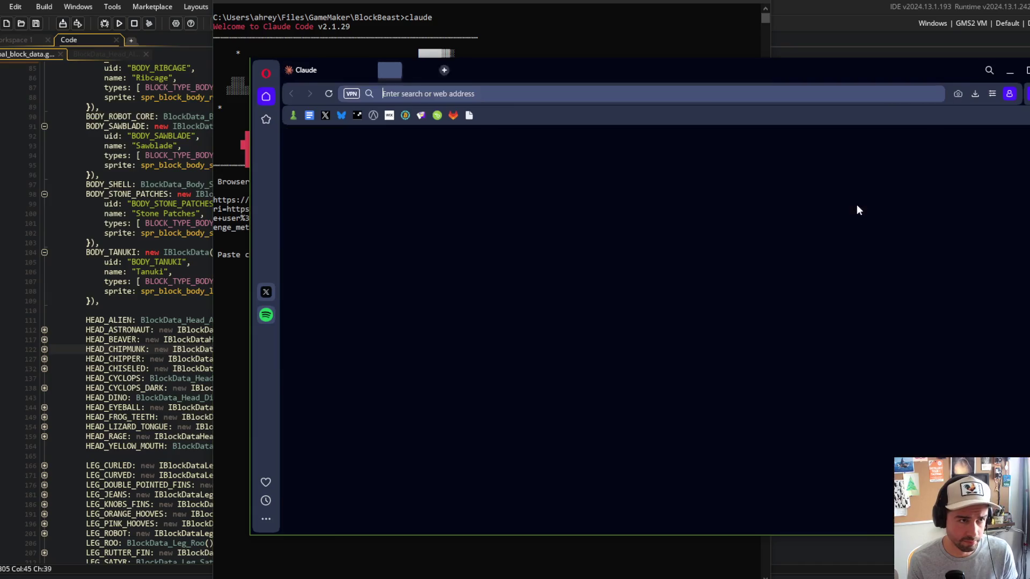
pyautogui.hotkey('ctrl', 'v')
pyautogui.press('Return')
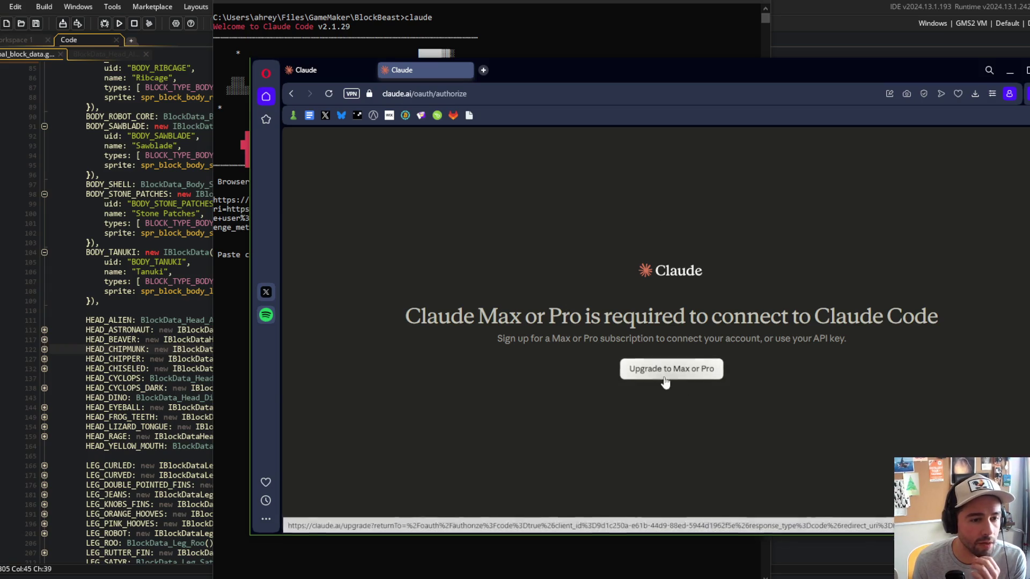
pyautogui.click(384, 555)
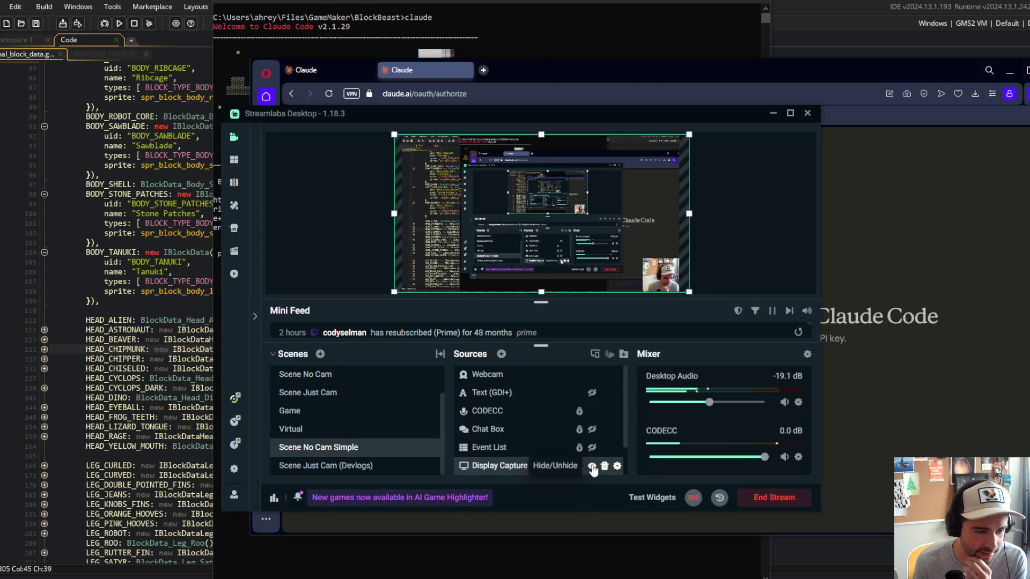
# Switch Streamlabs to the Scene No Cam Simple scene and move its window aside
pyautogui.click(592, 466)
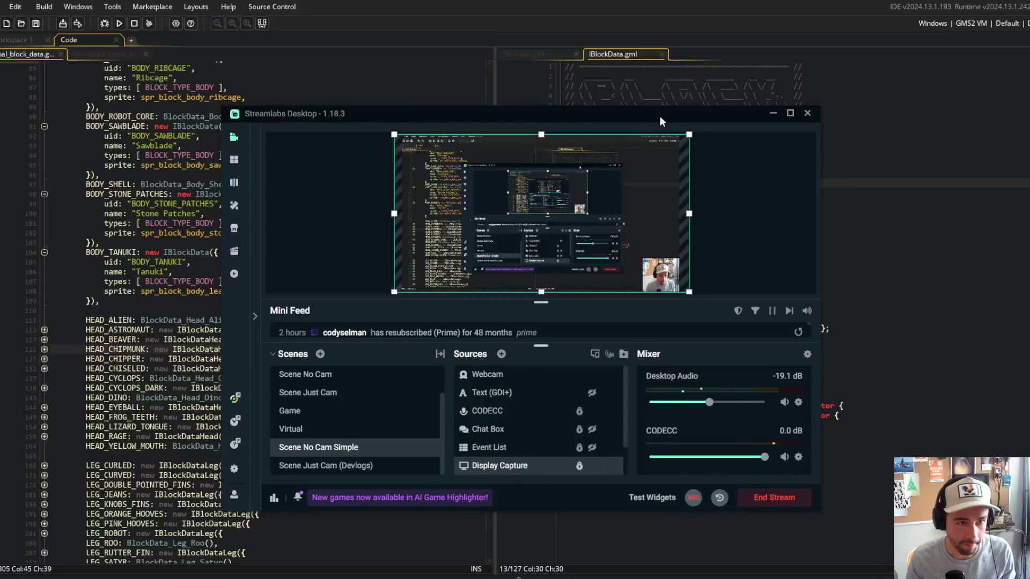
pyautogui.click(777, 114)
# Get past the Claude Code welcome screen and trust the BlockBeast folder
pyautogui.hotkey('alt', 'Tab')
pyautogui.hotkey('alt', 'Tab')
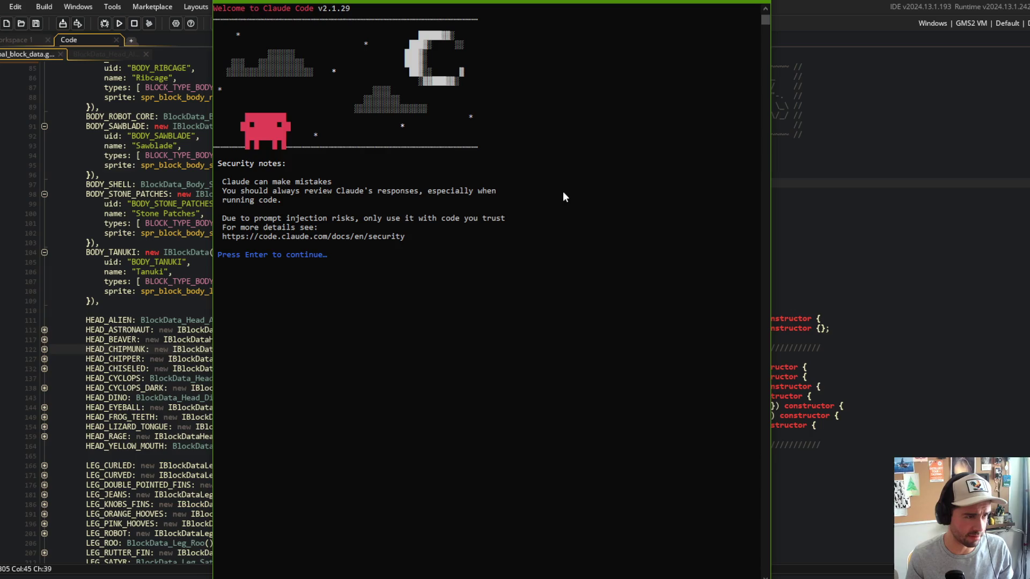
pyautogui.press('Return')
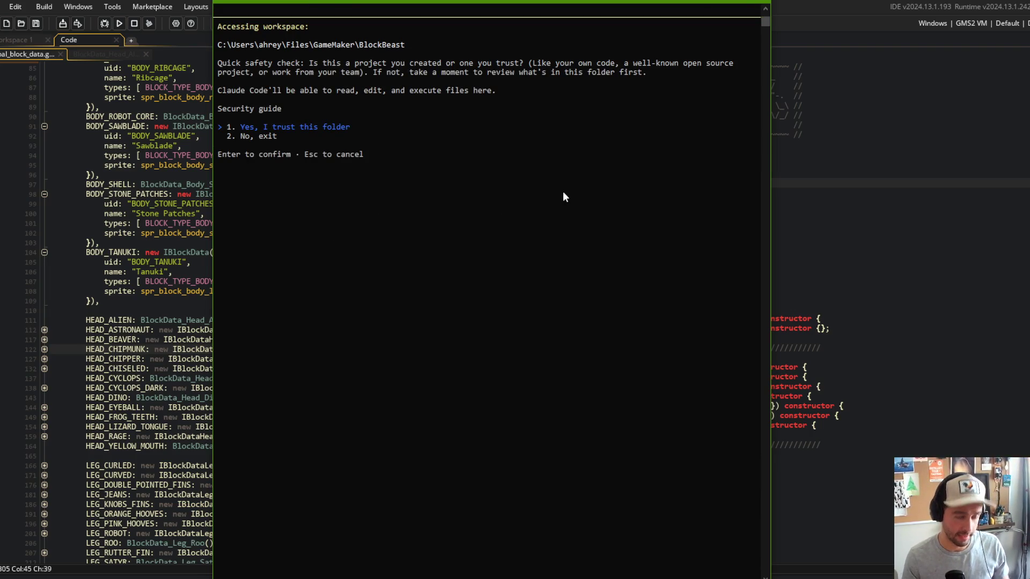
pyautogui.press('Return')
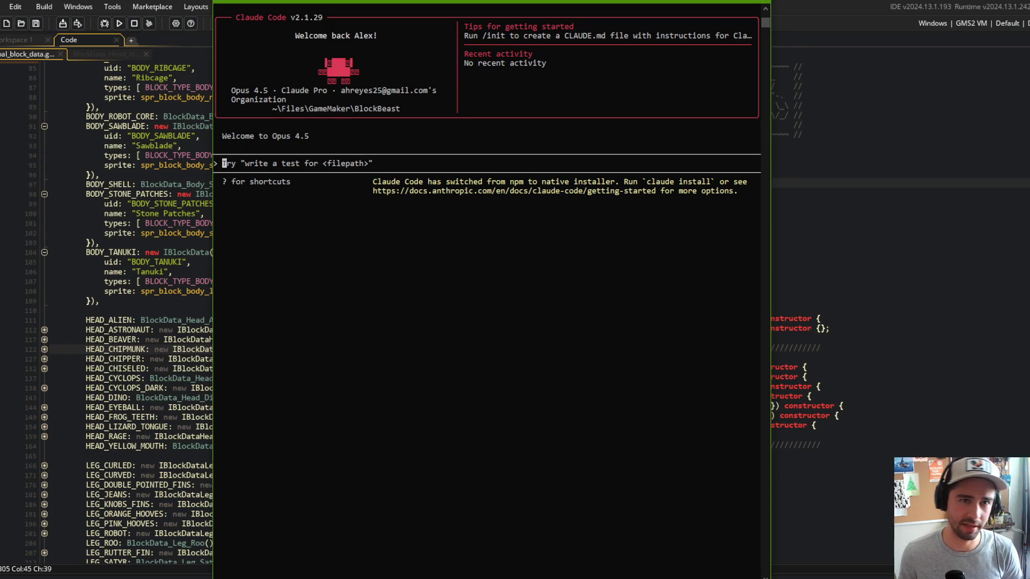
# Glance at the GameMaker editor, return to Claude Code, and bring up the Command Prompt jump list
pyautogui.hotkey('alt', 'Tab')
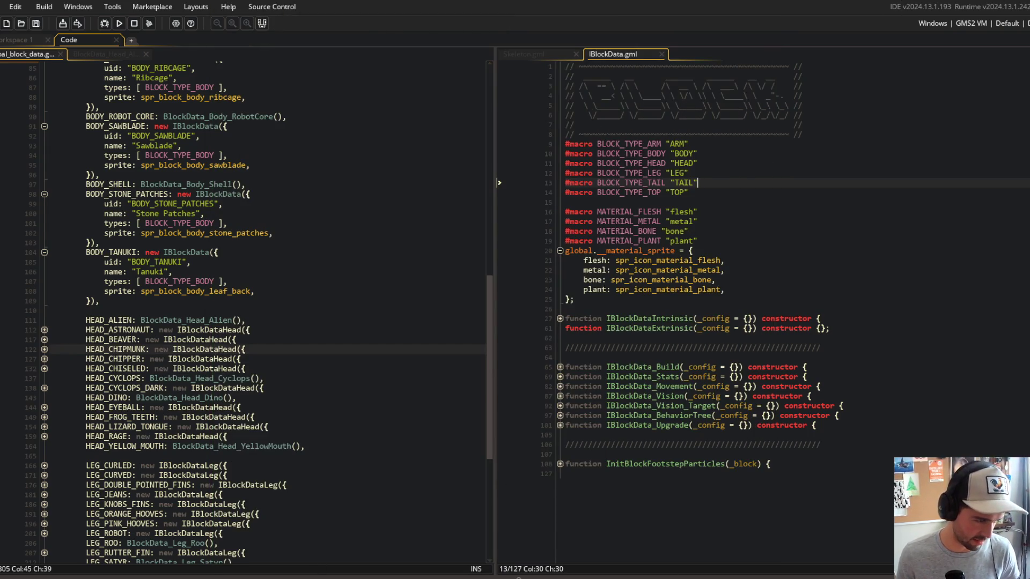
pyautogui.hotkey('alt', 'Tab')
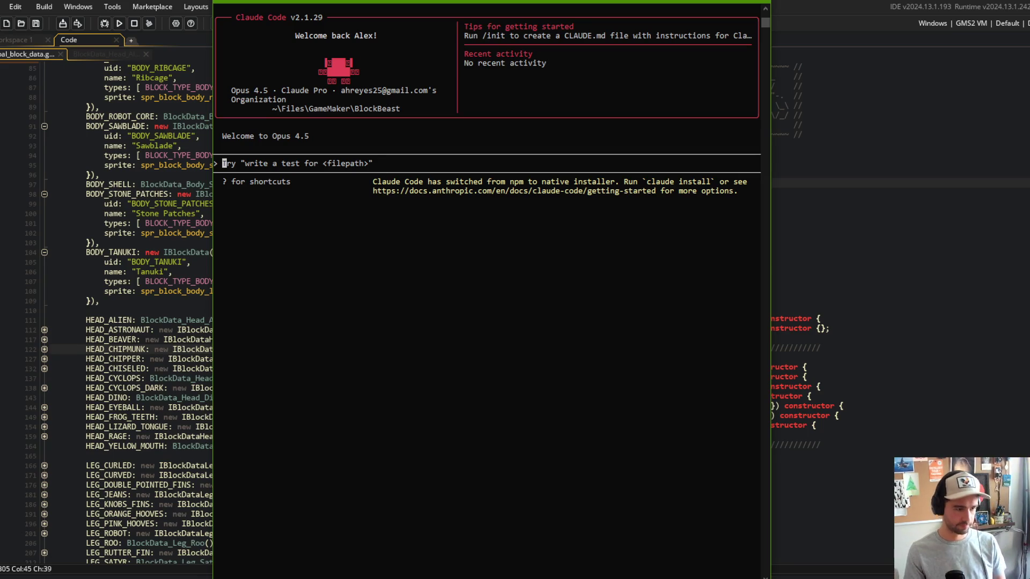
pyautogui.rightClick(201, 569)
# Open a new Command Prompt and change into the Files\GameMaker folder
pyautogui.click(236, 531)
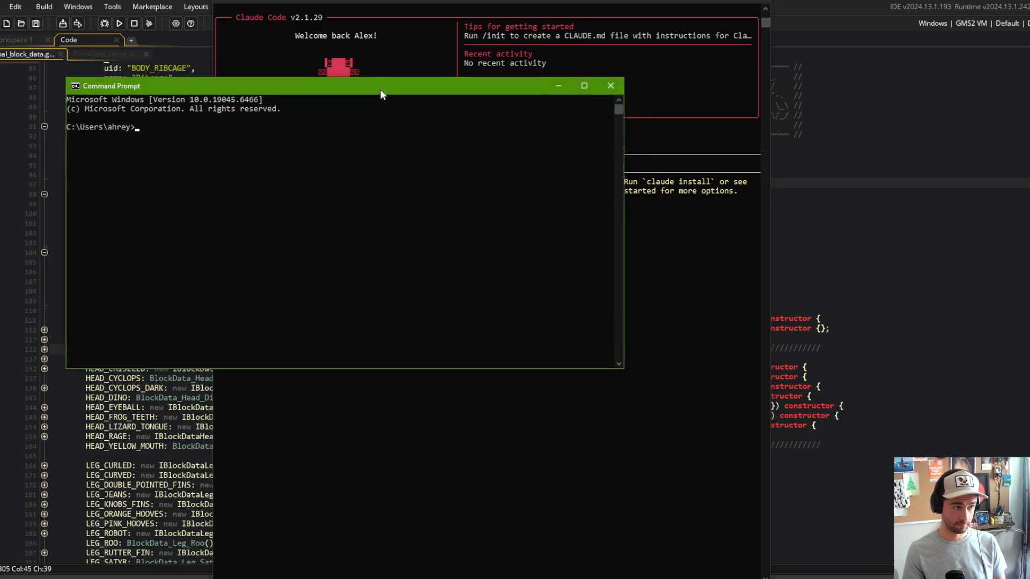
pyautogui.write('cd Files')
pyautogui.press('Return')
pyautogui.write('cd GameMaker')
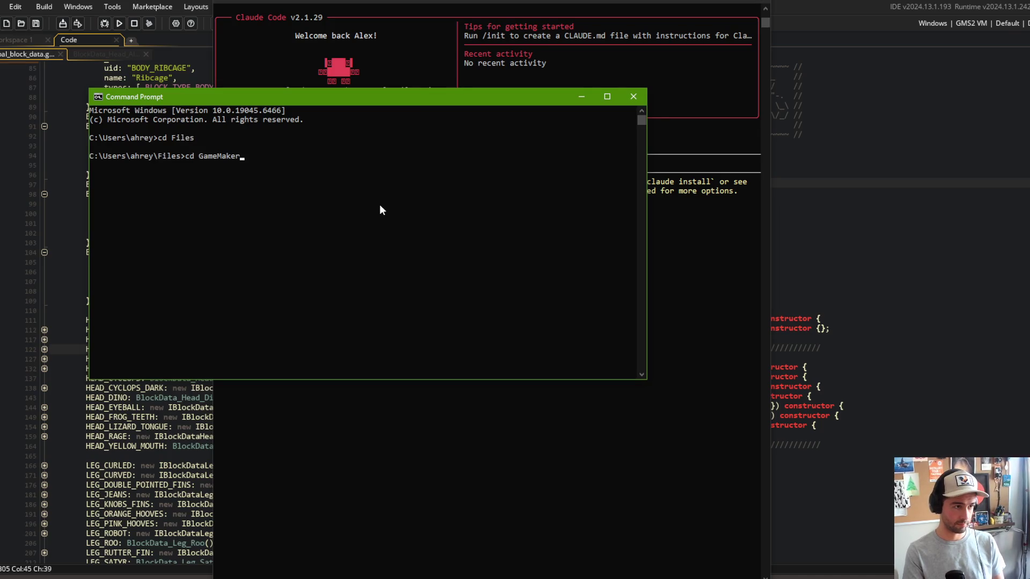
pyautogui.press('Return')
pyautogui.write('cd BeserkBits')
pyautogui.press('Return')
pyautogui.write('cd ..')
pyautogui.press('Return')
# Change into the BlockBeast project folder using Tab completion
pyautogui.write('cdBl')
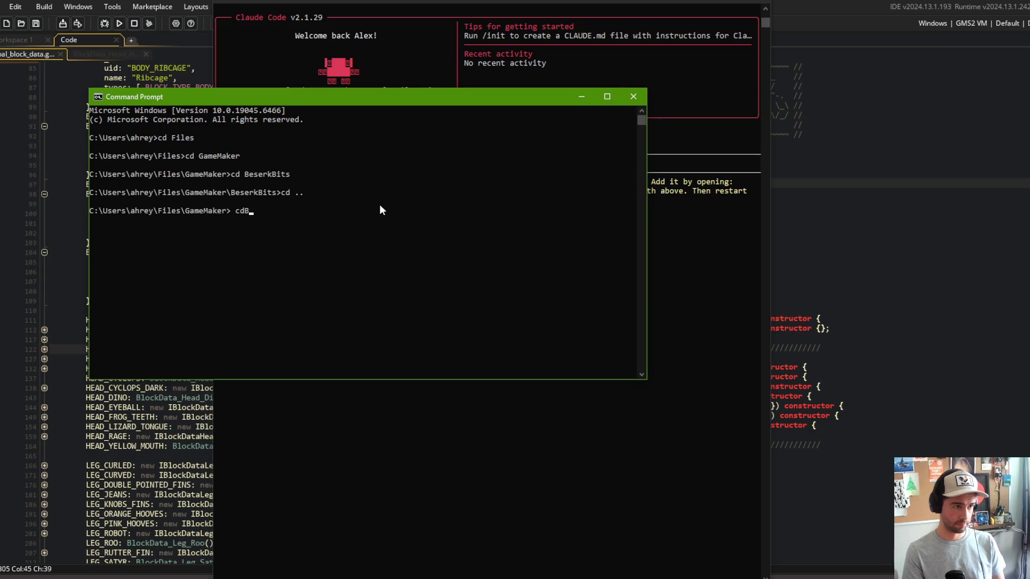
pyautogui.press('Return')
pyautogui.write('cd Bl')
pyautogui.press('Tab')
pyautogui.press('BackSpace')
pyautogui.press('BackSpace')
pyautogui.press('Escape')
pyautogui.write('cd Bl')
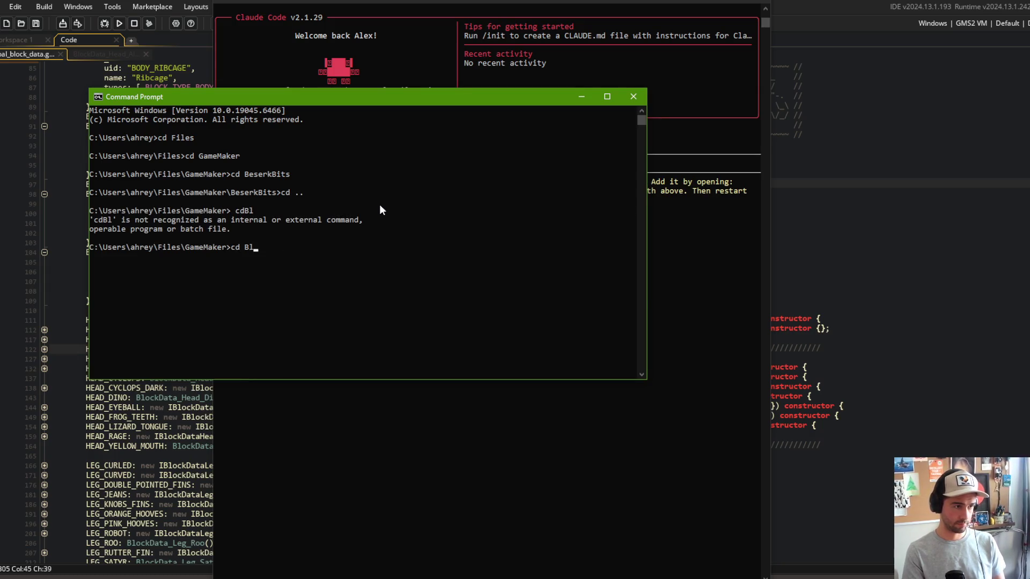
pyautogui.press('Tab')
pyautogui.press('Return')
# Check the git branch and review the diff of BlockData_Arm_Wand.gml and BlockData_Body_HyperBeam.gml
pyautogui.write('git branch')
pyautogui.press('Return')
pyautogui.write('git diff')
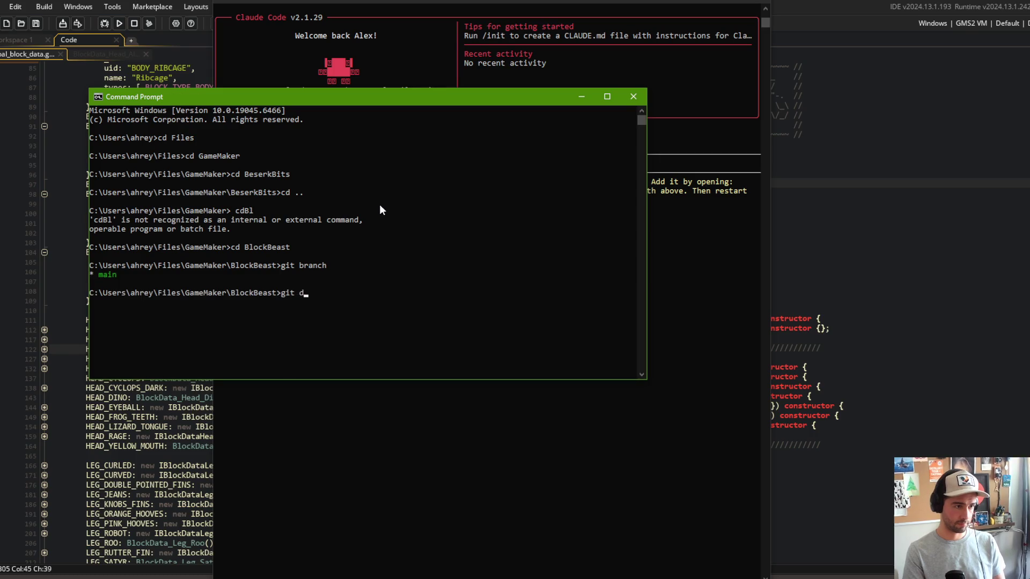
pyautogui.press('Return')
pyautogui.press('q')
pyautogui.press('Return')
pyautogui.write('git add')
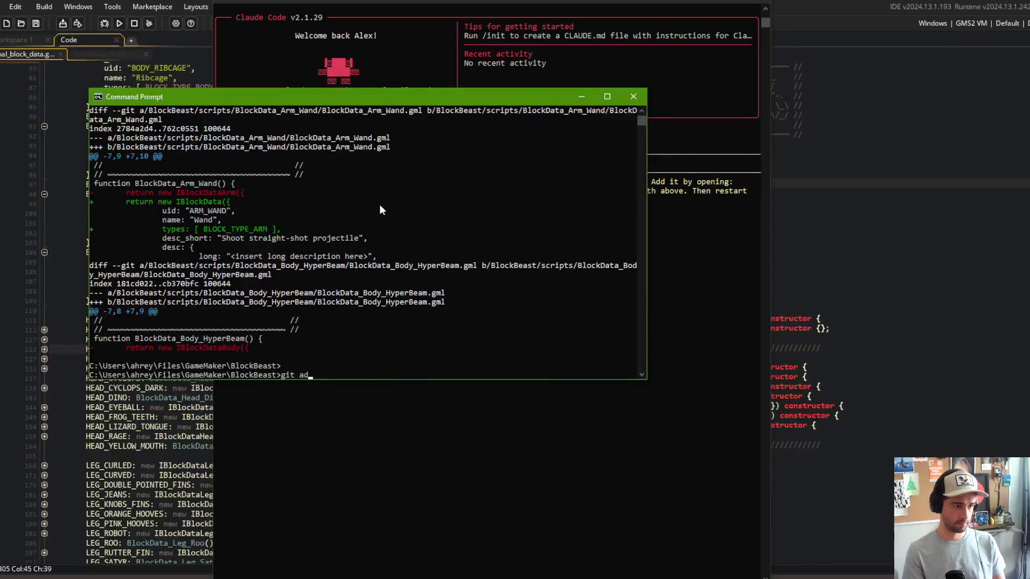
pyautogui.hotkey('ctrl', 'c')
pyautogui.press('Return')
pyautogui.press('Return')
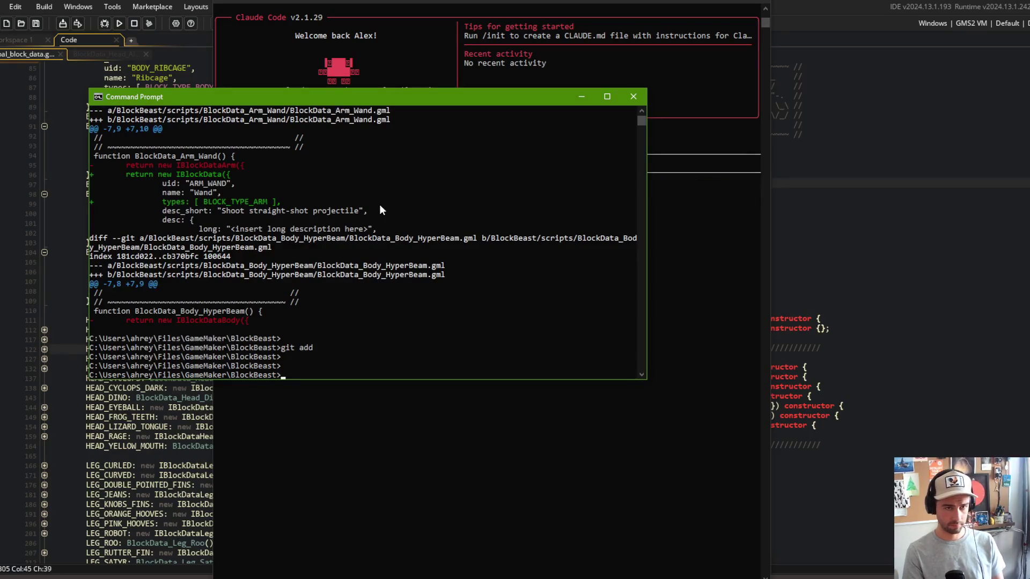
# Bring the GameMaker code editor forward with the caret at the end of HEAD_ALIEN
pyautogui.click(732, 10)
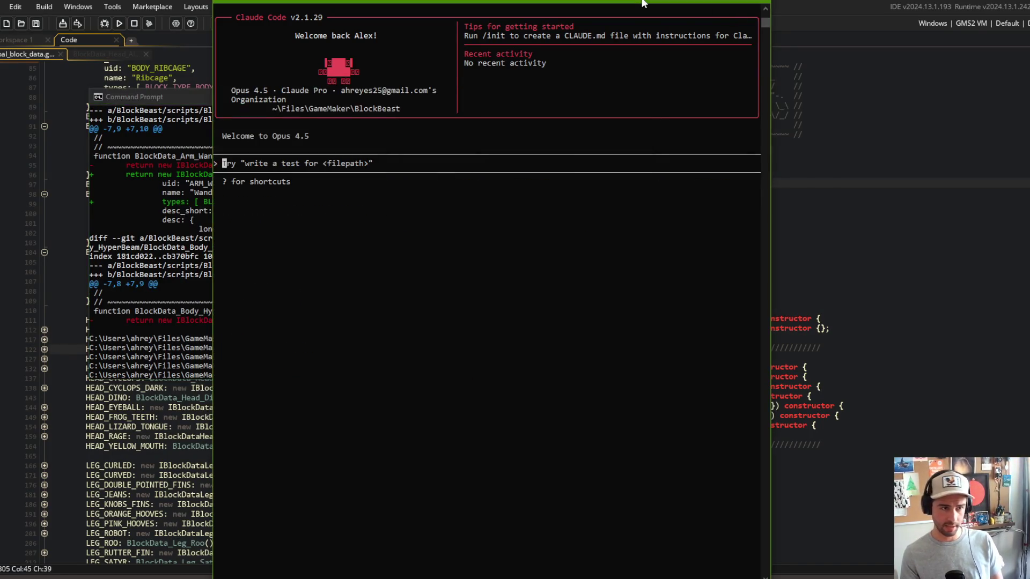
pyautogui.click(826, 5)
pyautogui.click(316, 337)
pyautogui.click(316, 321)
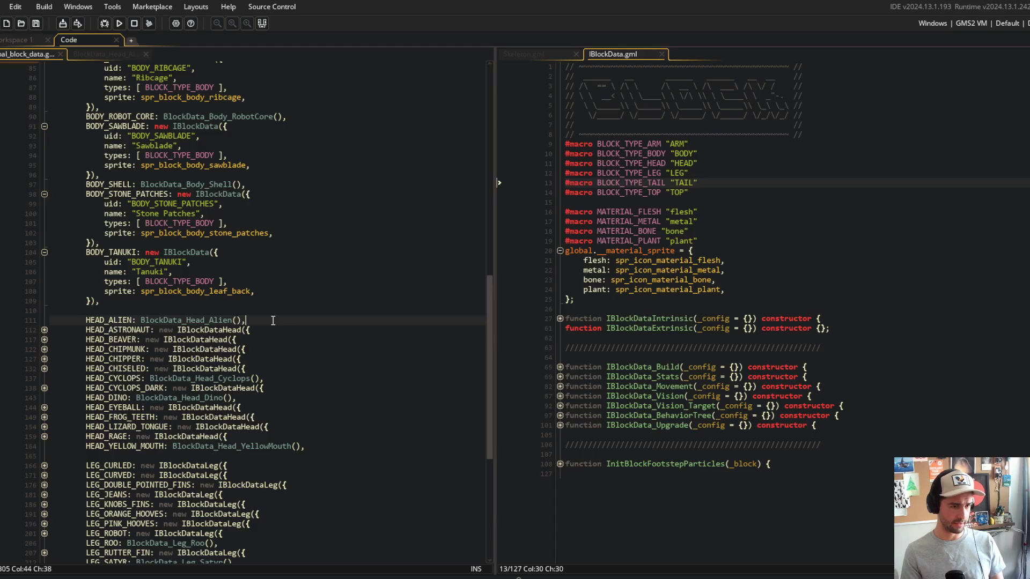
# Add 'types: [ BLOCK_TYPE_HEAD ],' under the HEAD_ASTRONAUT name and save the script
pyautogui.scroll(-8, 322, 317)
pyautogui.scroll(6, 324, 309)
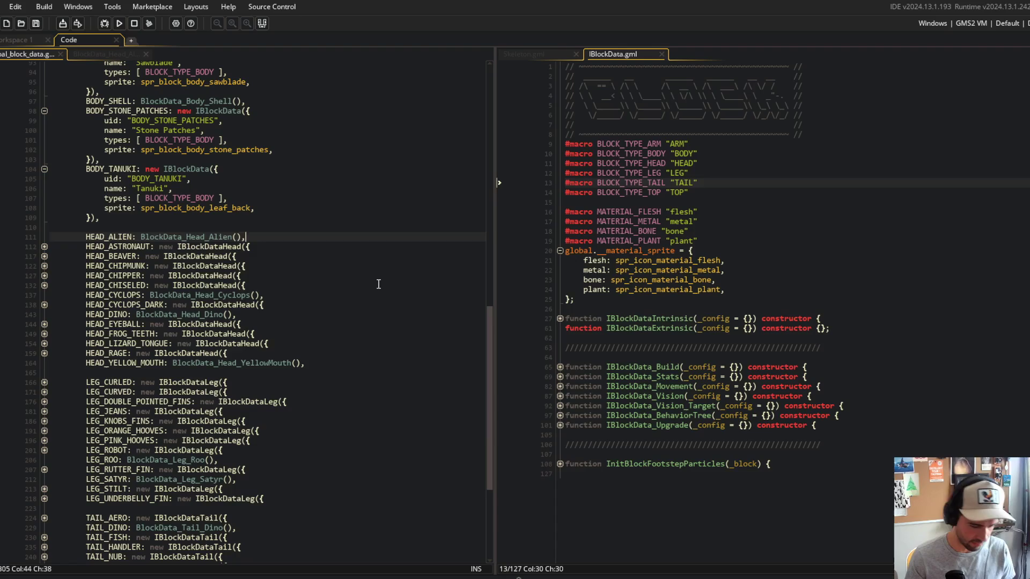
pyautogui.press('Down')
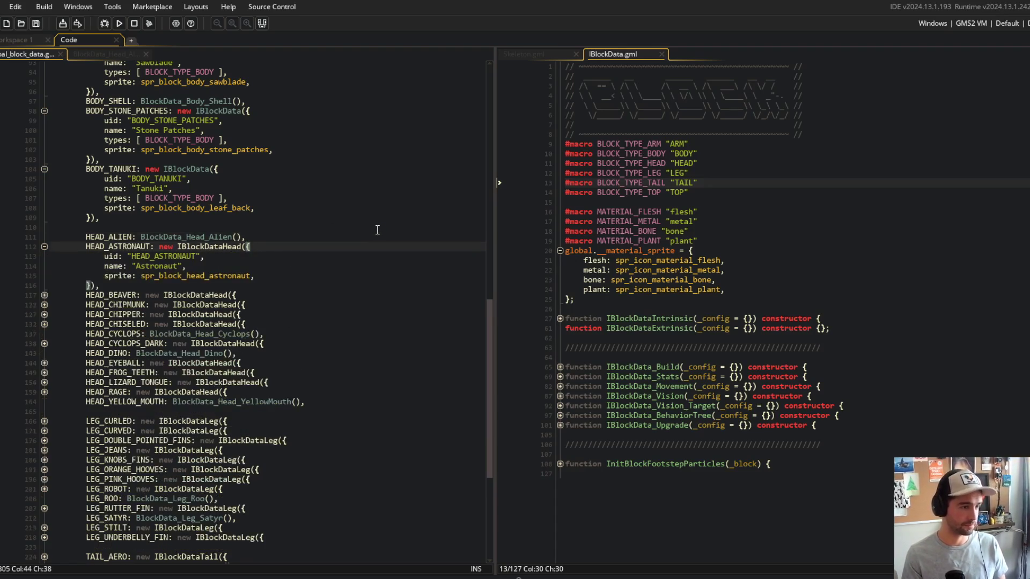
pyautogui.press('Down')
pyautogui.press('Down')
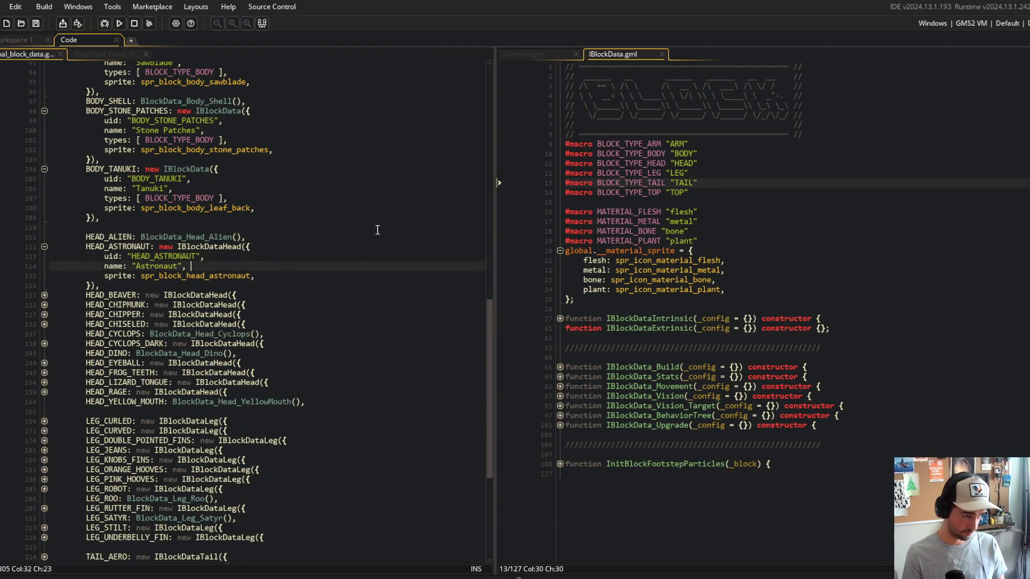
pyautogui.press('Return')
pyautogui.write('types: [ BLOCK_TYPE_HEAD ],')
pyautogui.hotkey('ctrl', 's')
pyautogui.press('Home')
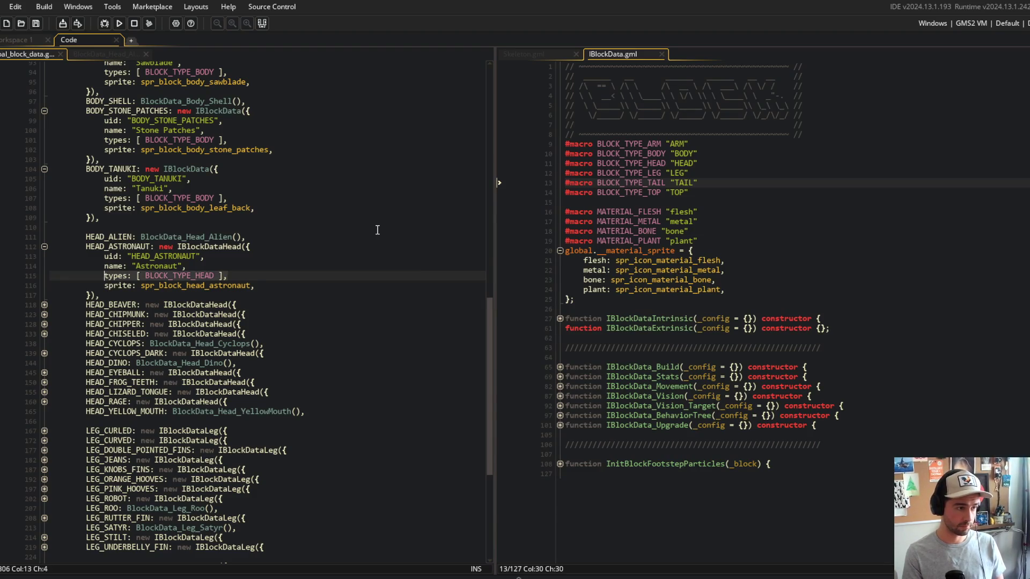
# Paste the BLOCK_TYPE_HEAD types line into the HEAD_CHIPPER and HEAD_CHISELED entries
pyautogui.press('Down')
pyautogui.press('Down')
pyautogui.press('Down')
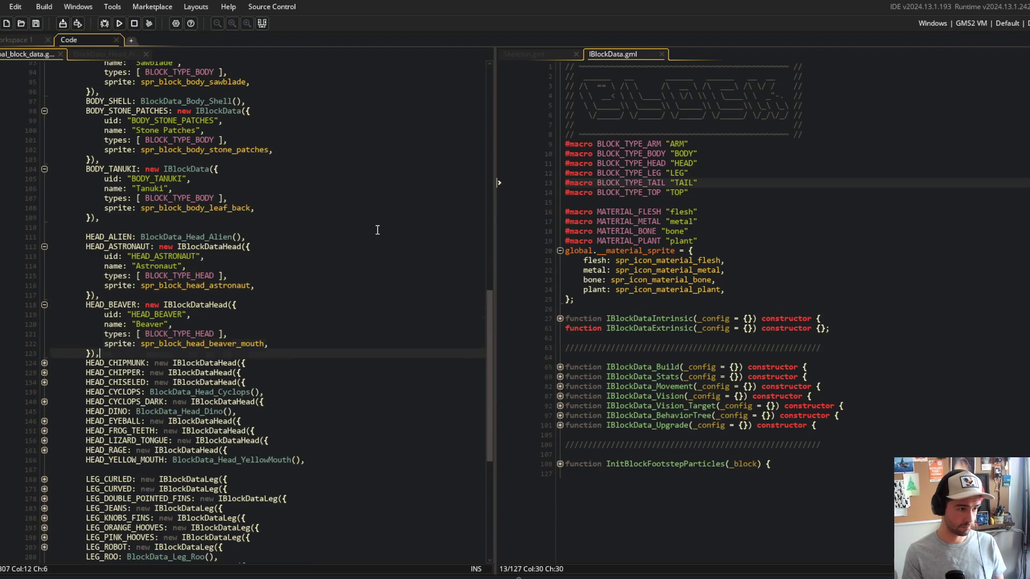
pyautogui.press('Down')
pyautogui.press('Down')
pyautogui.press('Down')
pyautogui.press('End')
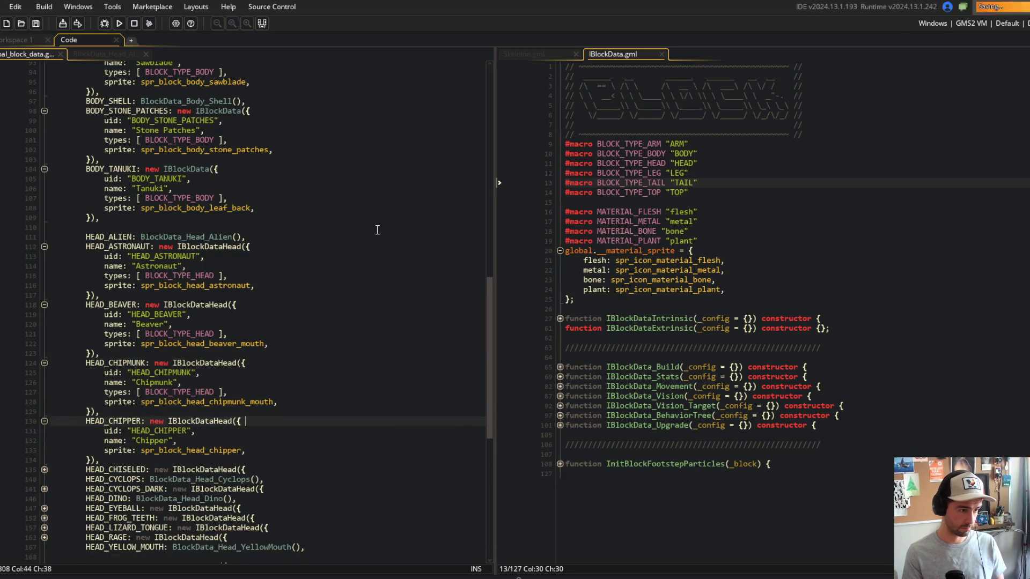
pyautogui.press('Down')
pyautogui.press('Down')
pyautogui.press('End')
pyautogui.press('Return')
pyautogui.hotkey('ctrl', 'v')
pyautogui.press('Down')
pyautogui.press('Down')
pyautogui.press('Down')
pyautogui.press('End')
pyautogui.press('Return')
pyautogui.hotkey('ctrl', 'v')
pyautogui.scroll(-10, 406, 232)
# Paste the BLOCK_TYPE_HEAD types line into the HEAD_CYCLOPS_DARK and HEAD_EYEBALL entries
pyautogui.press('Down')
pyautogui.press('Down')
pyautogui.press('Down')
pyautogui.press('Down')
pyautogui.press('Down')
pyautogui.press('End')
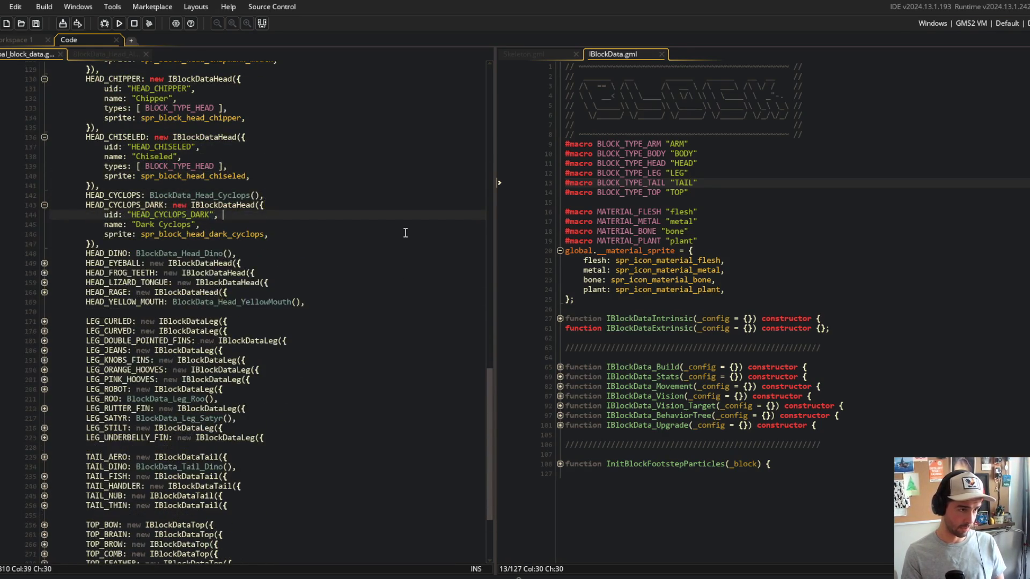
pyautogui.press('Down')
pyautogui.press('End')
pyautogui.press('Return')
pyautogui.hotkey('ctrl', 'v')
pyautogui.press('Down')
pyautogui.press('Down')
pyautogui.press('Down')
pyautogui.press('Down')
pyautogui.press('Down')
pyautogui.press('End')
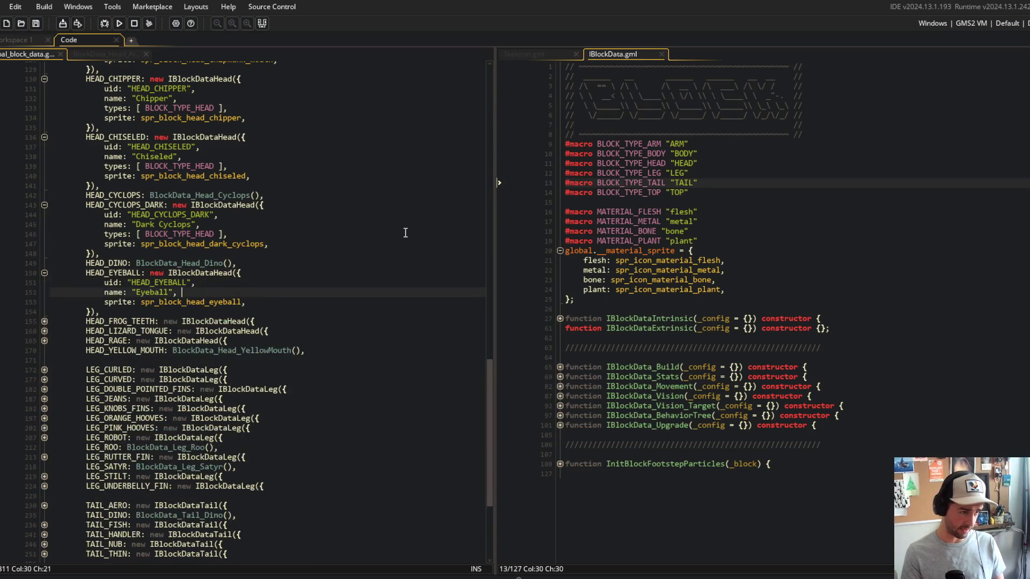
pyautogui.press('Return')
pyautogui.hotkey('ctrl', 'v')
pyautogui.press('Down')
pyautogui.press('Down')
pyautogui.press('Down')
# Paste the BLOCK_TYPE_HEAD types line into the HEAD_FROG_TEETH and HEAD_RAGE entries
pyautogui.press('End')
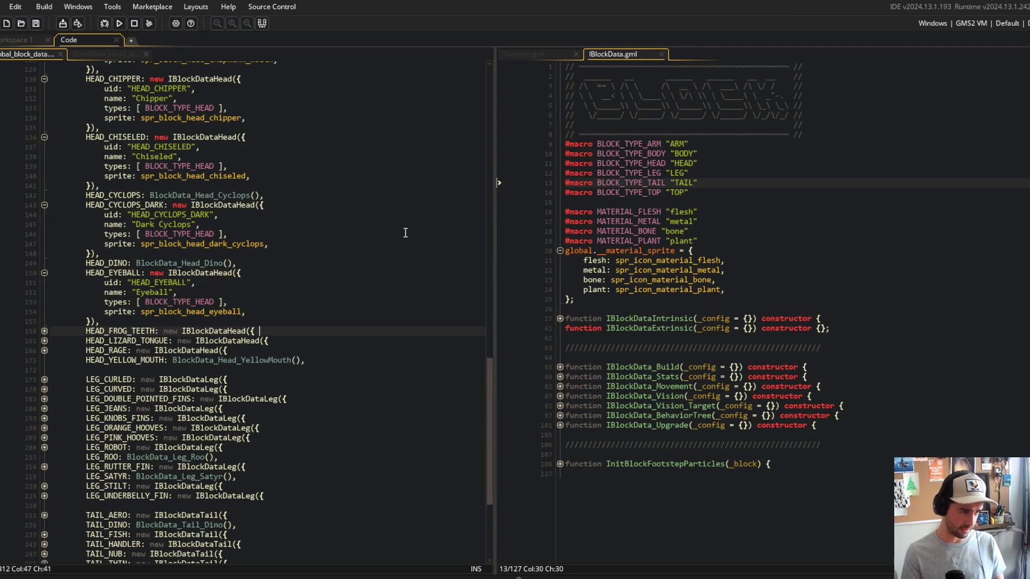
pyautogui.press('Down')
pyautogui.press('Down')
pyautogui.press('End')
pyautogui.press('Return')
pyautogui.hotkey('ctrl', 'v')
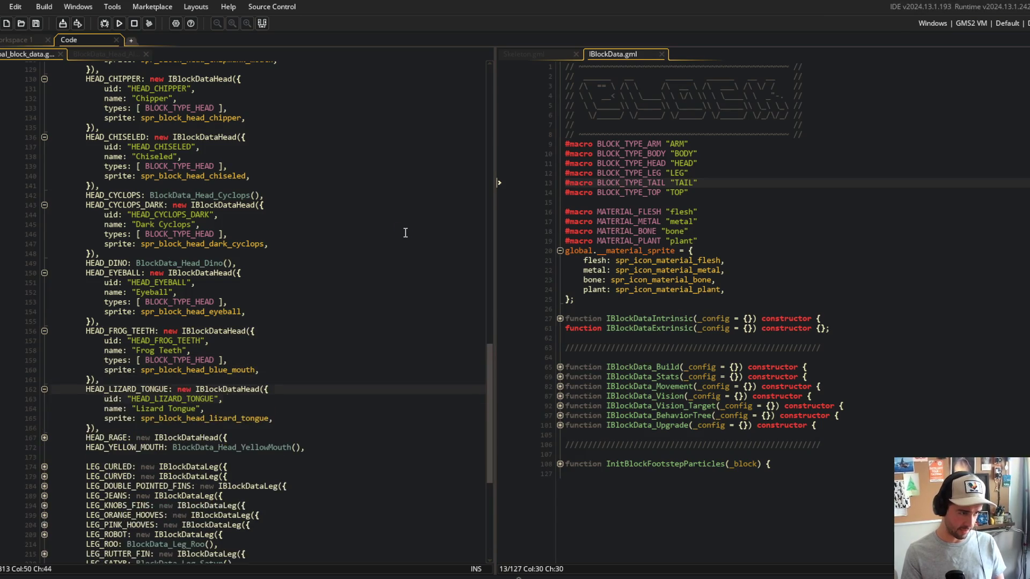
pyautogui.press('Down')
pyautogui.press('Down')
pyautogui.press('Down')
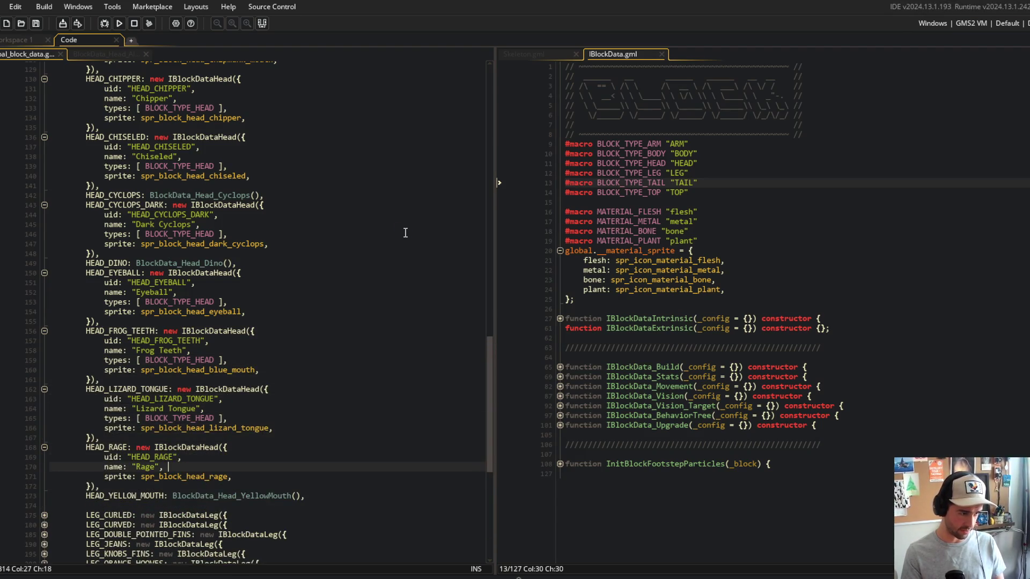
pyautogui.hotkey('ctrl', 'v')
pyautogui.scroll(-8, 414, 226)
pyautogui.press('Down')
pyautogui.press('Down')
pyautogui.press('Down')
pyautogui.scroll(20, 414, 226)
pyautogui.click(256, 338)
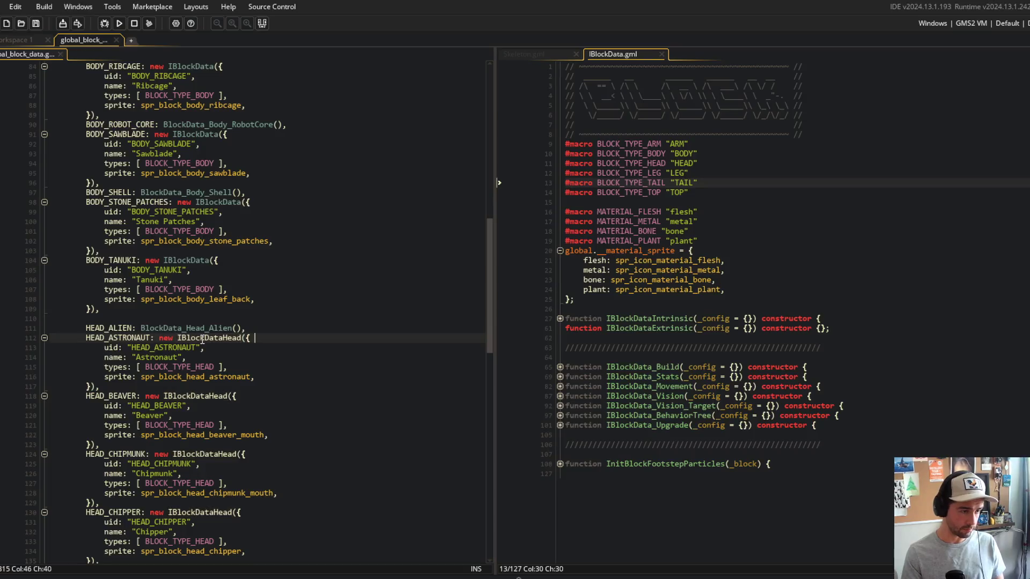
# Switch Astronaut, Beaver, Chipmunk and Chipper to IBlockData, checking BlockData_Head_Alien along the way
pyautogui.press('BackSpace')
pyautogui.press('Escape')
pyautogui.press('Down')
pyautogui.middleClick(220, 327)
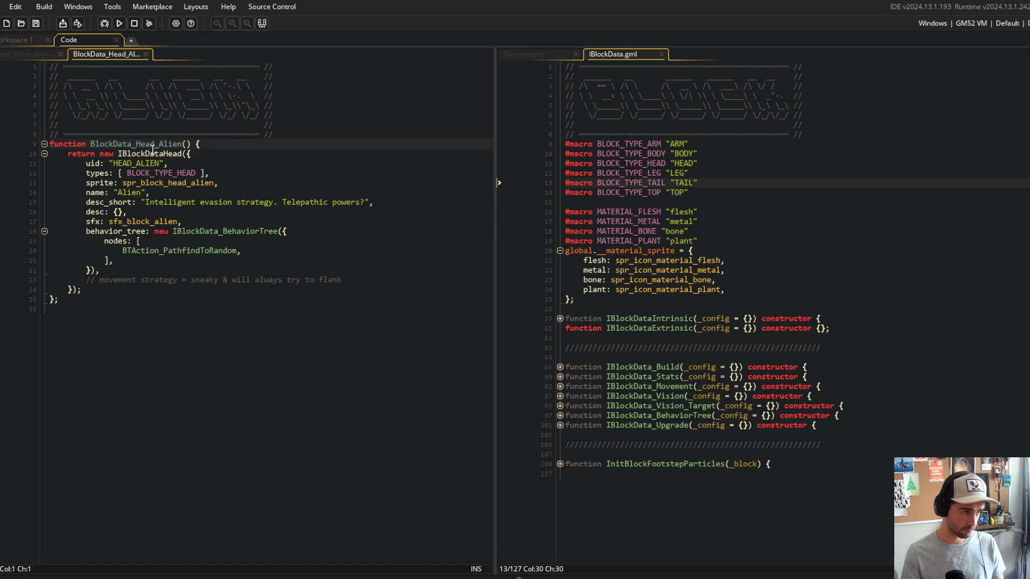
pyautogui.hotkey('ctrl', 'w')
pyautogui.click(211, 327)
pyautogui.press('Down')
pyautogui.press('Down')
pyautogui.press('Down')
pyautogui.press('Right')
pyautogui.press('Right')
pyautogui.press('Delete')
pyautogui.press('Delete')
pyautogui.press('Delete')
pyautogui.press('Down')
pyautogui.press('Down')
pyautogui.press('Down')
pyautogui.press('BackSpace')
pyautogui.press('Delete')
pyautogui.press('Delete')
pyautogui.press('Delete')
pyautogui.scroll(-5, 222, 370)
# Inspect the BlockData_Head_Cyclops and BlockData_Head_Dino functions and switch Dark Cyclops to IBlockData
pyautogui.click(222, 361)
pyautogui.middleClick(216, 423)
pyautogui.press('Down')
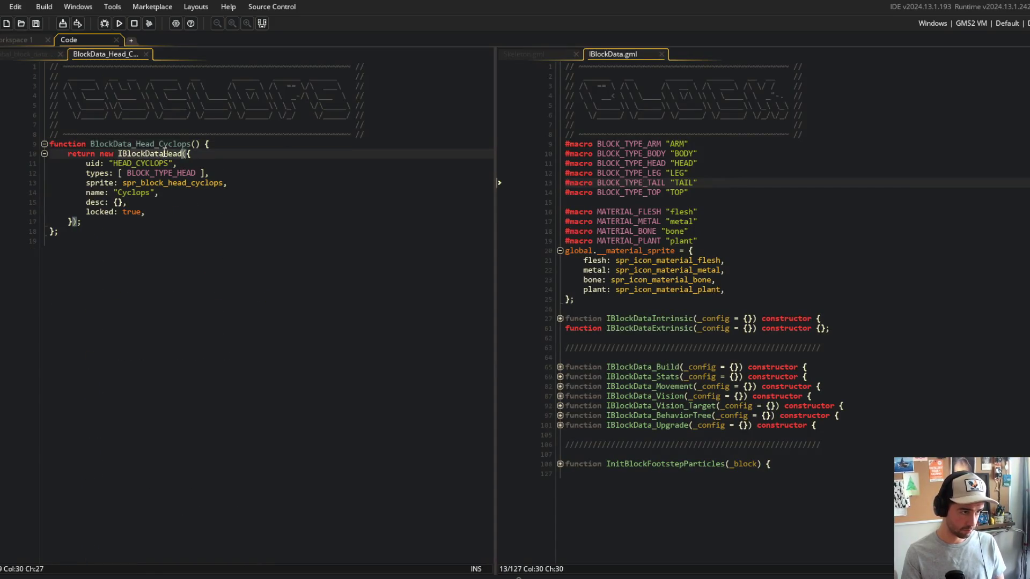
pyautogui.hotkey('ctrl', 'w')
pyautogui.scroll(-4, 200, 387)
pyautogui.press('Down')
pyautogui.press('Delete')
pyautogui.press('Delete')
pyautogui.press('Delete')
pyautogui.click(191, 377)
pyautogui.middleClick(191, 377)
pyautogui.press('Down')
pyautogui.hotkey('ctrl', 'w')
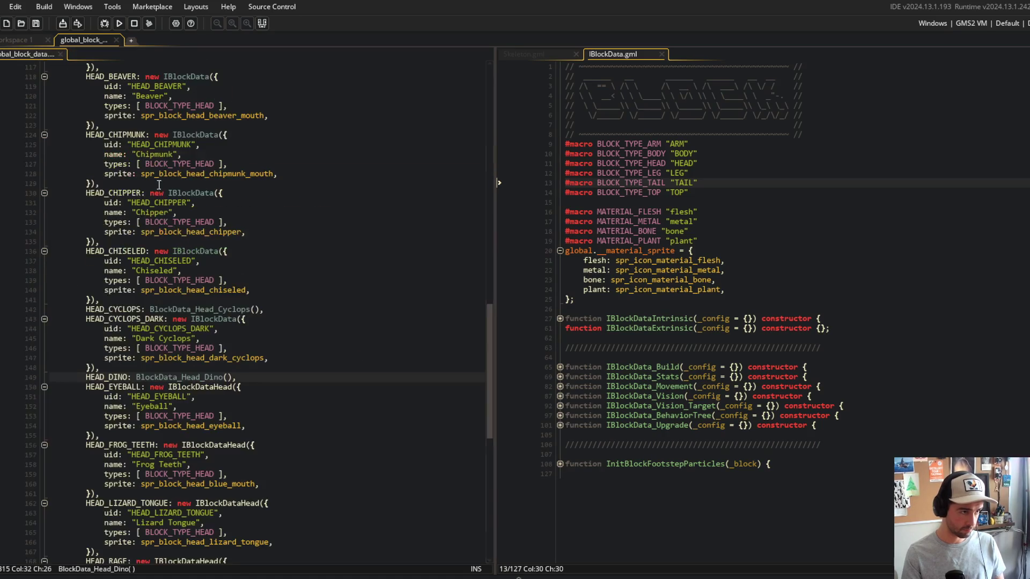
# Switch Eyeball, Frog Teeth, Lizard Tongue and Rage to IBlockData, then check BlockData_Head_YellowMouth
pyautogui.click(214, 387)
pyautogui.press('Delete')
pyautogui.press('Delete')
pyautogui.press('Delete')
pyautogui.click(228, 445)
pyautogui.press('Delete')
pyautogui.press('Delete')
pyautogui.press('Delete')
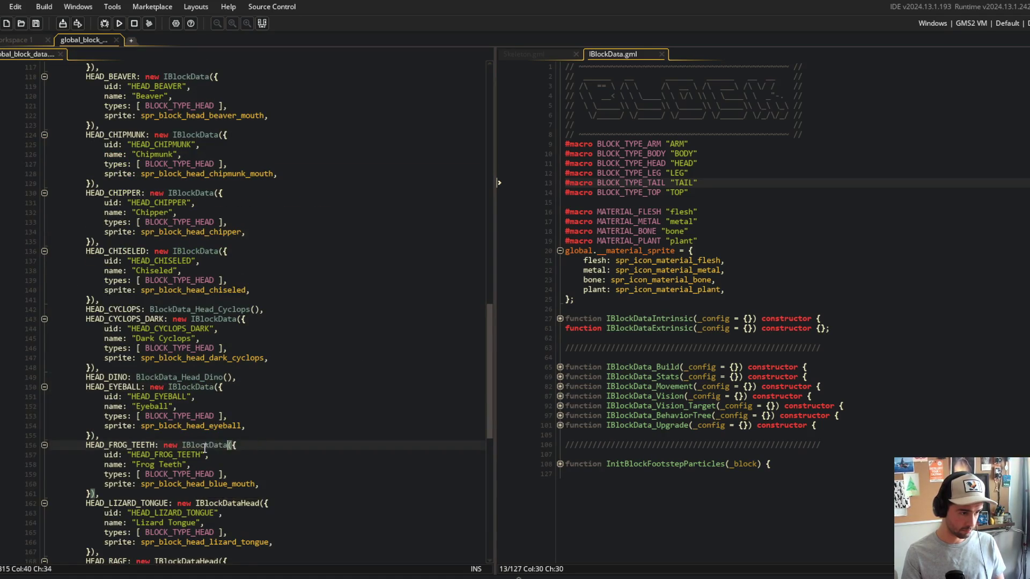
pyautogui.scroll(-5, 236, 339)
pyautogui.click(233, 344)
pyautogui.hotkey('ctrl', 'Right')
pyautogui.click(199, 402)
pyautogui.press('Delete')
pyautogui.press('Delete')
pyautogui.press('Delete')
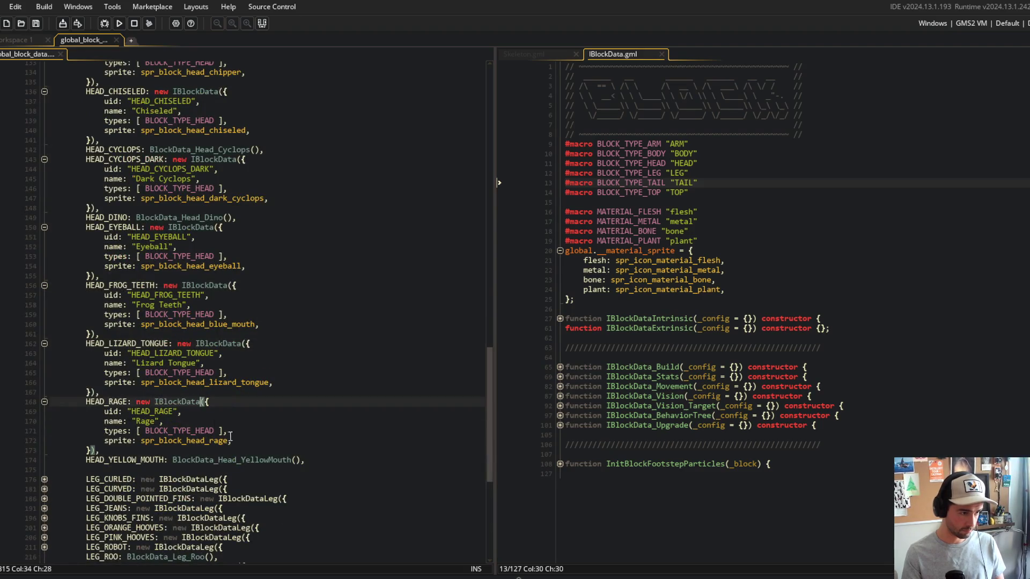
pyautogui.middleClick(247, 462)
pyautogui.click(163, 154)
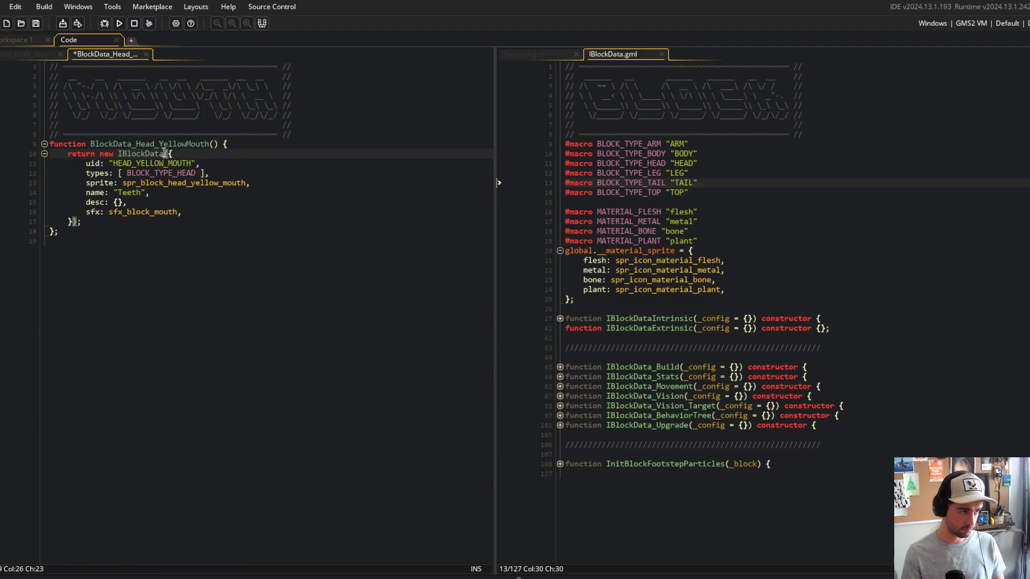
pyautogui.hotkey('ctrl', 'w')
# Collapse and re-expand the block data struct to review the edits
pyautogui.scroll(-3, 287, 268)
pyautogui.click(286, 267)
pyautogui.hotkey('ctrl', 'shift', '[')
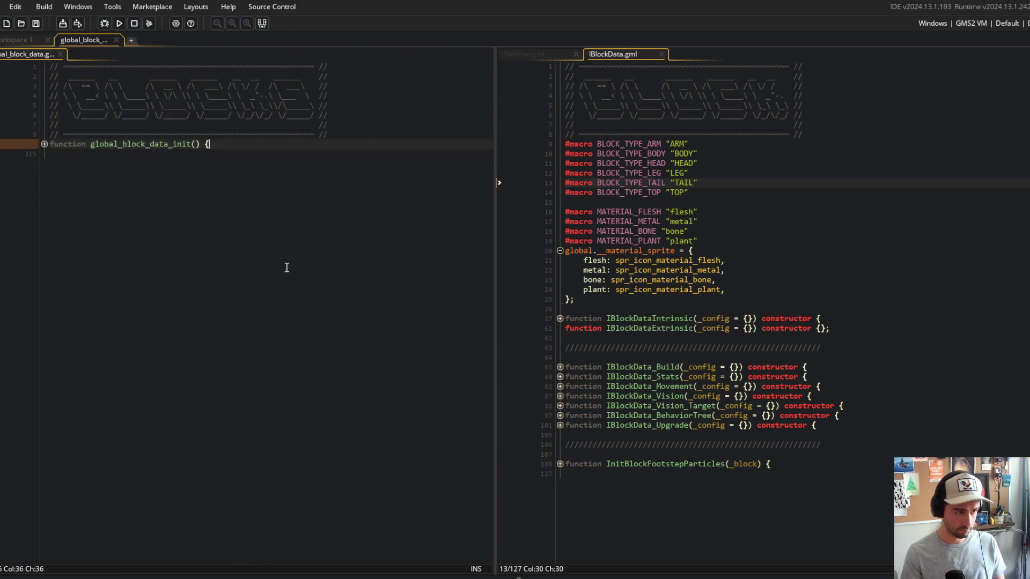
pyautogui.hotkey('ctrl', 'shift', ']')
pyautogui.scroll(-15, 287, 266)
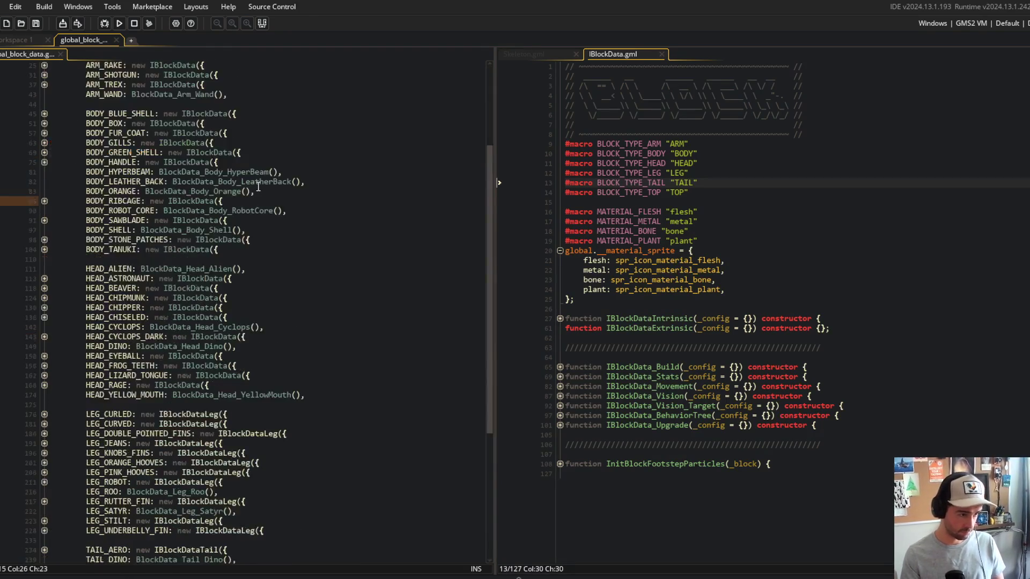
# Add a 'types: [ BLOCK_TYPE_LEG ]' line to LEG_CURLED and copy it
pyautogui.click(289, 192)
pyautogui.press('Down')
pyautogui.press('Down')
pyautogui.press('Down')
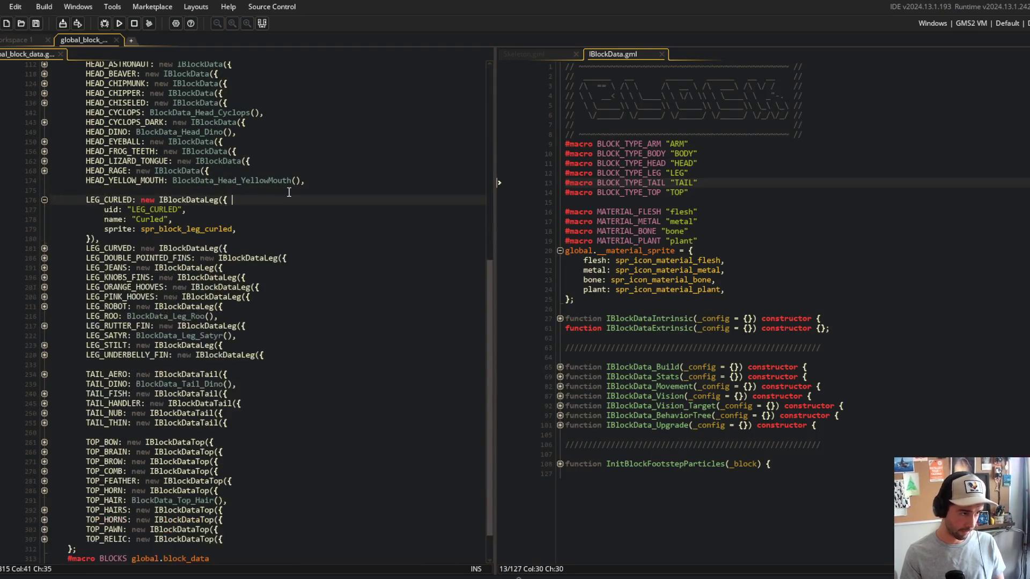
pyautogui.press('Return')
pyautogui.write('types: [')
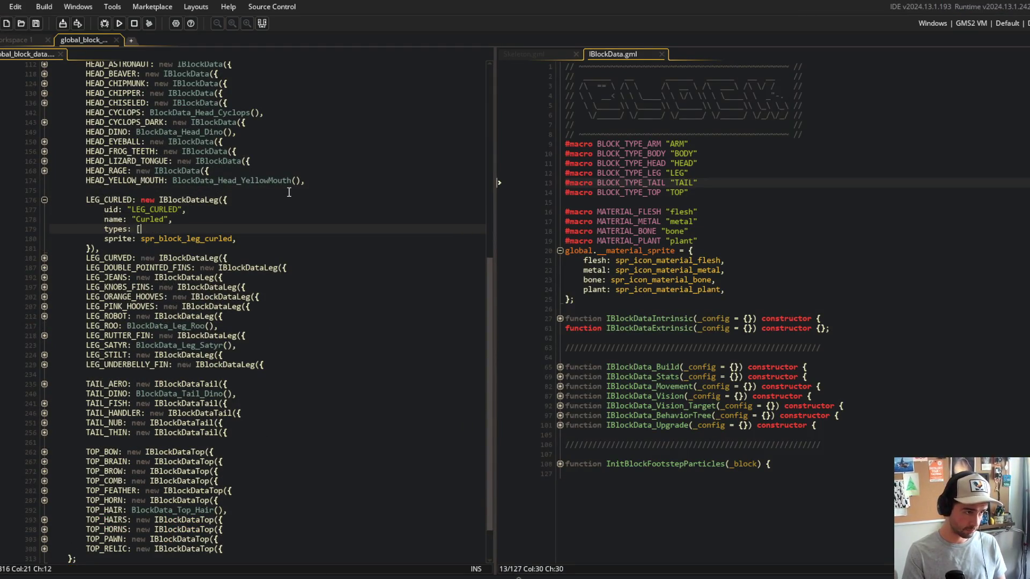
pyautogui.write('K_TYPE_L')
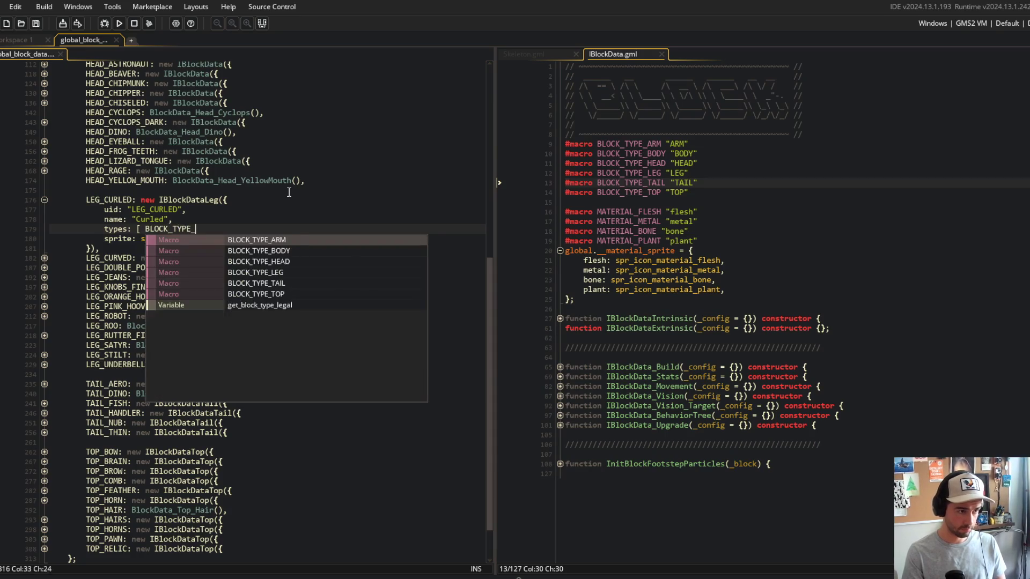
pyautogui.press('Return')
pyautogui.write(']')
pyautogui.hotkey('shift', 'Home')
pyautogui.hotkey('ctrl', 'c')
# Paste the leg types line into LEG_CURVED, LEG_DOUBLE_POINTED_FINS and LEG_JEANS
pyautogui.press('Down')
pyautogui.press('Down')
pyautogui.press('Down')
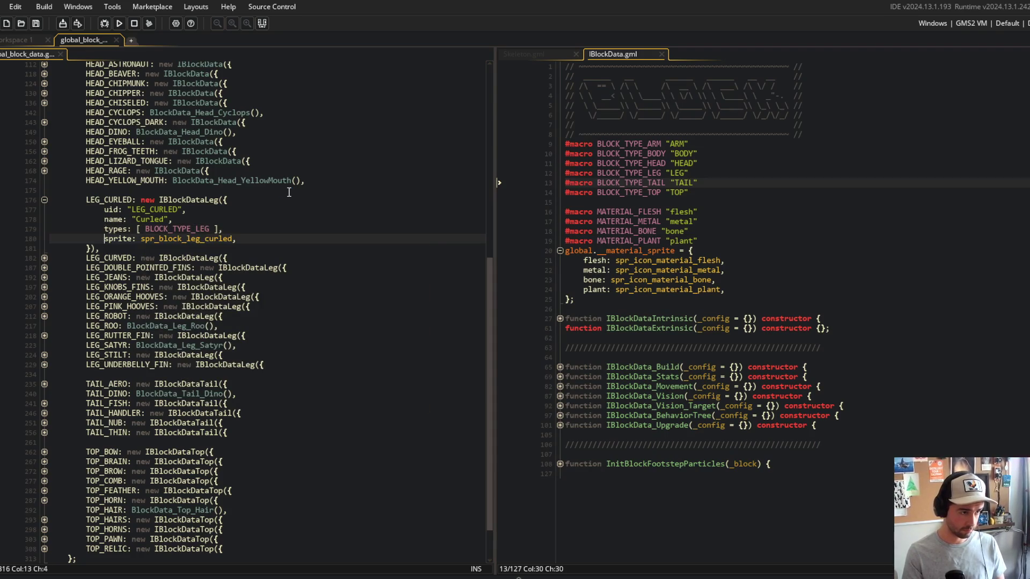
pyautogui.hotkey('ctrl', 'shift', ']')
pyautogui.press('Down')
pyautogui.press('Down')
pyautogui.press('Return')
pyautogui.hotkey('ctrl', 'v')
pyautogui.press('Down')
pyautogui.press('Down')
pyautogui.press('Down')
pyautogui.hotkey('ctrl', 'shift', ']')
pyautogui.press('Down')
pyautogui.press('Down')
pyautogui.press('Return')
pyautogui.hotkey('ctrl', 'v')
pyautogui.press('Down')
pyautogui.press('Down')
pyautogui.press('Down')
pyautogui.hotkey('ctrl', 'shift', ']')
# Paste the leg types line into LEG_KNOBS_FINS, LEG_ORANGE_HOOVES and LEG_PINK_HOOVES
pyautogui.press('Down')
pyautogui.press('Down')
pyautogui.press('Return')
pyautogui.hotkey('ctrl', 'v')
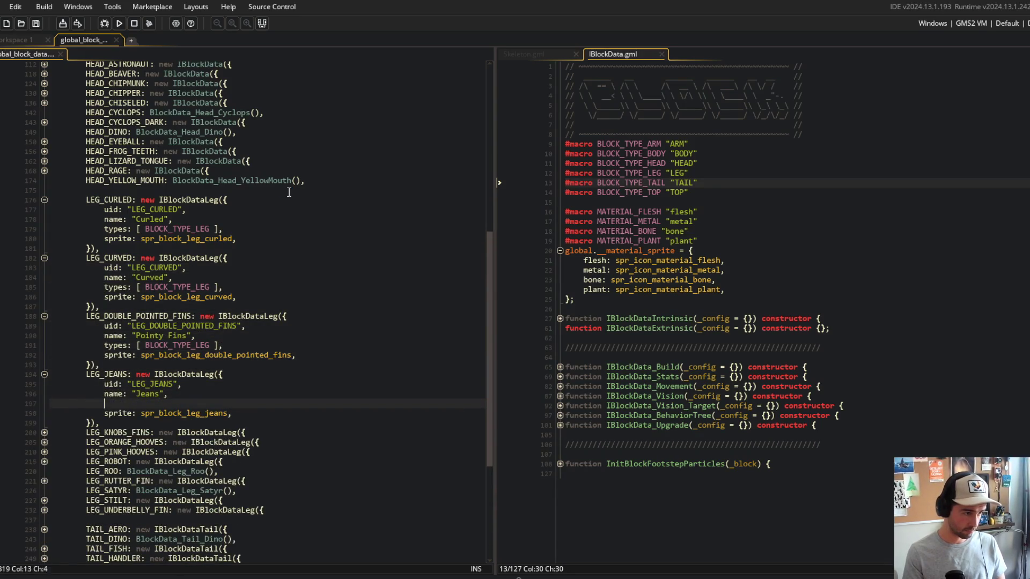
pyautogui.press('Down')
pyautogui.press('Down')
pyautogui.press('Down')
pyautogui.hotkey('ctrl', 'shift', ']')
pyautogui.press('Down')
pyautogui.press('Down')
pyautogui.press('Return')
pyautogui.hotkey('ctrl', 'v')
pyautogui.press('Down')
pyautogui.press('Down')
pyautogui.press('Down')
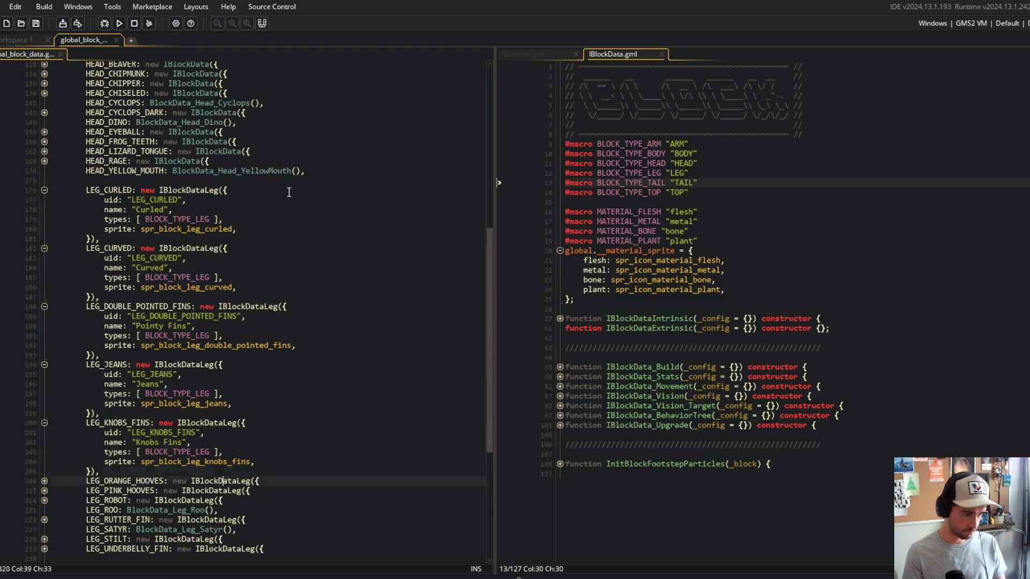
pyautogui.hotkey('ctrl', 'shift', ']')
pyautogui.press('Down')
pyautogui.press('Down')
pyautogui.press('Return')
pyautogui.hotkey('ctrl', 'v')
pyautogui.scroll(-5, 320, 194)
pyautogui.press('Down')
pyautogui.press('Down')
pyautogui.press('Down')
pyautogui.hotkey('ctrl', 'shift', ']')
# Paste the leg types line into LEG_ROBOT, LEG_RUTTER_FIN, LEG_STILT and LEG_UNDERBELLY_FIN
pyautogui.press('Down')
pyautogui.press('Down')
pyautogui.press('Return')
pyautogui.hotkey('ctrl', 'v')
pyautogui.press('Down')
pyautogui.press('Down')
pyautogui.press('Down')
pyautogui.press('Down')
pyautogui.press('Down')
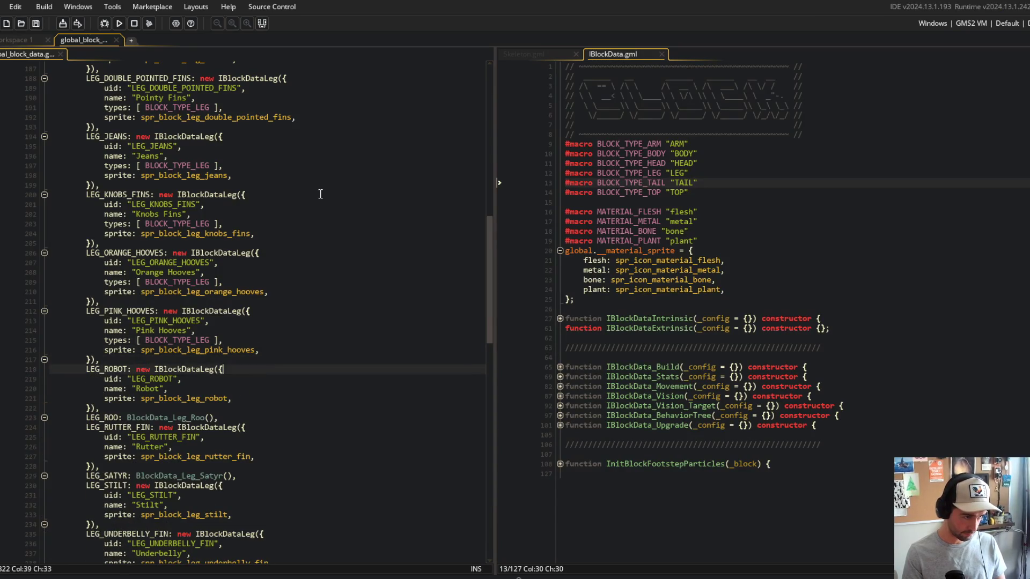
pyautogui.press('Return')
pyautogui.hotkey('ctrl', 'v')
pyautogui.scroll(-5, 320, 194)
pyautogui.press('Down')
pyautogui.press('Down')
pyautogui.press('Down')
pyautogui.press('Down')
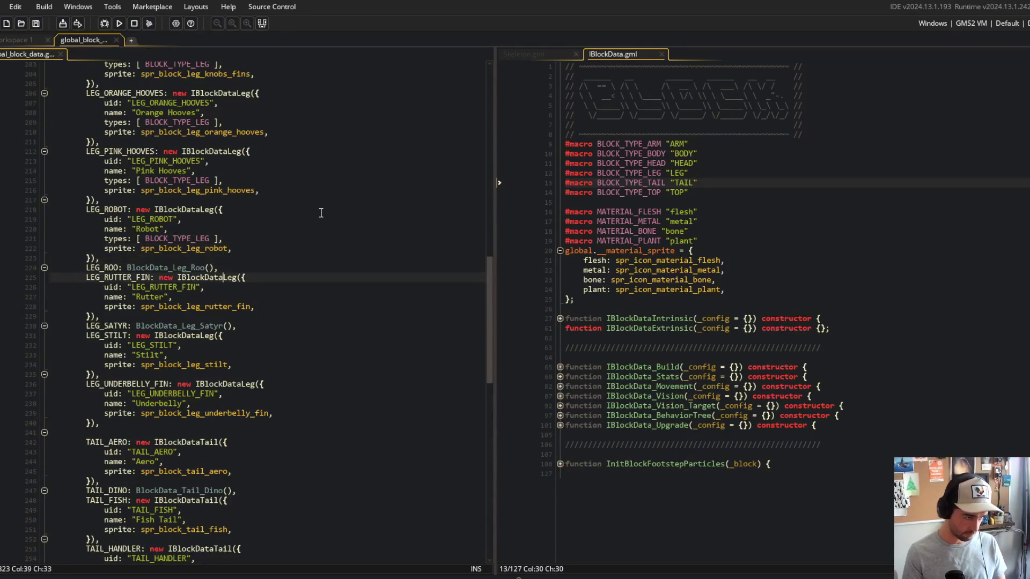
pyautogui.press('Down')
pyautogui.press('Down')
pyautogui.press('Return')
pyautogui.hotkey('ctrl', 'v')
pyautogui.press('Down')
pyautogui.press('Down')
pyautogui.press('Down')
pyautogui.press('Down')
pyautogui.press('Return')
pyautogui.hotkey('ctrl', 'v')
pyautogui.press('Down')
pyautogui.press('Down')
pyautogui.press('Down')
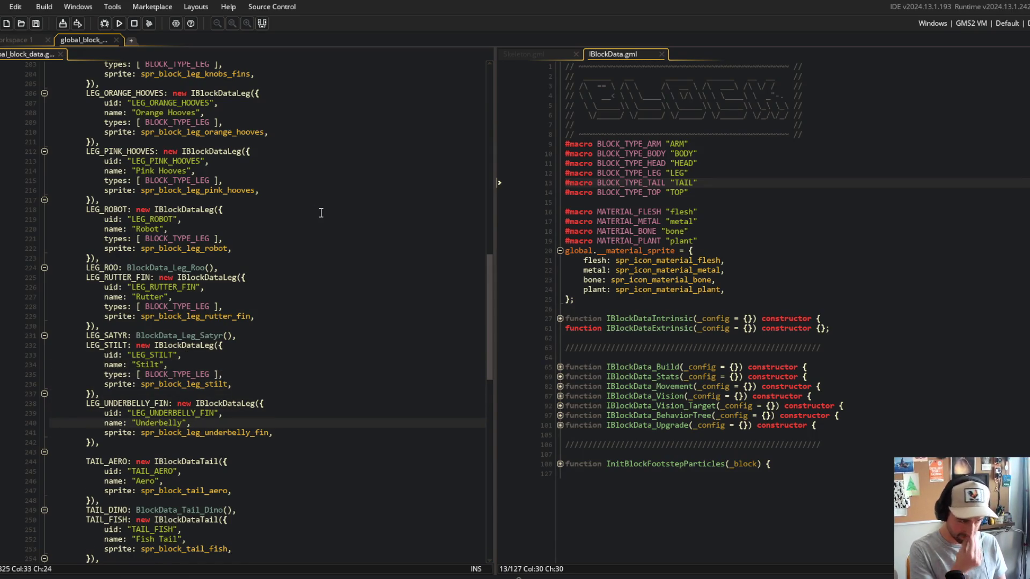
pyautogui.press('Return')
pyautogui.hotkey('ctrl', 'v')
# Add the leg types line to the BlockData_Leg_Satyr definition via F1
pyautogui.press('Up')
pyautogui.press('Up')
pyautogui.press('Up')
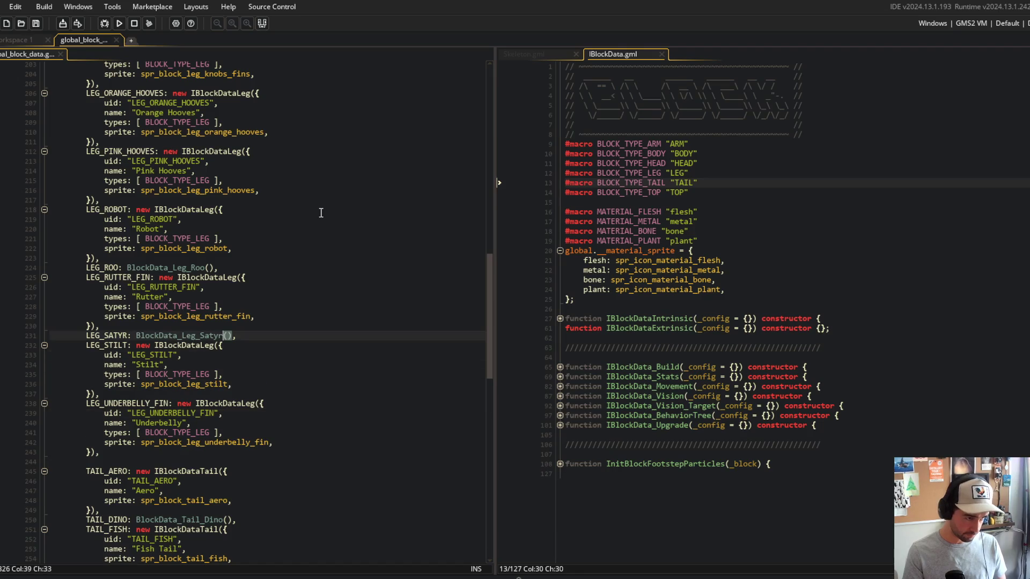
pyautogui.press('F1')
pyautogui.press('Down')
pyautogui.press('Down')
pyautogui.press('Return')
pyautogui.hotkey('ctrl', 'v')
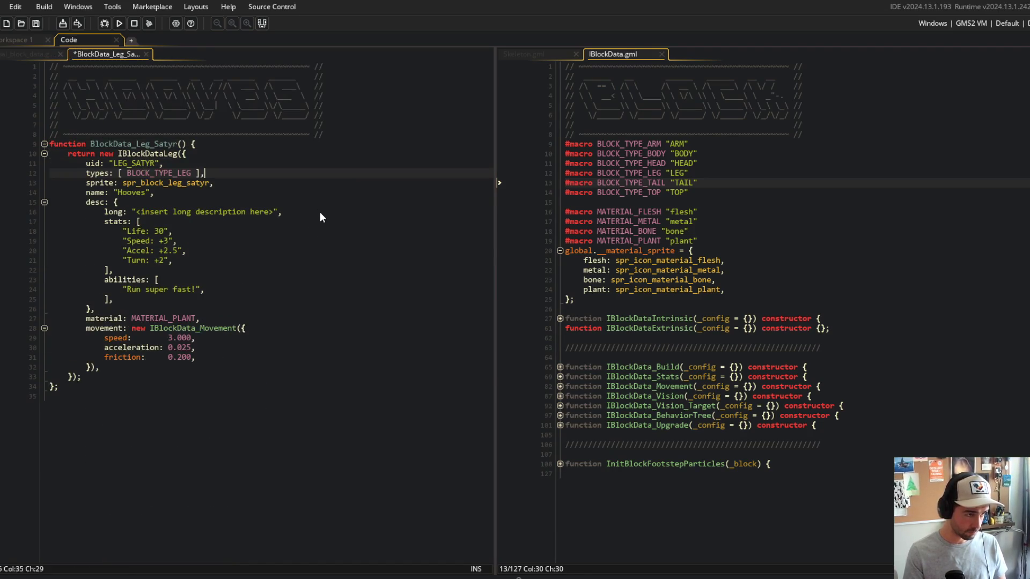
# Add the leg types line to the BlockData_Leg_Roo definition
pyautogui.hotkey('ctrl', 'w')
pyautogui.click(332, 252)
pyautogui.press('Down')
pyautogui.press('Down')
pyautogui.press('F1')
pyautogui.press('Down')
pyautogui.press('Return')
pyautogui.hotkey('ctrl', 'v')
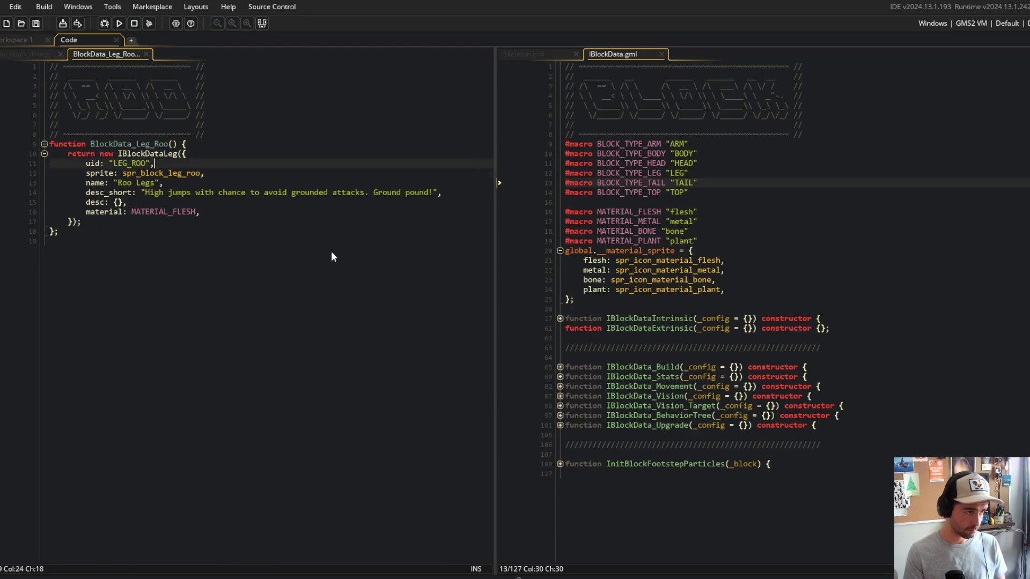
pyautogui.hotkey('ctrl', 'w')
# Switch LEG_CURLED, LEG_CURVED and LEG_DOUBLE_POINTED_FINS to IBlockData and fold each
pyautogui.scroll(15, 330, 251)
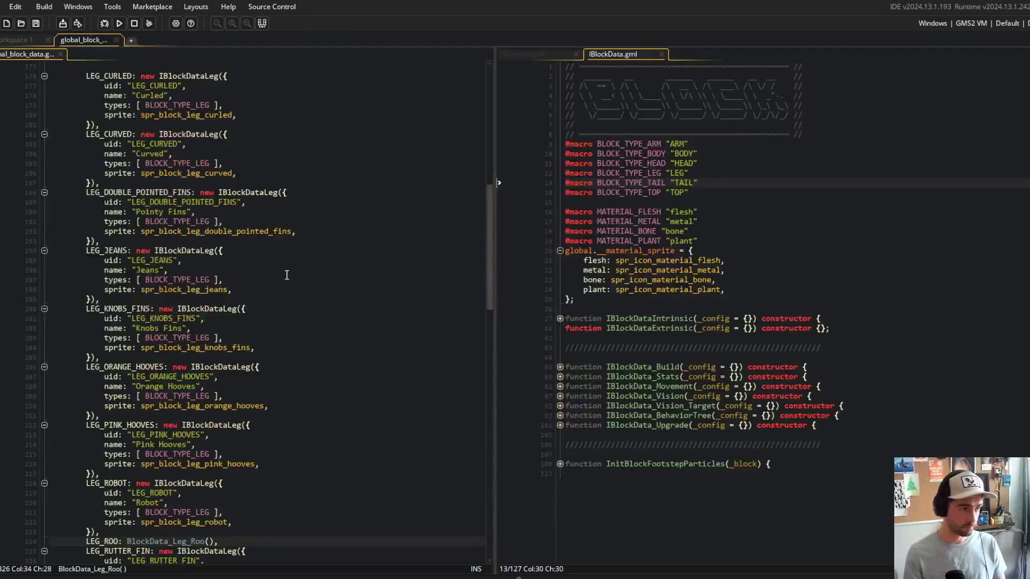
pyautogui.click(242, 217)
pyautogui.press('Down')
pyautogui.press('Down')
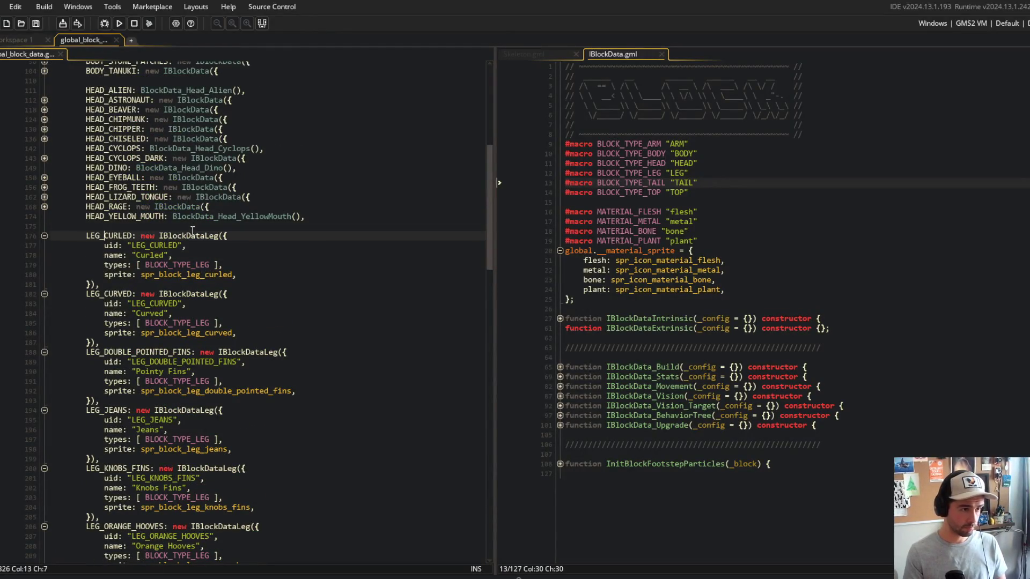
pyautogui.hotkey('ctrl', 'space')
pyautogui.press('Escape')
pyautogui.hotkey('ctrl', '-')
pyautogui.press('Down')
pyautogui.hotkey('ctrl', '-')
pyautogui.press('Down')
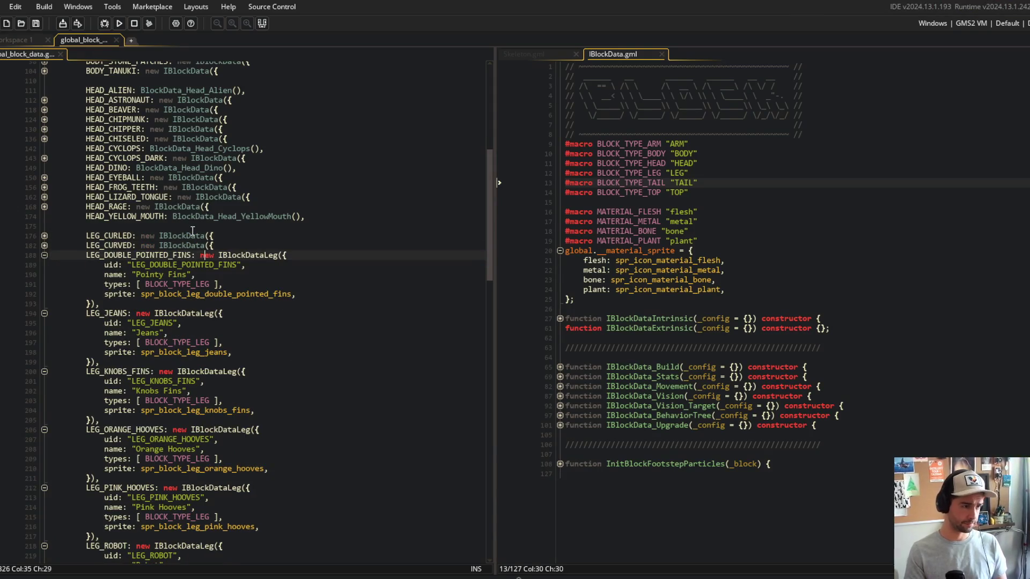
pyautogui.hotkey('ctrl', '-')
# Switch LEG_JEANS, LEG_KNOBS_FINS, LEG_ORANGE_HOOVES, LEG_PINK_HOOVES and LEG_ROBOT to IBlockData, folded
pyautogui.press('Down')
pyautogui.hotkey('ctrl', '-')
pyautogui.press('Down')
pyautogui.hotkey('ctrl', '-')
pyautogui.press('Down')
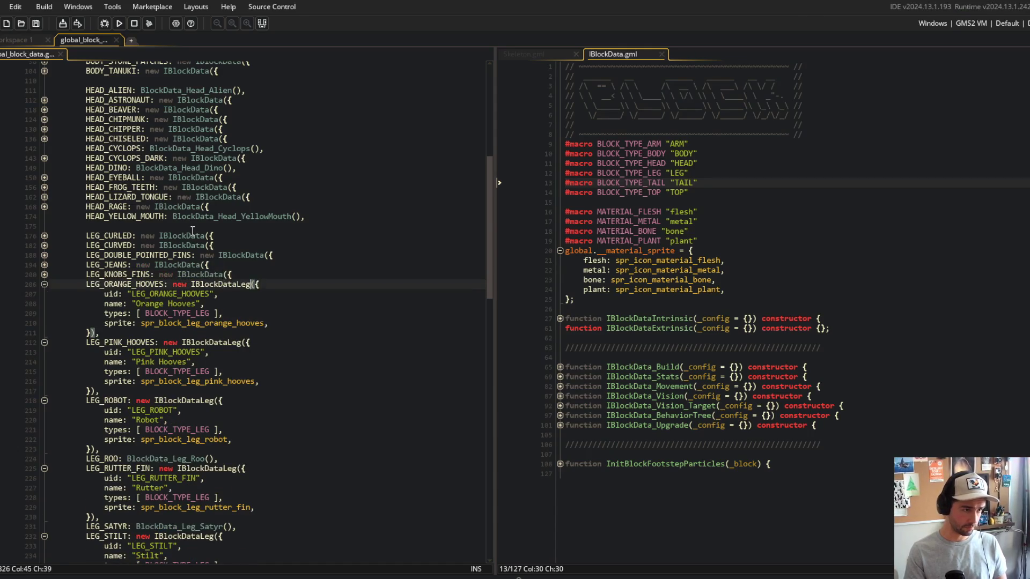
pyautogui.hotkey('ctrl', '-')
pyautogui.press('Down')
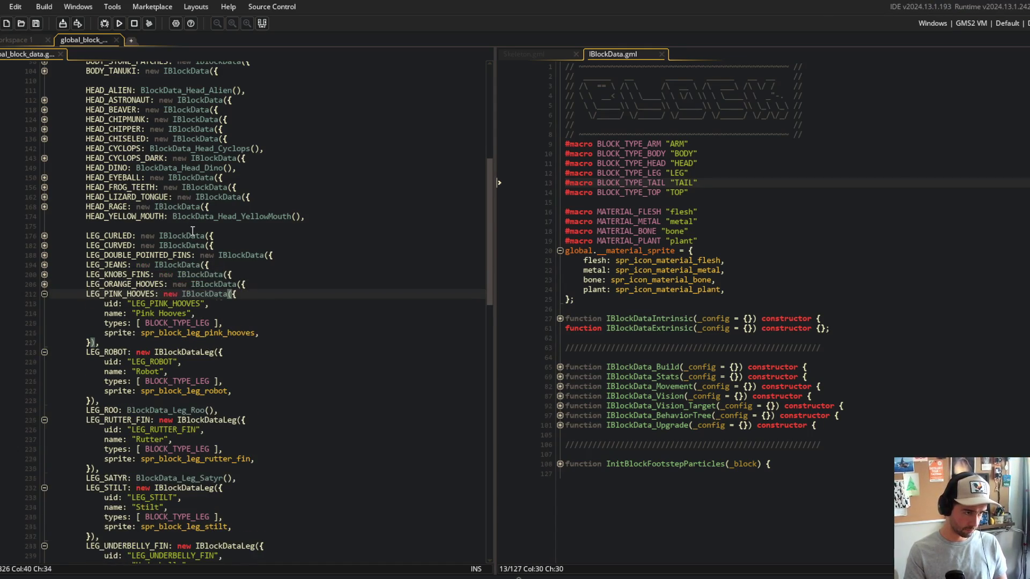
pyautogui.hotkey('ctrl', '-')
pyautogui.press('Down')
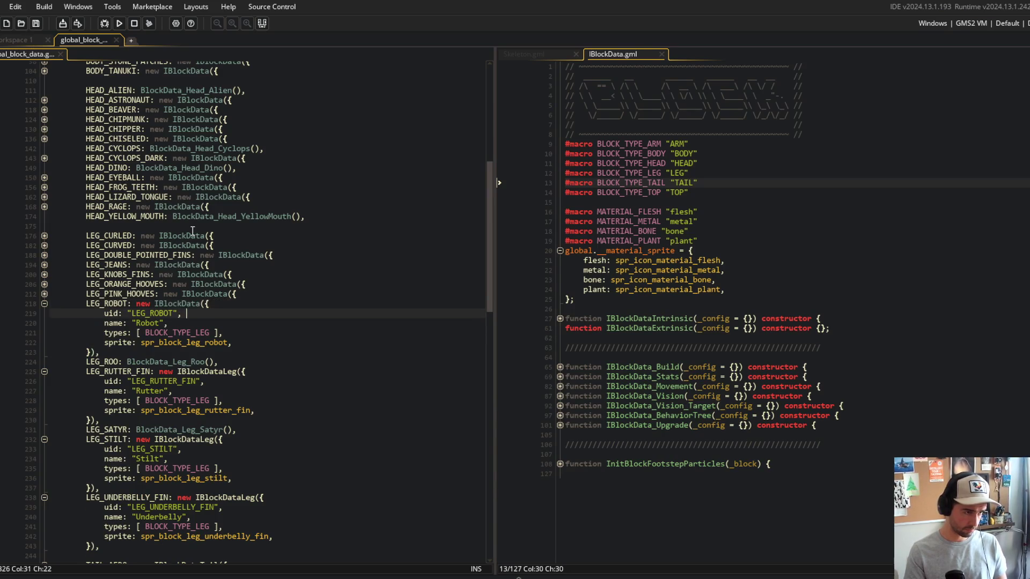
pyautogui.hotkey('ctrl', '-')
pyautogui.press('Down')
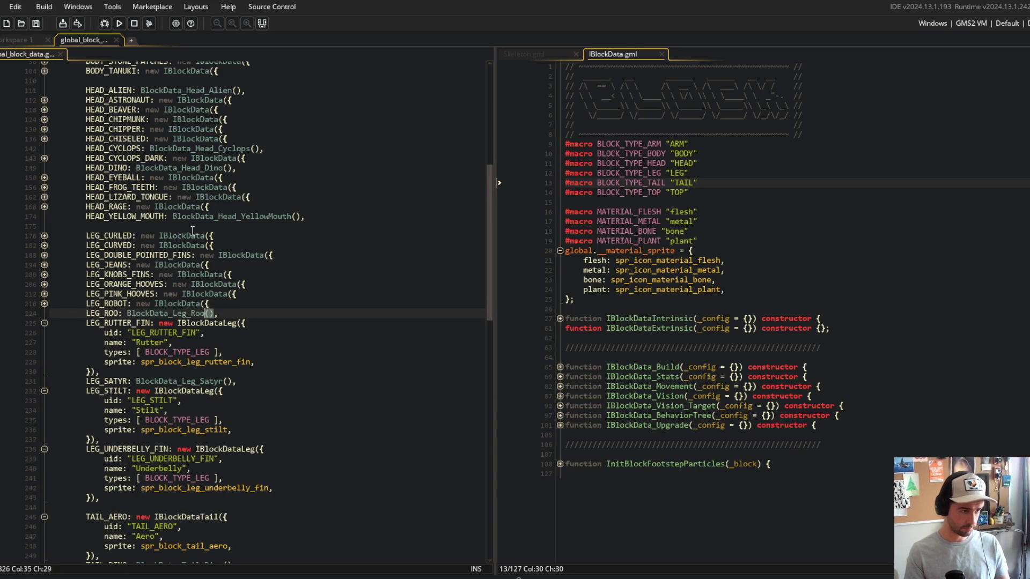
# Check the constructor in the BlockData_Leg_Roo definition
pyautogui.press('F12')
pyautogui.press('Left')
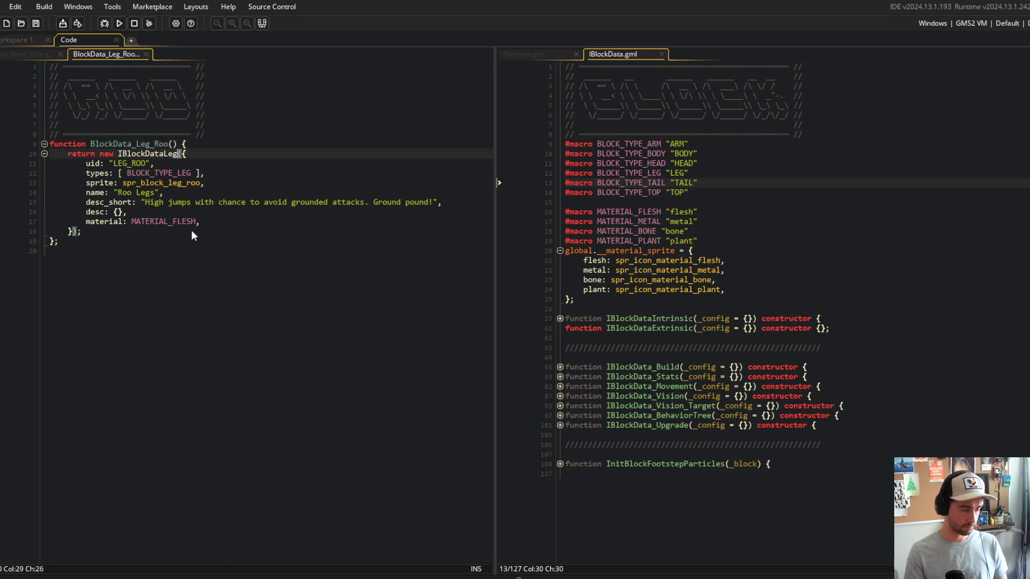
pyautogui.hotkey('ctrl', 'w')
pyautogui.press('Up')
pyautogui.press('Up')
pyautogui.press('Up')
pyautogui.press('Down')
pyautogui.press('Down')
pyautogui.press('Down')
pyautogui.press('Down')
pyautogui.press('Down')
# Change LEG_RUTTER_FIN's constructor to IBlockData and fold it
pyautogui.press('End')
pyautogui.press('Left')
pyautogui.press('Left')
pyautogui.press('BackSpace')
pyautogui.press('BackSpace')
pyautogui.press('BackSpace')
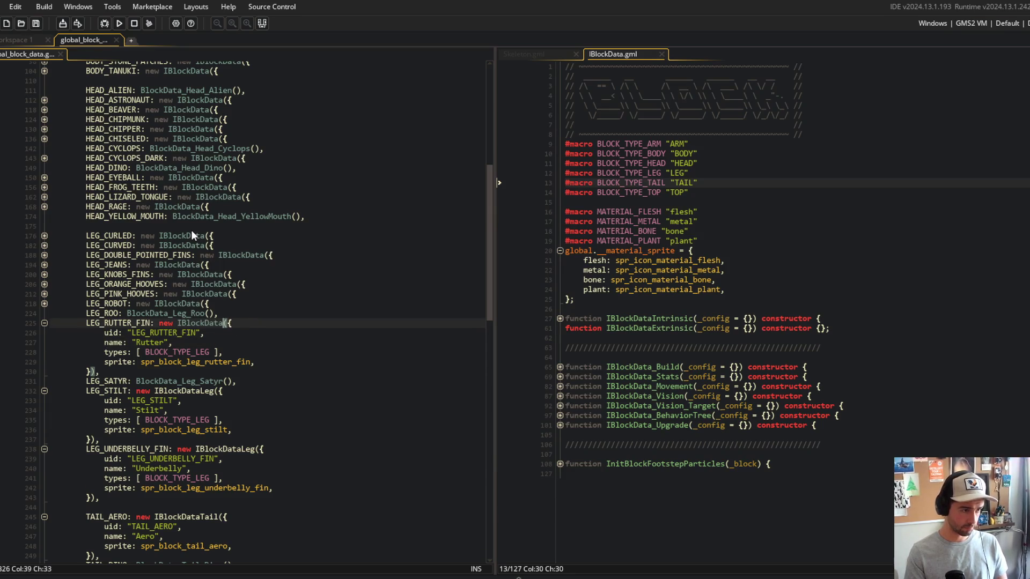
pyautogui.hotkey('ctrl', '-')
pyautogui.press('Down')
# Change the BlockData_Leg_Satyr definition's constructor to IBlockData
pyautogui.press('F12')
pyautogui.press('End')
pyautogui.press('Left')
pyautogui.press('Left')
pyautogui.press('BackSpace')
pyautogui.press('BackSpace')
pyautogui.press('BackSpace')
pyautogui.hotkey('ctrl', 'w')
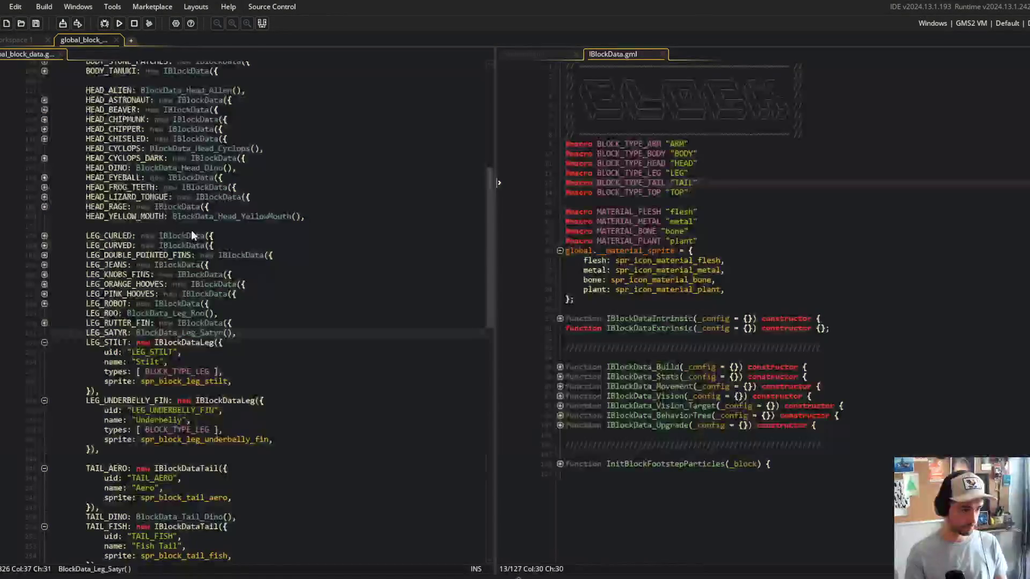
# Switch LEG_STILT and LEG_UNDERBELLY_FIN to IBlockData, then begin a types line under TAIL_AERO
pyautogui.click(231, 383)
pyautogui.press('Up')
pyautogui.press('Up')
pyautogui.press('Up')
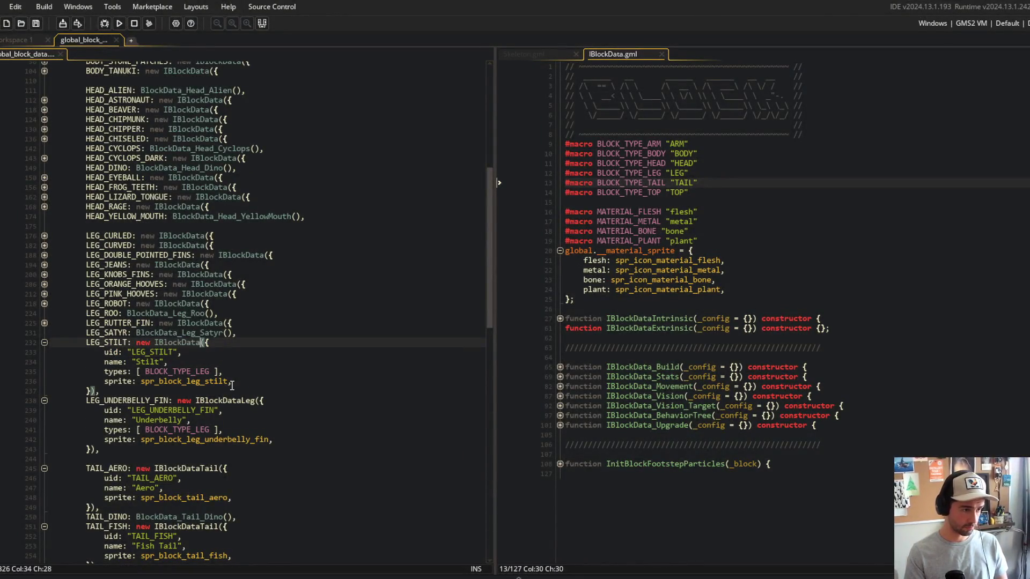
pyautogui.hotkey('ctrl', '-')
pyautogui.press('Down')
pyautogui.hotkey('ctrl', '-')
pyautogui.press('Down')
pyautogui.press('Down')
pyautogui.press('Down')
pyautogui.press('Return')
pyautogui.write('t')
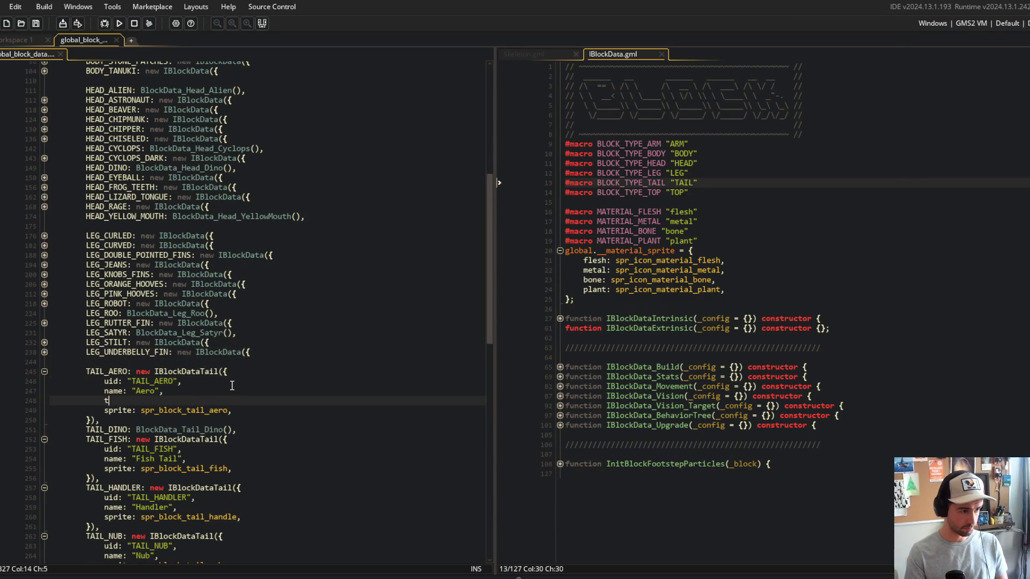
pyautogui.write('BLOCKT')
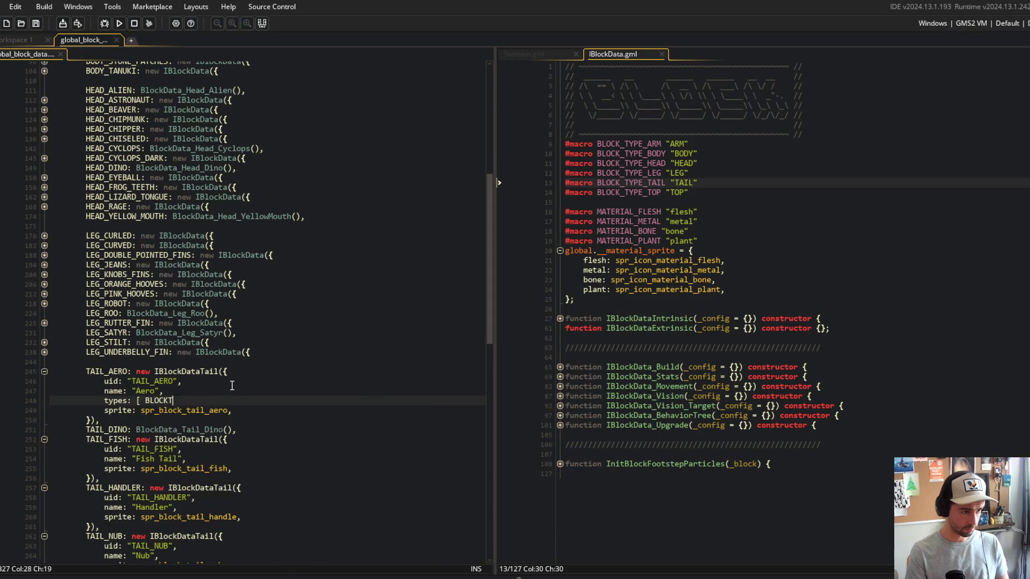
pyautogui.write('P')
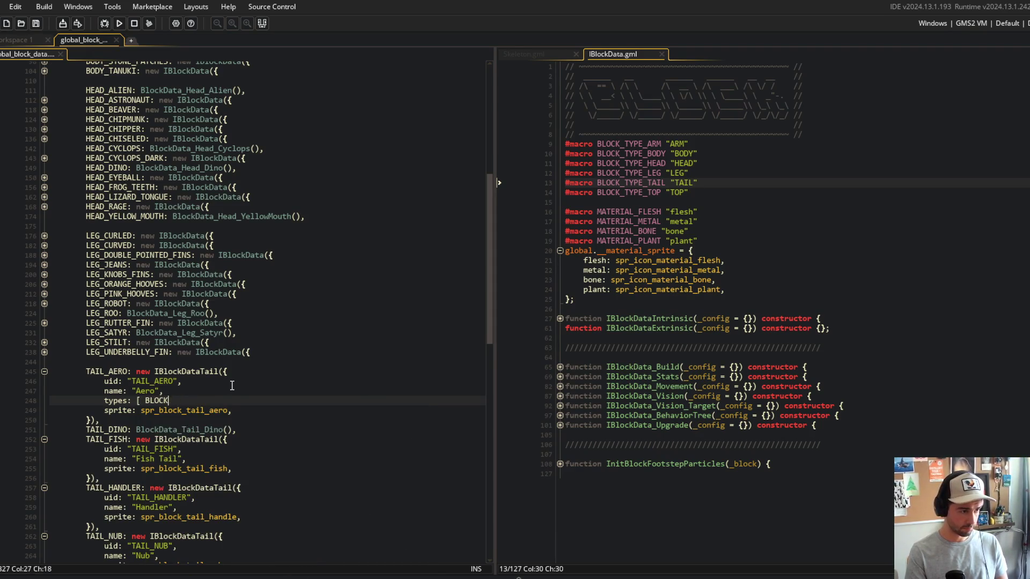
# Finish the 'types: [ BLOCK_TYPE_TAIL ],' line in TAIL_AERO and copy it
pyautogui.press('BackSpace')
pyautogui.press('BackSpace')
pyautogui.press('BackSpace')
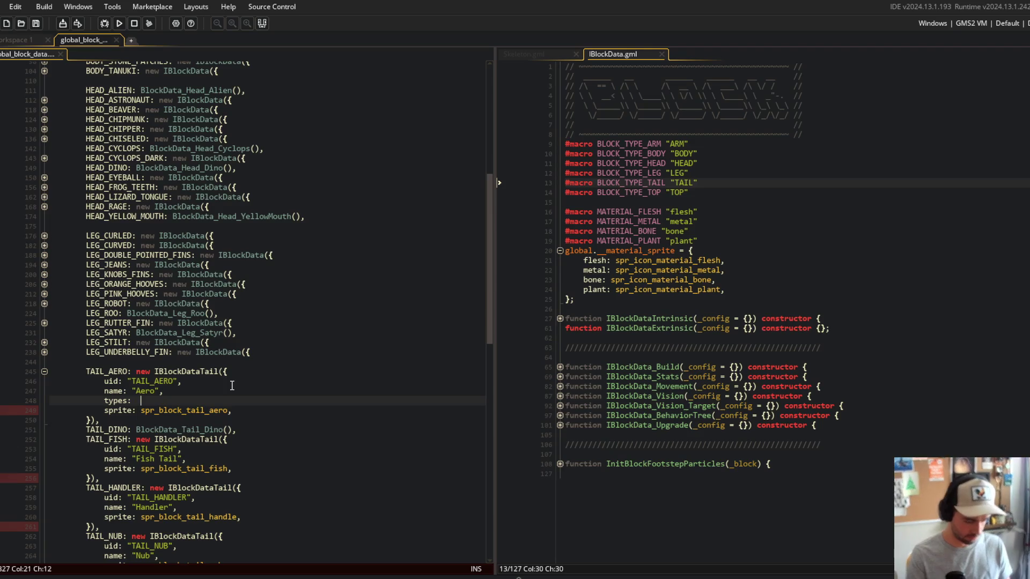
pyautogui.press('BackSpace')
pyautogui.press('BackSpace')
pyautogui.press('BackSpace')
pyautogui.write('[')
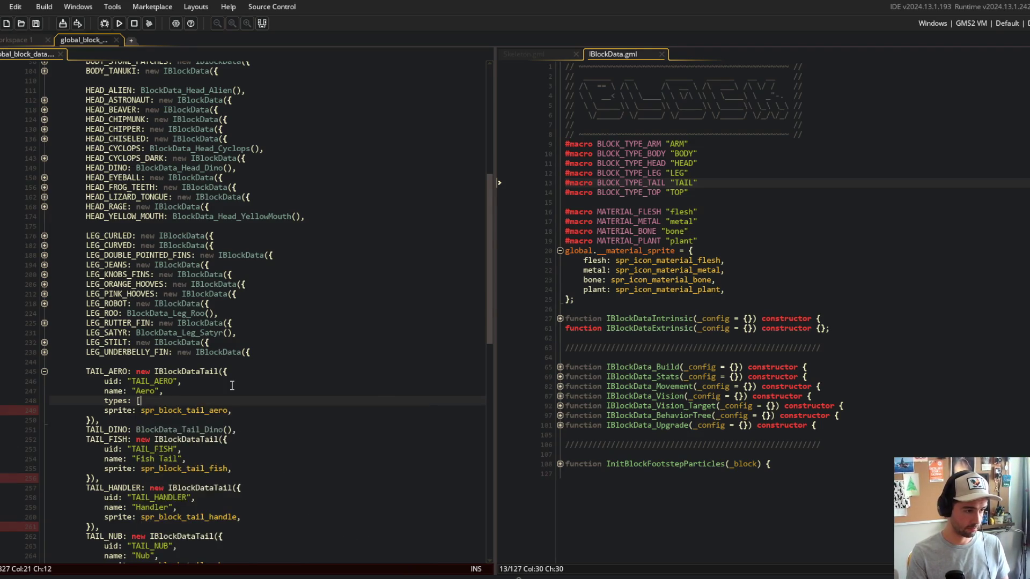
pyautogui.write('_TAIL ],')
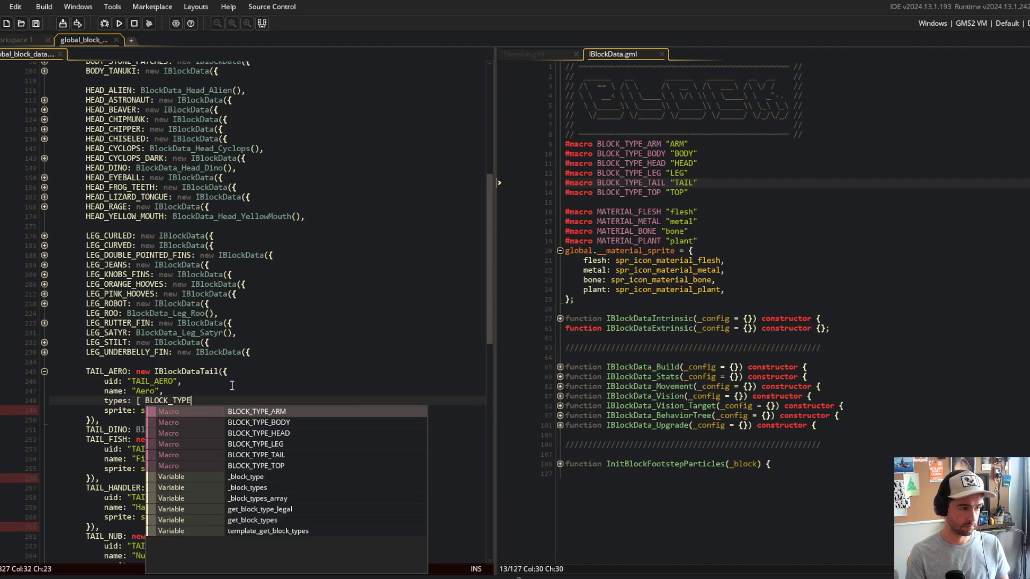
pyautogui.press('Home')
pyautogui.hotkey('shift', 'End')
pyautogui.hotkey('ctrl', 'c')
# Paste the tail types line into the TAIL_FISH, TAIL_HANDLER, TAIL_NUB and TAIL_THIN entries
pyautogui.press('Down')
pyautogui.press('Down')
pyautogui.press('Down')
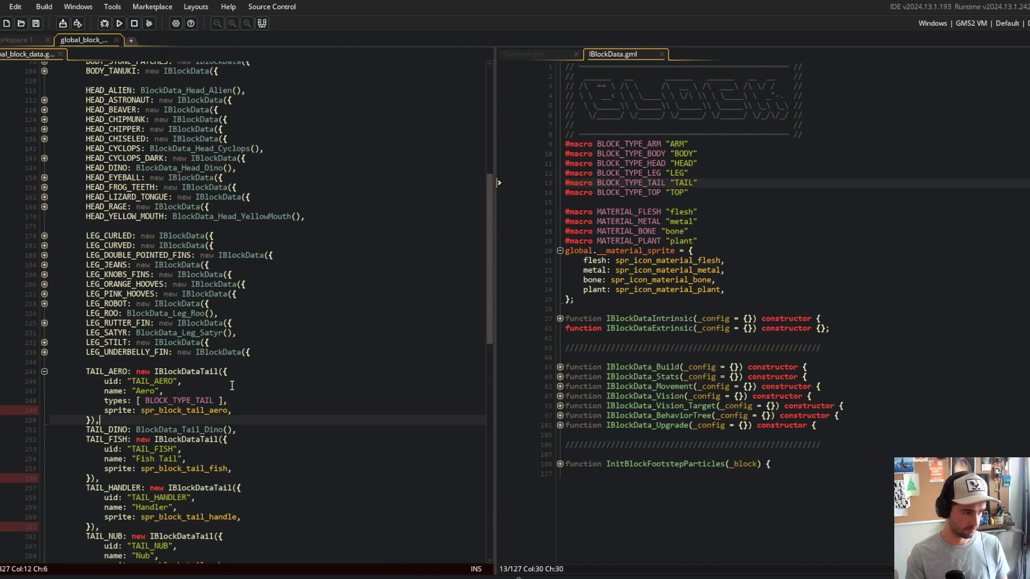
pyautogui.press('End')
pyautogui.press('Return')
pyautogui.hotkey('ctrl', 'v')
pyautogui.scroll(-4, 232, 386)
pyautogui.press('Down')
pyautogui.press('Down')
pyautogui.press('Down')
pyautogui.press('End')
pyautogui.press('Return')
pyautogui.hotkey('ctrl', 'v')
pyautogui.scroll(-5, 249, 351)
pyautogui.scroll(-5, 249, 350)
pyautogui.press('Down')
pyautogui.press('Down')
pyautogui.press('Down')
pyautogui.press('End')
pyautogui.press('Return')
pyautogui.hotkey('ctrl', 'v')
pyautogui.scroll(-1, 250, 351)
pyautogui.press('Down')
pyautogui.press('Down')
pyautogui.press('Down')
pyautogui.press('End')
pyautogui.press('Down')
pyautogui.press('Down')
pyautogui.press('End')
pyautogui.press('Return')
pyautogui.hotkey('ctrl', 'v')
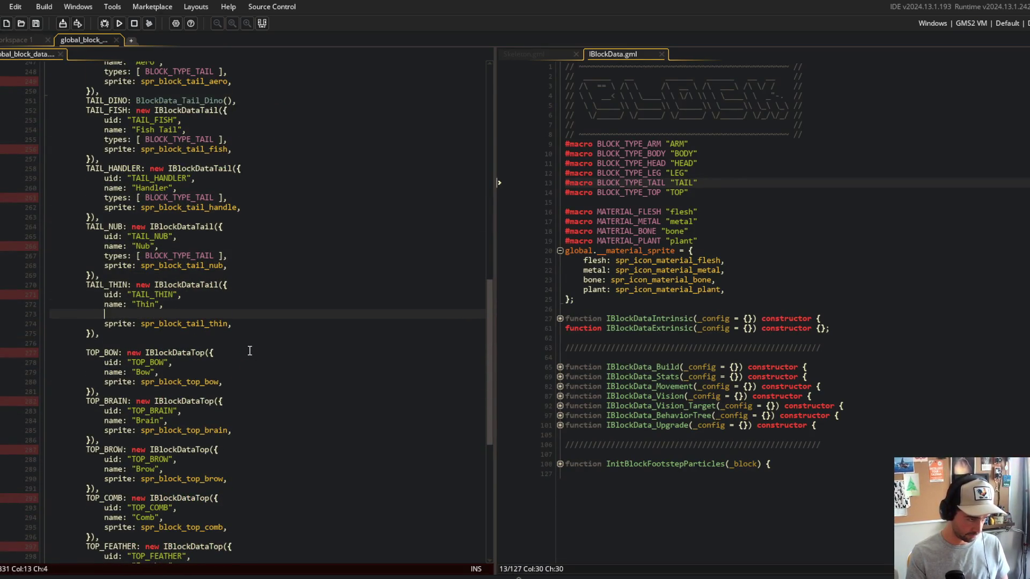
pyautogui.press('Up')
pyautogui.press('Up')
pyautogui.press('Up')
pyautogui.scroll(4, 250, 351)
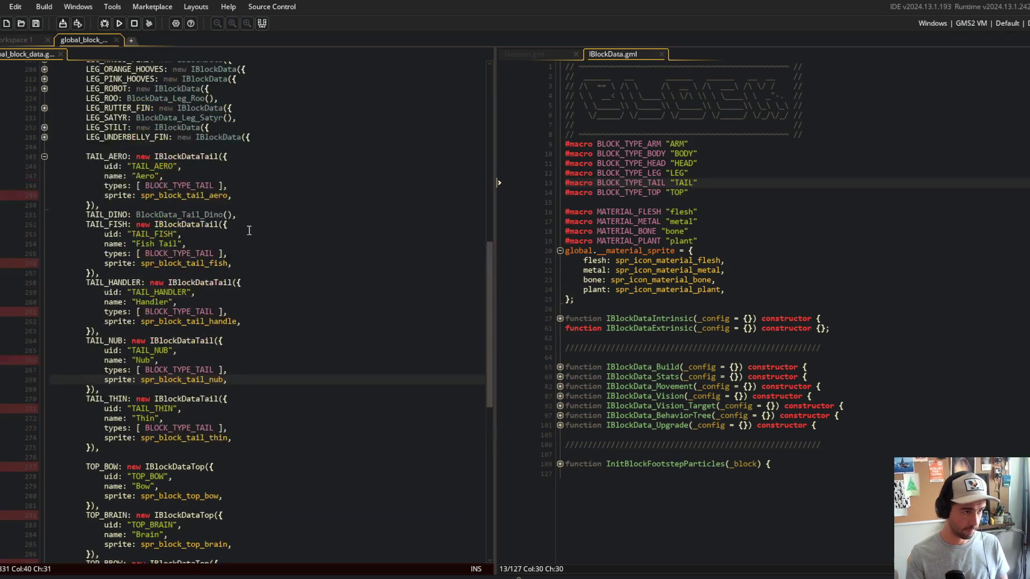
# Add 'types: [ BLOCK_TYPE_TAIL ],' to the BlockData_Tail_Dino definition and save it
pyautogui.middleClick(195, 215)
pyautogui.click(225, 191)
pyautogui.press('Up')
pyautogui.press('Up')
pyautogui.press('Up')
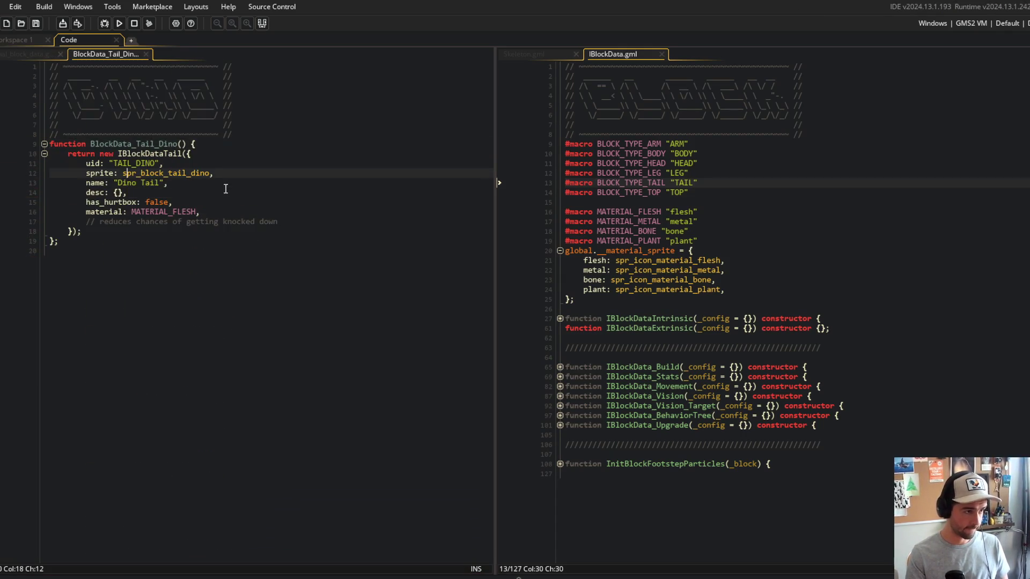
pyautogui.press('End')
pyautogui.press('Return')
pyautogui.hotkey('ctrl', 'v')
pyautogui.press('Up')
pyautogui.press('Up')
pyautogui.press('Left')
pyautogui.press('Left')
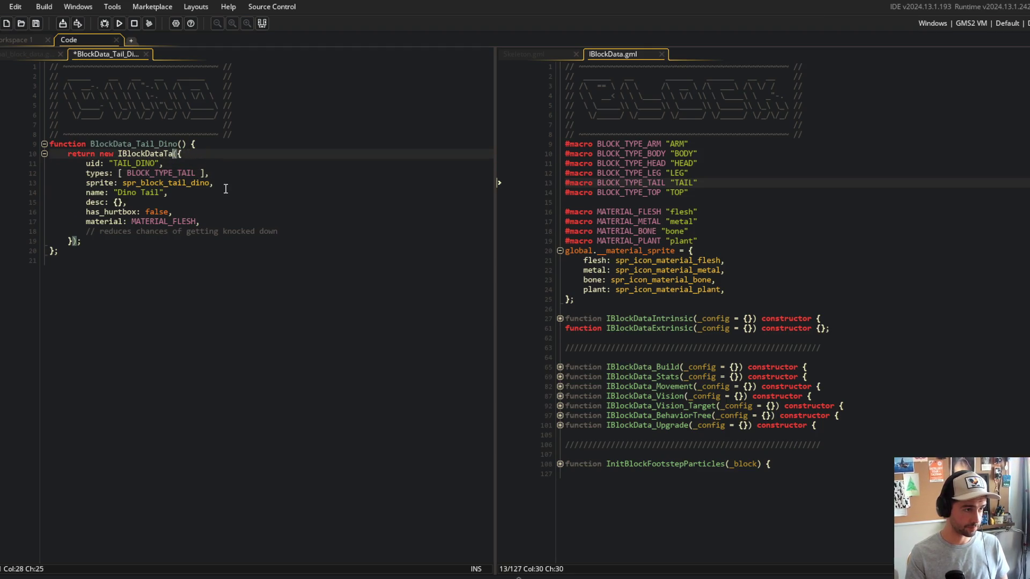
pyautogui.press('BackSpace')
pyautogui.press('BackSpace')
pyautogui.hotkey('ctrl', 's')
pyautogui.hotkey('ctrl', 'w')
# Change the Aero, Fish, Handler and Nub tails from IBlockDataTail to IBlockData, folding each entry
pyautogui.press('Up')
pyautogui.press('Up')
pyautogui.press('Up')
pyautogui.press('End')
pyautogui.write('IBlockData')
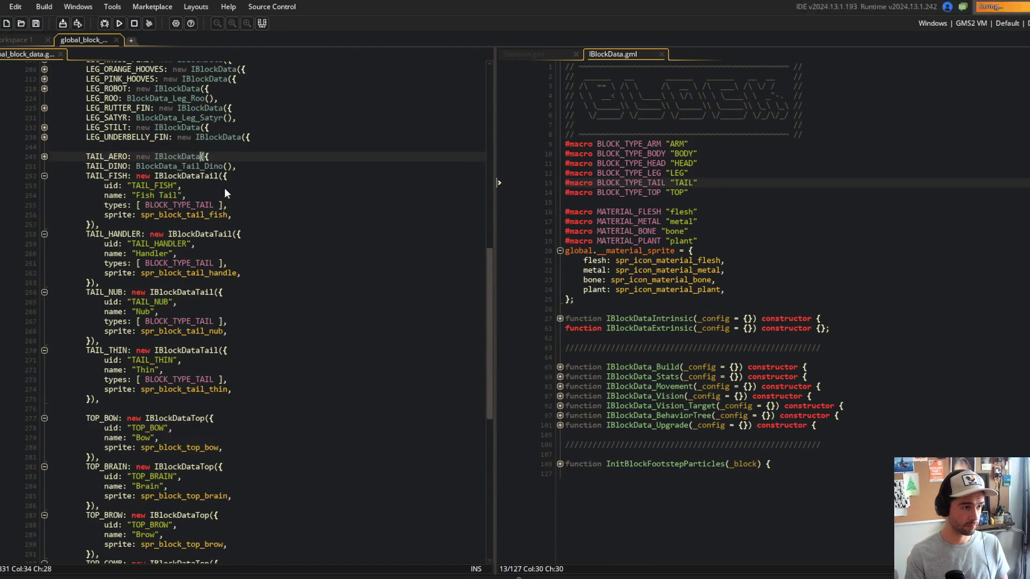
pyautogui.press('Down')
pyautogui.press('Down')
pyautogui.press('Delete')
pyautogui.press('Delete')
pyautogui.press('Delete')
pyautogui.press('Down')
pyautogui.press('Down')
pyautogui.press('Up')
pyautogui.press('Delete')
pyautogui.press('Delete')
pyautogui.press('Delete')
pyautogui.press('Down')
pyautogui.press('Down')
pyautogui.press('Up')
pyautogui.press('Delete')
pyautogui.press('Delete')
pyautogui.press('Delete')
pyautogui.press('Down')
pyautogui.press('Down')
pyautogui.press('Up')
pyautogui.hotkey('ctrl', 'Delete')
# Switch TAIL_THIN to IBlockData, then add and copy 'types: [ BLOCK_TYPE_TOP ],' in TOP_BOW
pyautogui.write('IBlockData')
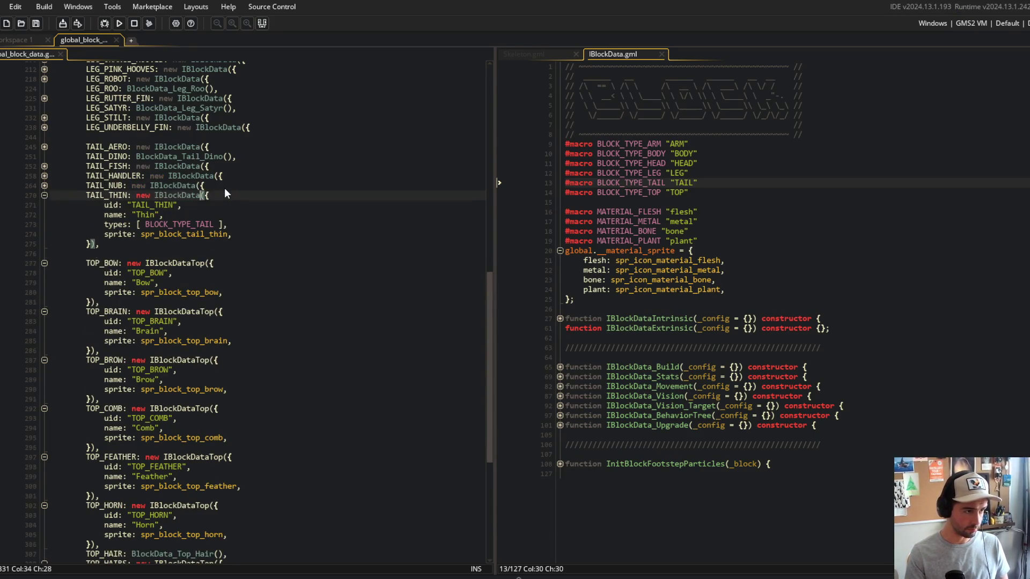
pyautogui.press('Down')
pyautogui.press('Down')
pyautogui.press('Down')
pyautogui.press('Return')
pyautogui.write('types: [ BLOCK')
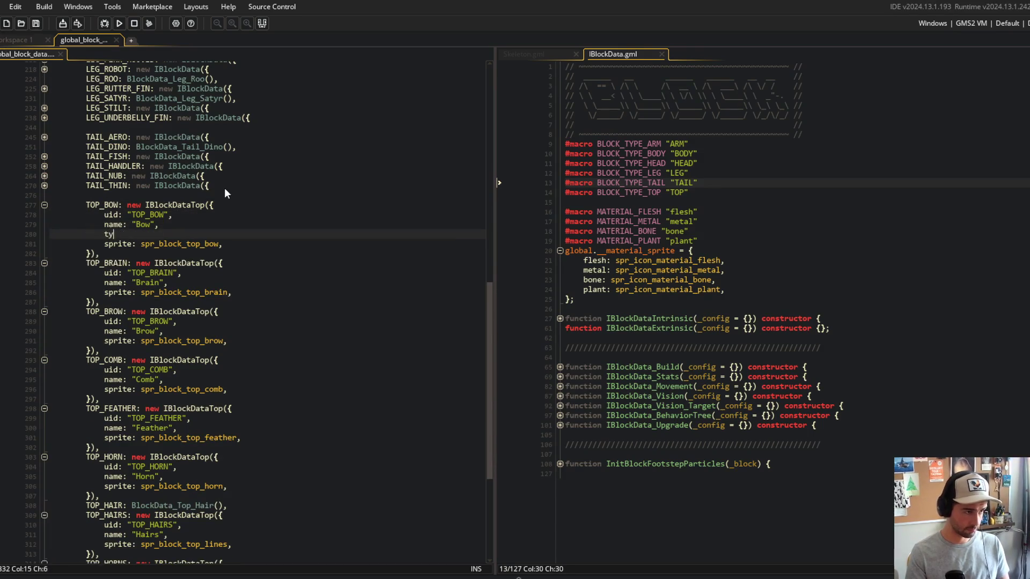
pyautogui.write('_TYPE_TOP')
pyautogui.press('Return')
pyautogui.write('],')
pyautogui.press('Home')
pyautogui.hotkey('ctrl', 'c')
# Paste the top types line into the TOP_BRAIN and TOP_BROW entries
pyautogui.press('Down')
pyautogui.press('Down')
pyautogui.press('Down')
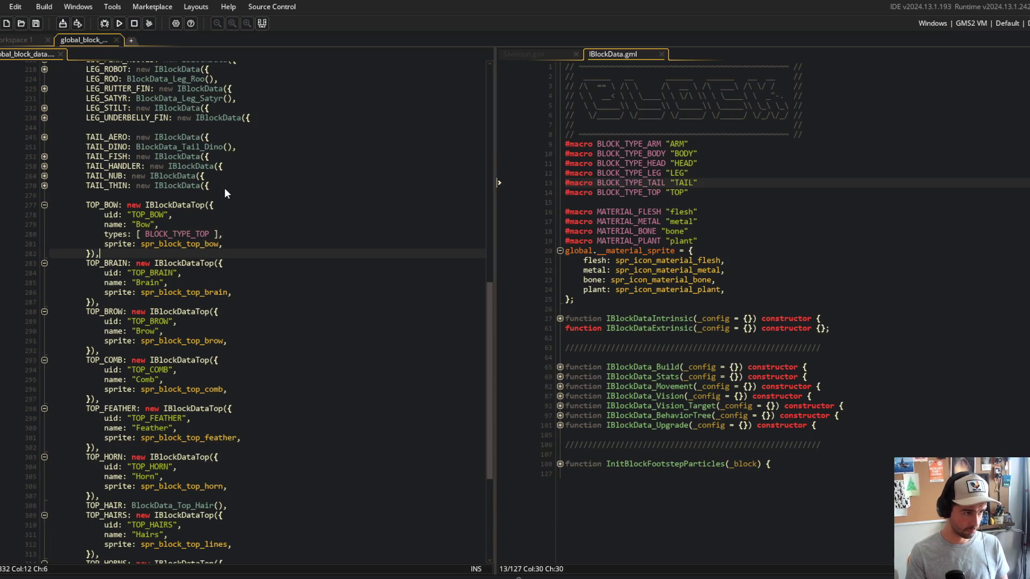
pyautogui.hotkey('ctrl', 'v')
pyautogui.press('Down')
pyautogui.press('Down')
pyautogui.press('Down')
# Paste the top types line into Comb, Feather, Horn, Hairs, Horns, Pawn and Relic entries
pyautogui.press('Down')
pyautogui.hotkey('ctrl', 'v')
pyautogui.press('End')
pyautogui.scroll(-2, 201, 469)
# Add the top types line after the uid in the BlockData_Top_Hair definition
pyautogui.middleClick(195, 479)
pyautogui.click(216, 169)
pyautogui.press('Return')
pyautogui.hotkey('ctrl', 'v')
pyautogui.hotkey('ctrl', 'w')
pyautogui.scroll(-5, 214, 168)
pyautogui.scroll(4, 281, 284)
pyautogui.click(281, 288)
pyautogui.press('Down')
pyautogui.press('Down')
pyautogui.hotkey('ctrl', 'v')
pyautogui.press('Down')
pyautogui.press('Down')
pyautogui.press('Down')
pyautogui.hotkey('ctrl', 'v')
pyautogui.press('Down')
pyautogui.press('Down')
pyautogui.press('Down')
pyautogui.press('Down')
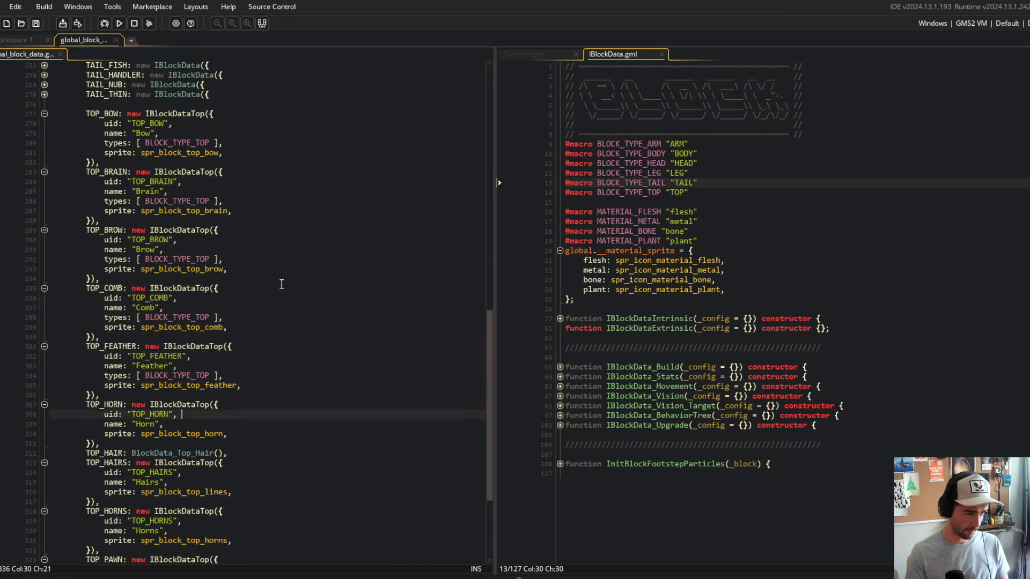
pyautogui.hotkey('ctrl', 'v')
pyautogui.press('Down')
pyautogui.press('Down')
pyautogui.press('Down')
pyautogui.press('Return')
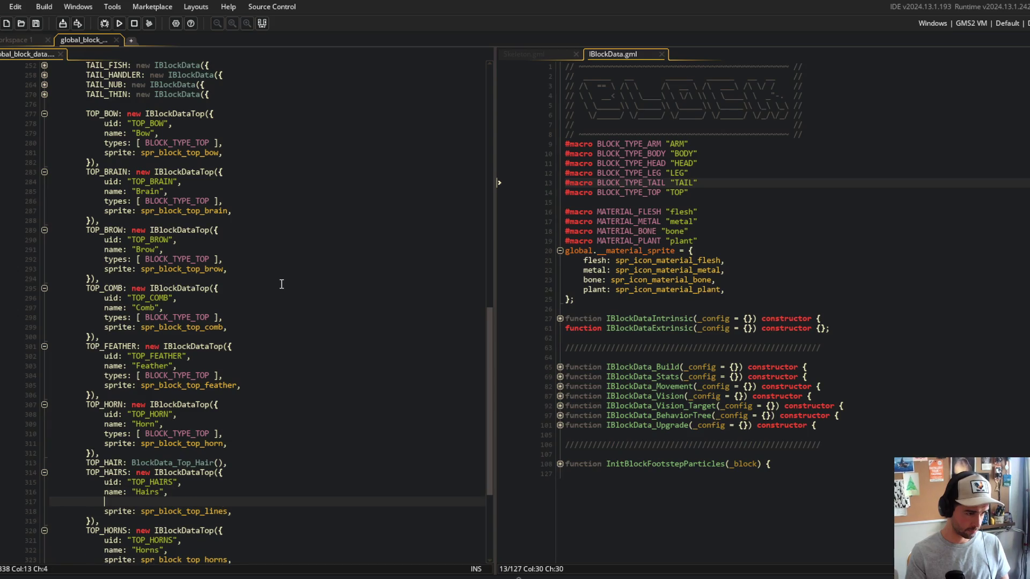
pyautogui.scroll(-5, 281, 284)
pyautogui.press('Down')
pyautogui.press('Down')
pyautogui.press('Down')
pyautogui.press('Return')
pyautogui.hotkey('ctrl', 'v')
pyautogui.press('Down')
pyautogui.press('Down')
pyautogui.press('Down')
pyautogui.press('Return')
pyautogui.hotkey('ctrl', 'v')
pyautogui.press('Down')
pyautogui.press('Down')
pyautogui.press('Down')
pyautogui.press('Return')
pyautogui.hotkey('ctrl', 'v')
# Change TOP_RELIC, TOP_PAWN, TOP_HORNS and TOP_HAIRS from IBlockDataTop to IBlockData
pyautogui.press('Up')
pyautogui.press('Up')
pyautogui.press('Up')
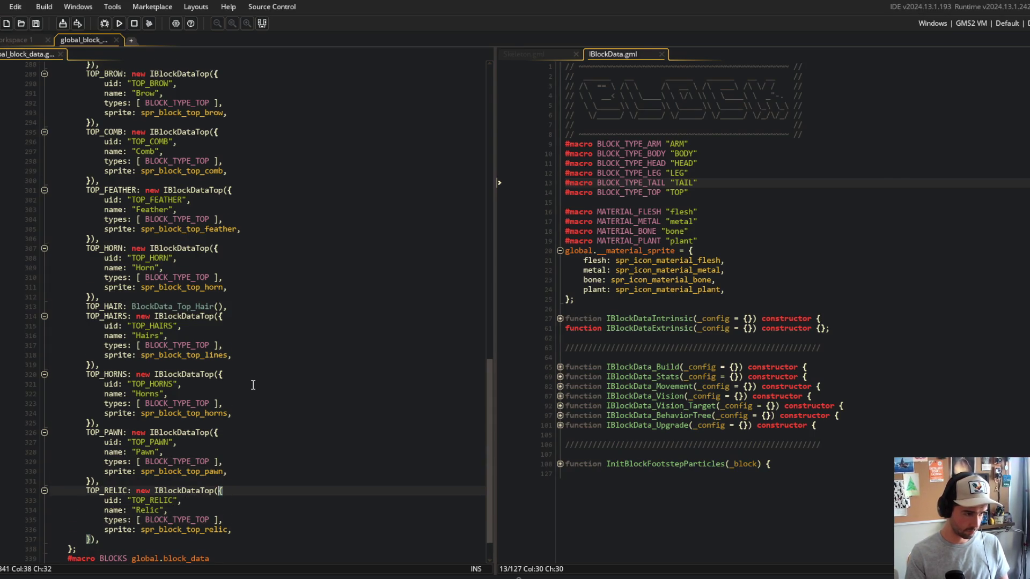
pyautogui.press('BackSpace')
pyautogui.press('Escape')
pyautogui.press('Up')
pyautogui.press('Up')
pyautogui.press('Up')
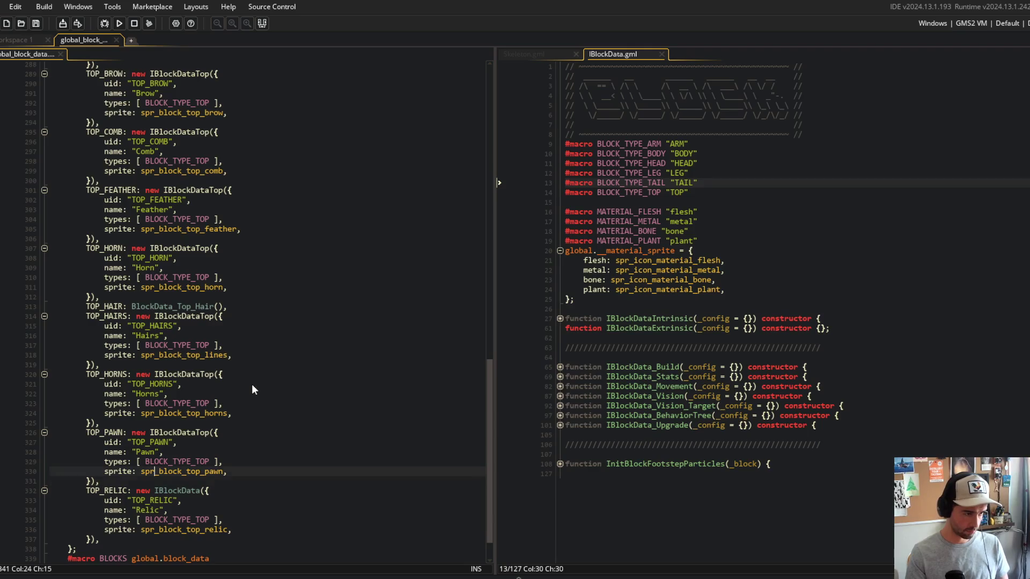
pyautogui.hotkey('ctrl', 'BackSpace')
pyautogui.write('IBlockData')
pyautogui.press('Up')
pyautogui.press('Up')
pyautogui.press('Up')
pyautogui.hotkey('ctrl', 'Delete')
pyautogui.press('Up')
pyautogui.press('Up')
pyautogui.press('Up')
pyautogui.press('Up')
pyautogui.press('Up')
pyautogui.hotkey('ctrl', 'Delete')
pyautogui.press('Up')
pyautogui.press('F12')
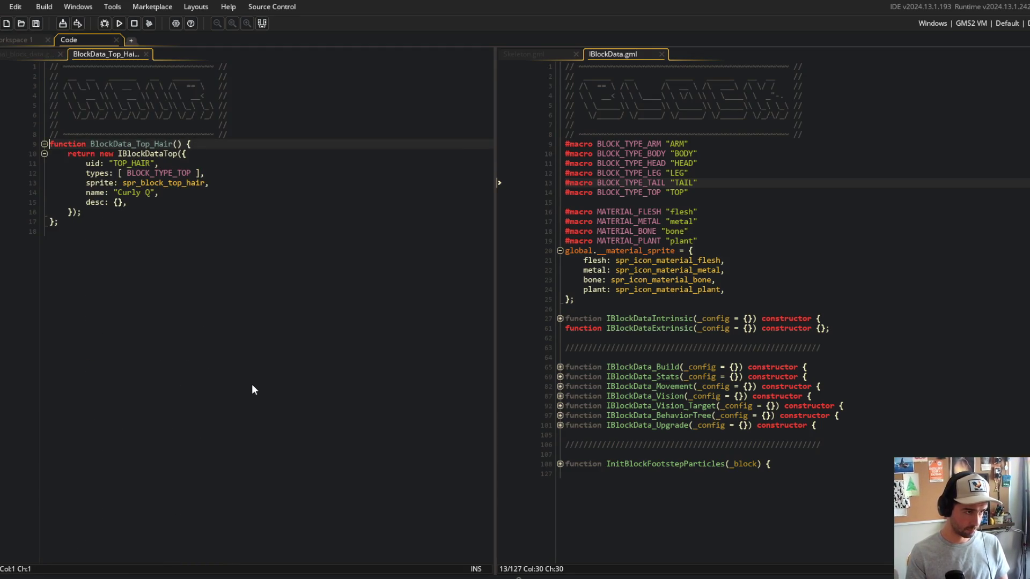
pyautogui.hotkey('ctrl', 'w')
pyautogui.click(273, 274)
# Switch Horn, Feather, Comb, Brow, Brain and Bow tops to IBlockData, then save
pyautogui.press('Up')
pyautogui.press('Up')
pyautogui.press('Up')
pyautogui.hotkey('ctrl', 'BackSpace')
pyautogui.hotkey('ctrl', 'v')
pyautogui.press('Up')
pyautogui.press('Up')
pyautogui.press('Up')
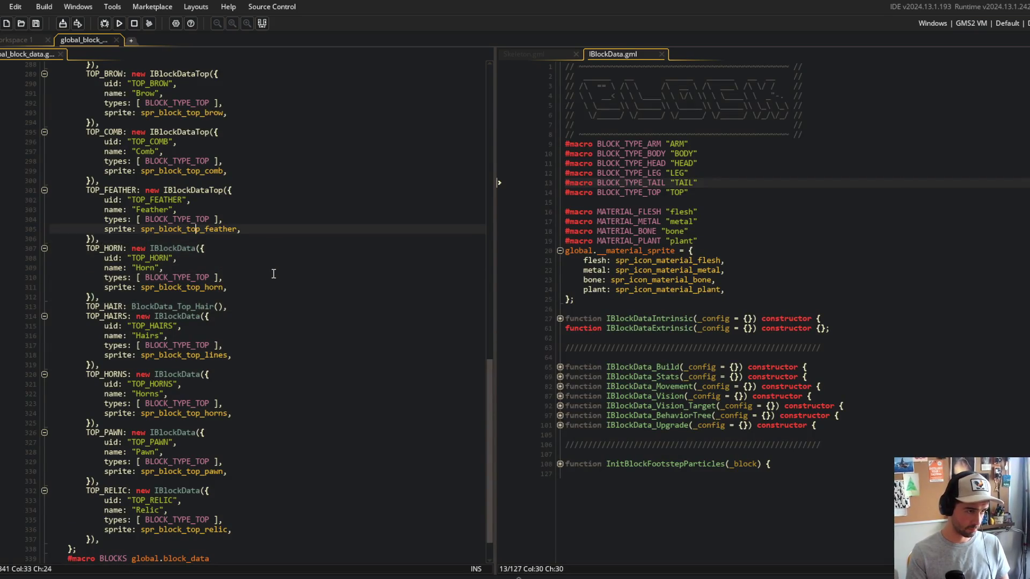
pyautogui.hotkey('ctrl', 'BackSpace')
pyautogui.hotkey('ctrl', 'v')
pyautogui.press('Up')
pyautogui.press('Up')
pyautogui.press('Up')
pyautogui.hotkey('ctrl', 'BackSpace')
pyautogui.hotkey('ctrl', 'v')
pyautogui.press('Up')
pyautogui.press('Up')
pyautogui.press('Up')
pyautogui.press('Up')
pyautogui.press('Up')
pyautogui.hotkey('ctrl', 'BackSpace')
pyautogui.hotkey('ctrl', 'v')
pyautogui.press('Up')
pyautogui.press('Up')
pyautogui.press('Up')
pyautogui.hotkey('ctrl', 'BackSpace')
pyautogui.hotkey('ctrl', 'v')
pyautogui.press('Up')
pyautogui.press('Up')
pyautogui.press('Up')
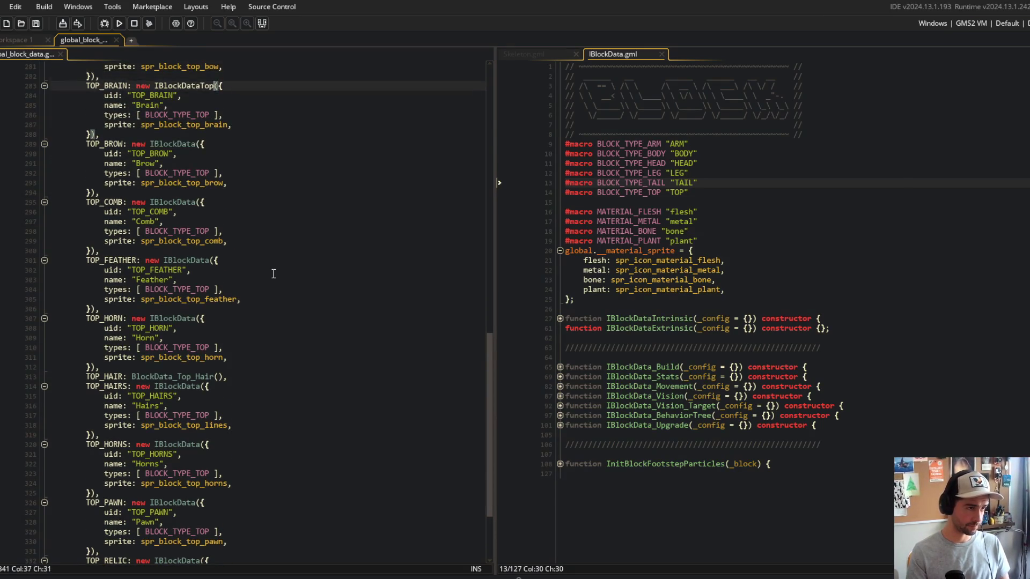
pyautogui.press('Up')
pyautogui.press('Up')
pyautogui.press('Up')
pyautogui.press('Down')
pyautogui.press('Down')
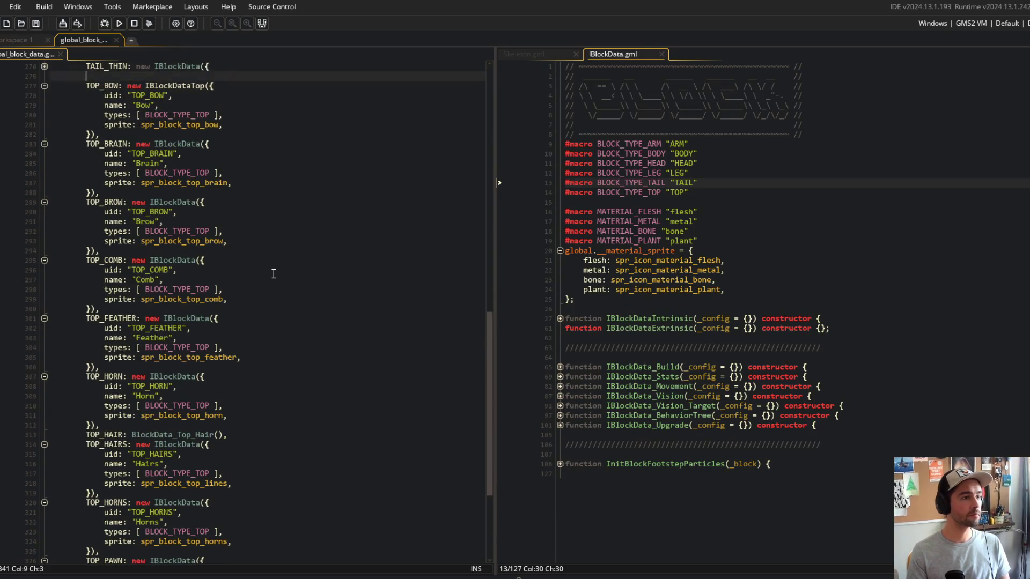
pyautogui.hotkey('ctrl', 'BackSpace')
pyautogui.hotkey('ctrl', 'v')
pyautogui.hotkey('ctrl', 's')
# Fold all code regions, then expand the block_data table to show entries one per line
pyautogui.hotkey('ctrl', 'Home')
pyautogui.hotkey('ctrl', 'm')
pyautogui.hotkey('ctrl', 'm')
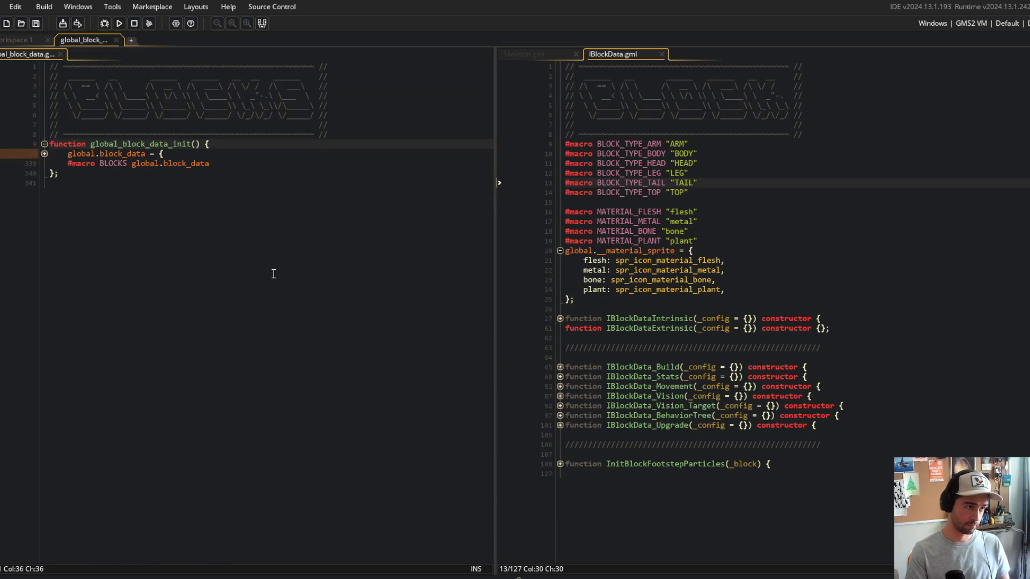
pyautogui.press('Down')
pyautogui.press('End')
pyautogui.hotkey('ctrl', 'm')
pyautogui.scroll(-12, 274, 274)
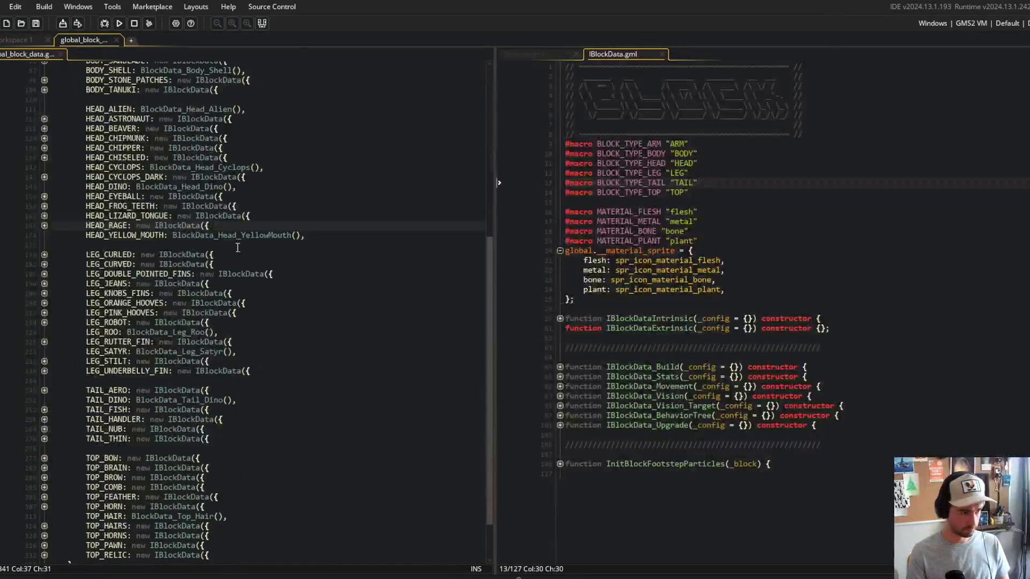
# Fold the global.__material_sprite table and abort the test run that failed because IBlockData is not a constructor
pyautogui.click(291, 355)
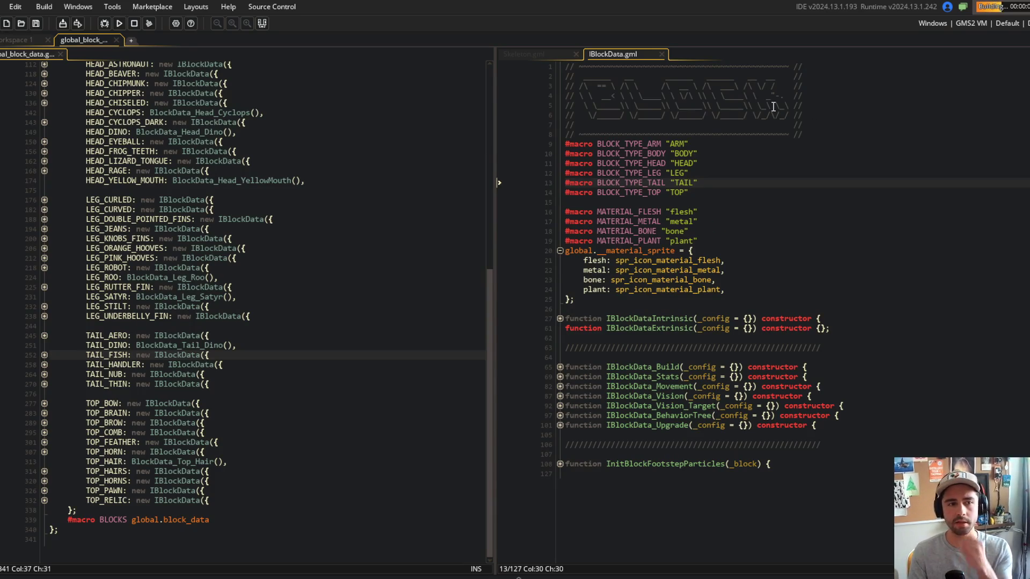
pyautogui.click(707, 224)
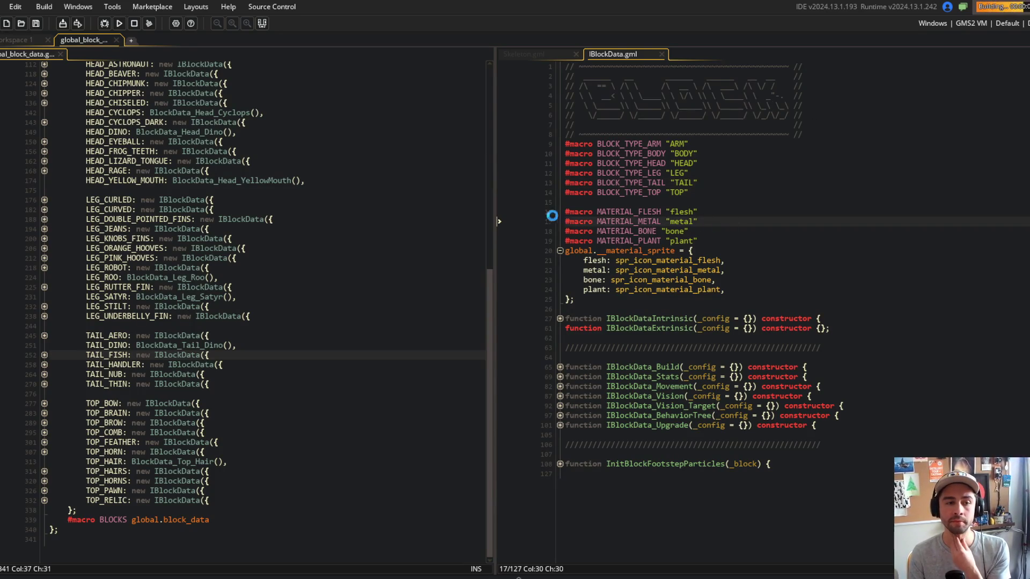
pyautogui.click(559, 251)
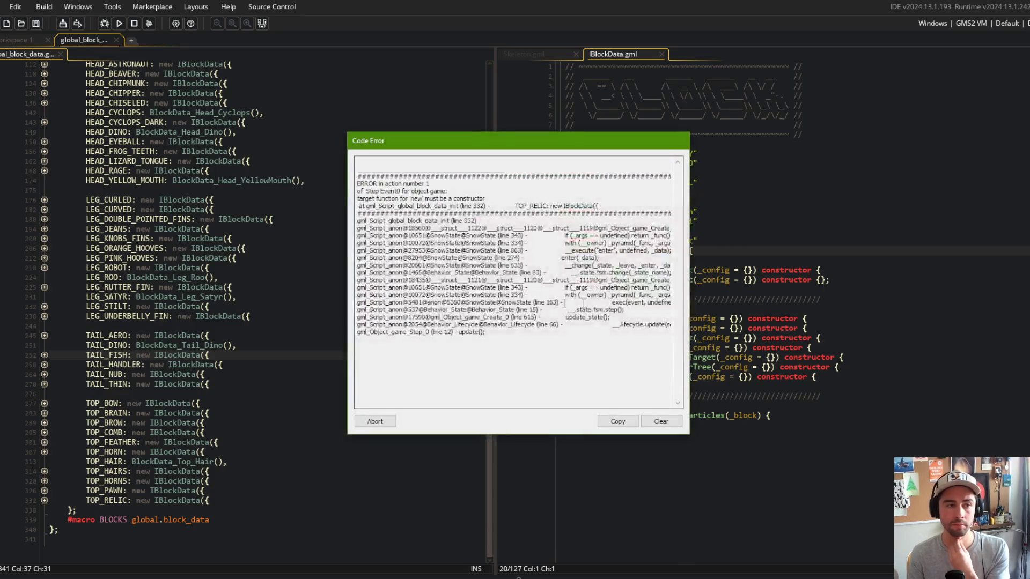
pyautogui.click(374, 421)
pyautogui.click(798, 298)
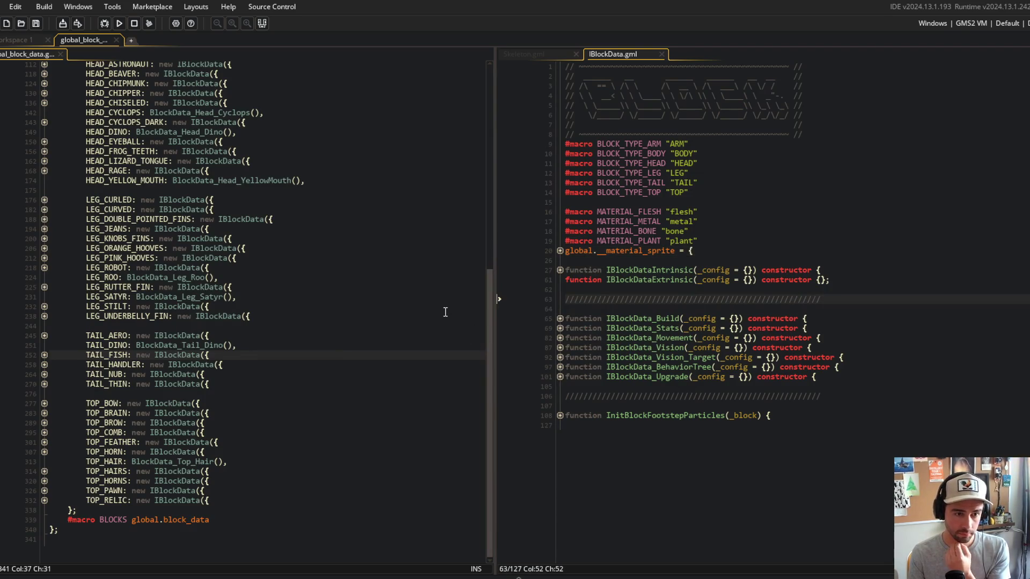
# Select the IBlockDataIntrinsic name and search the project for uses of new IBlockData
pyautogui.doubleClick(651, 270)
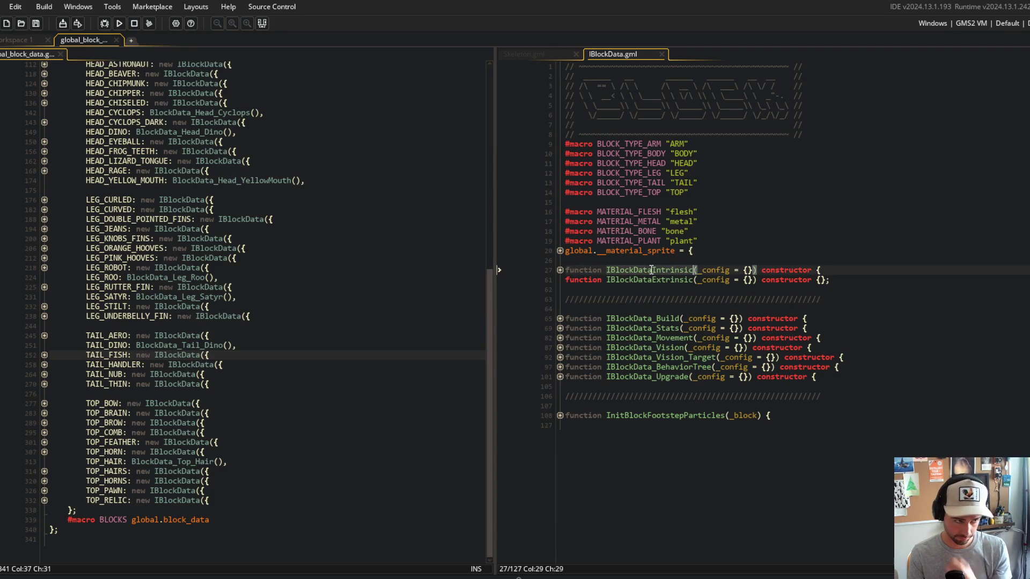
pyautogui.click(200, 257)
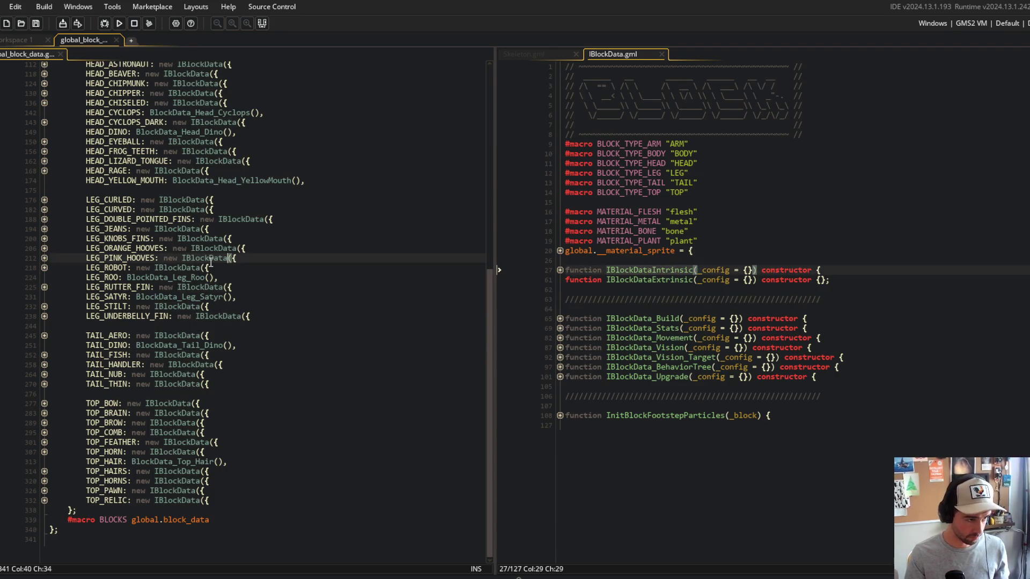
pyautogui.hotkey('ctrl', 'shift', 'f')
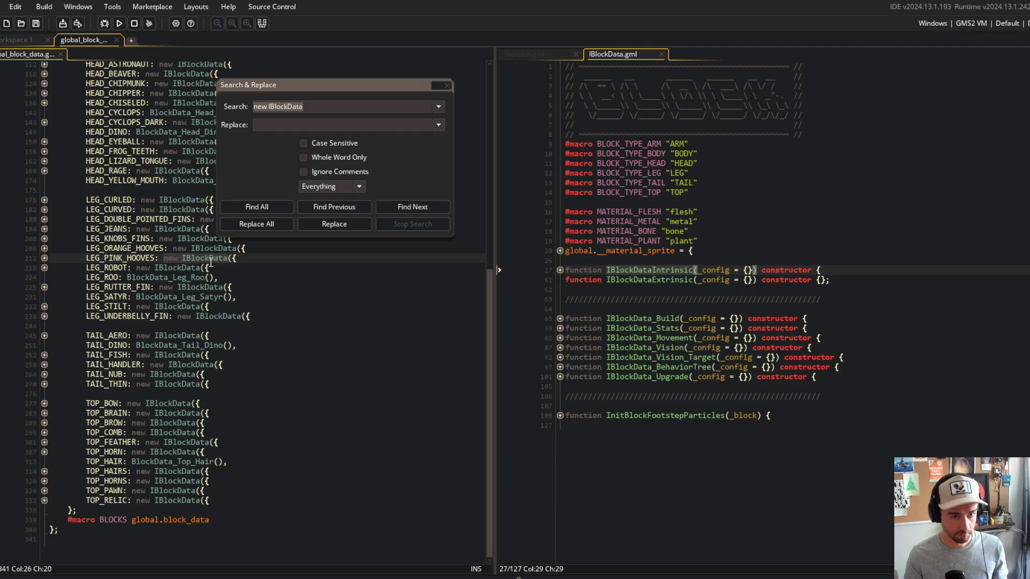
pyautogui.click(447, 86)
# Below IBlockDataExtrinsic, add an IBlockData(_config = {}) function inheriting from IBlockDataIntrinsic(_config), and save
pyautogui.click(855, 280)
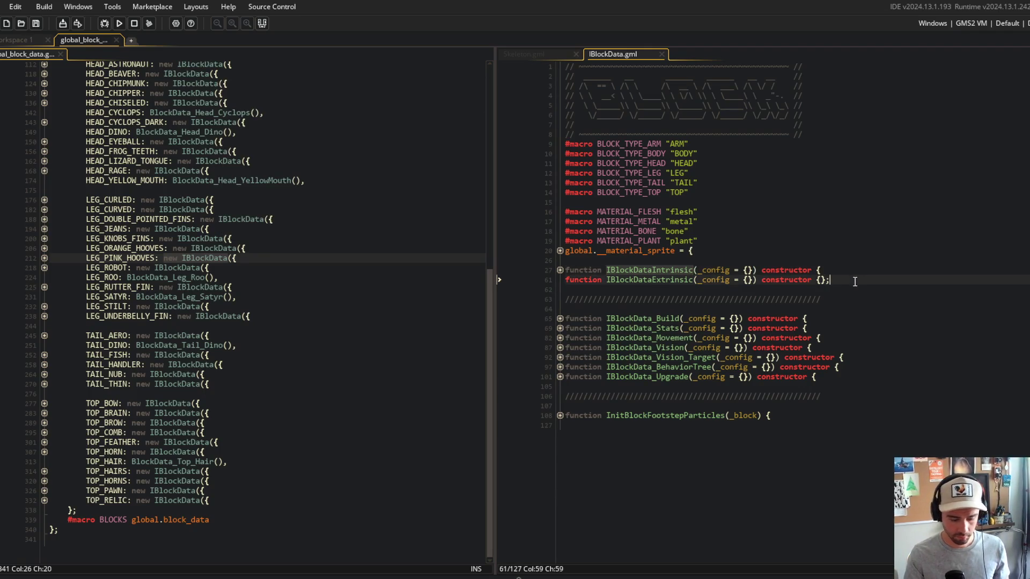
pyautogui.write('f')
pyautogui.press('BackSpace')
pyautogui.press('Return')
pyautogui.write('function ')
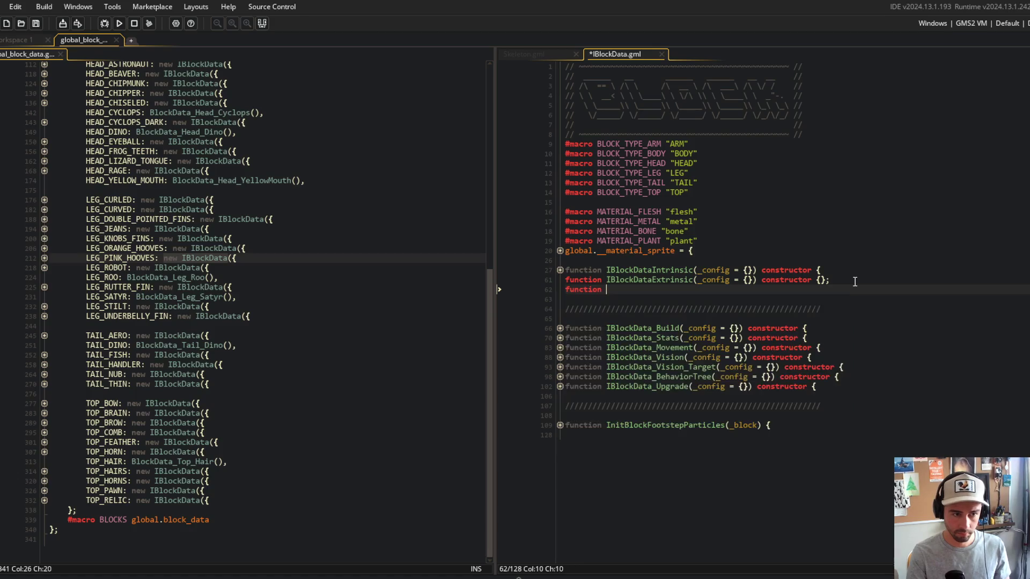
pyautogui.write('BlockData')
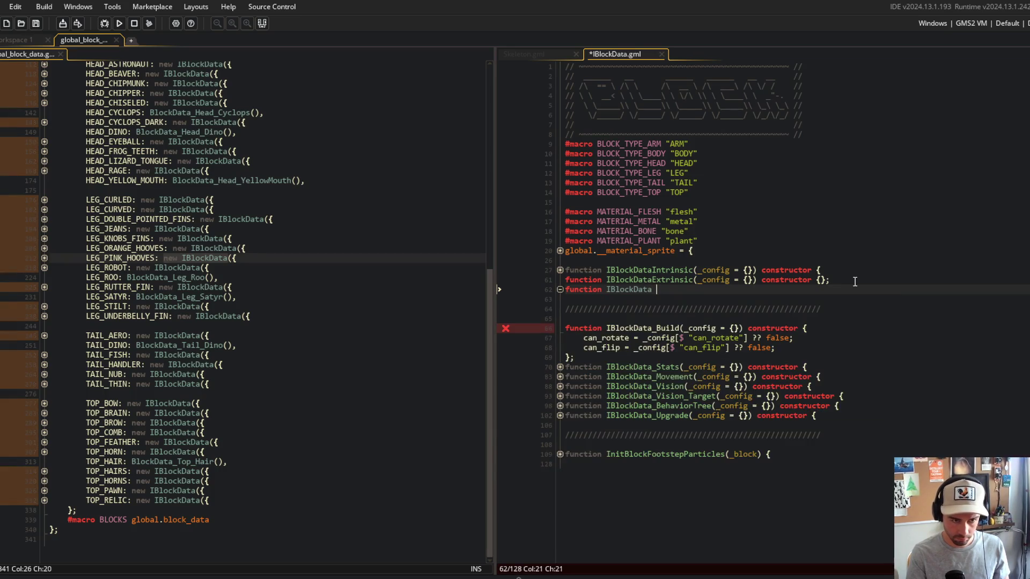
pyautogui.write(' (_config = {}) ')
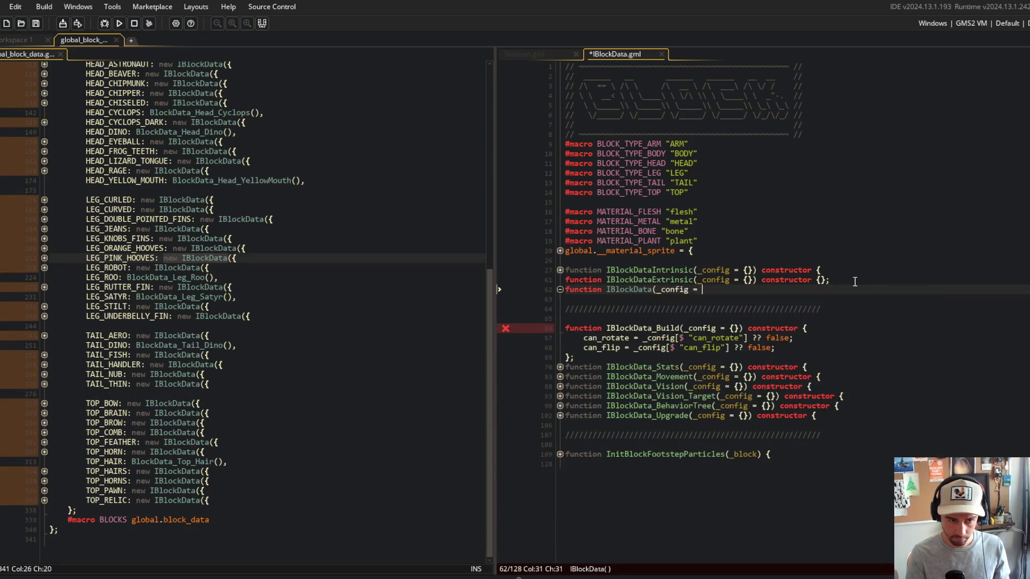
pyautogui.write('IBlockDataIn')
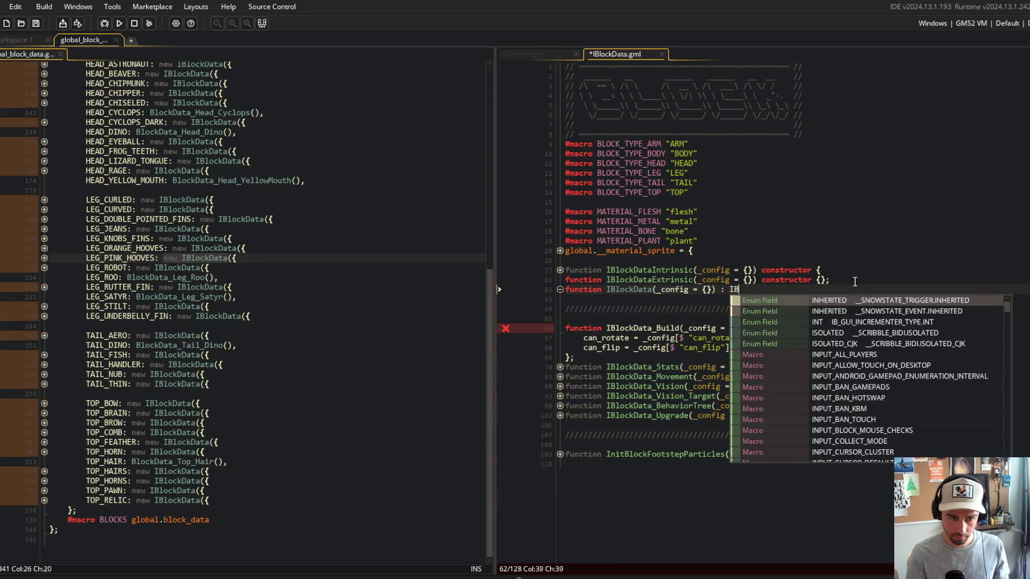
pyautogui.press('Return')
pyautogui.write('(_config) {};')
pyautogui.hotkey('ctrl', 's')
# Rebuild the game, then add the constructor keyword to the new IBlockData definition
pyautogui.click(898, 280)
pyautogui.click(152, 152)
pyautogui.press('F5')
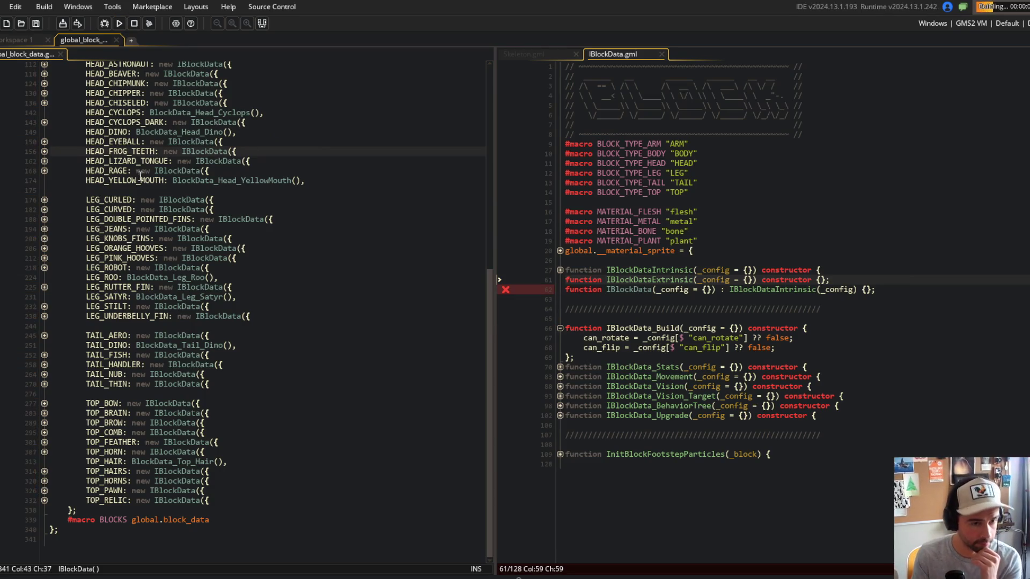
pyautogui.click(893, 290)
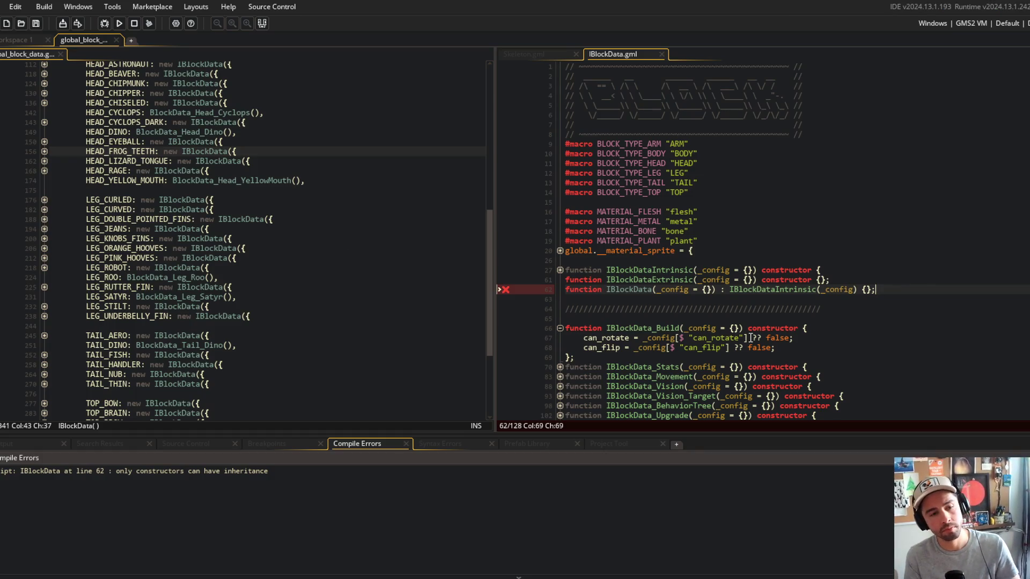
pyautogui.press('Left')
pyautogui.press('Left')
pyautogui.press('Left')
pyautogui.write('const')
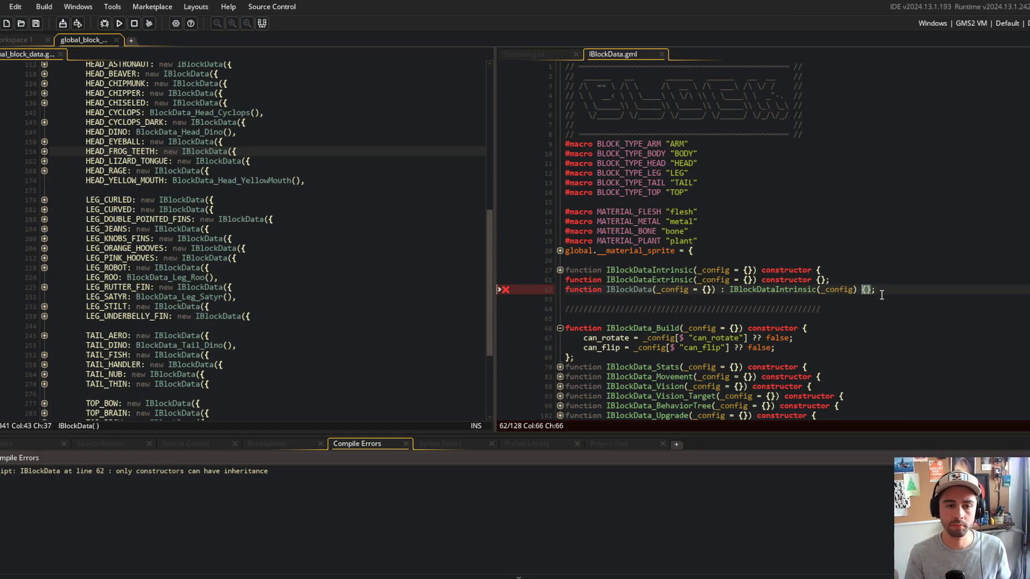
pyautogui.write('ructor')
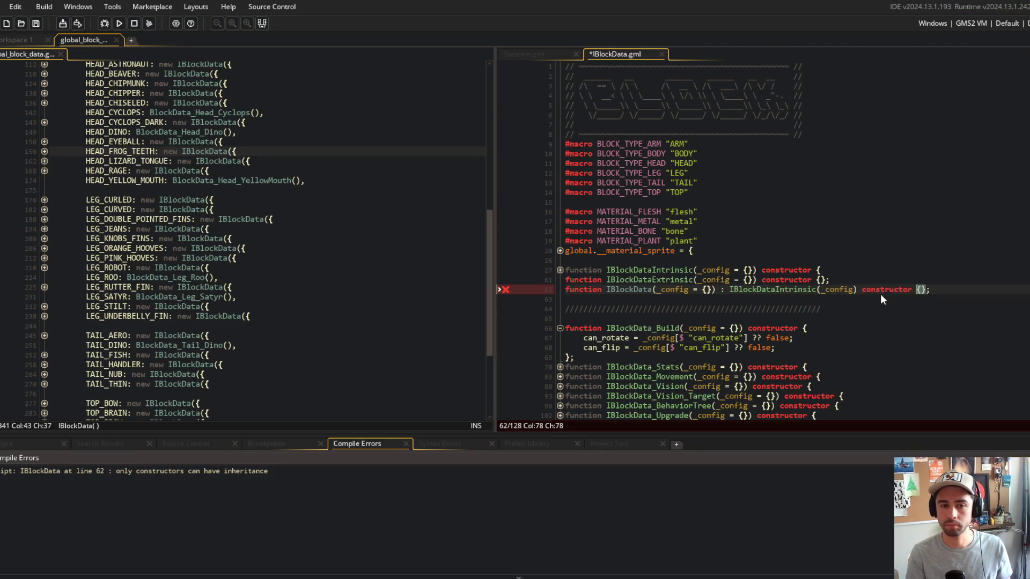
# Rerun the game, dismiss the code error, and open BlockData_Arm_BigFist from an IBlockDataArm project search
pyautogui.press('F5')
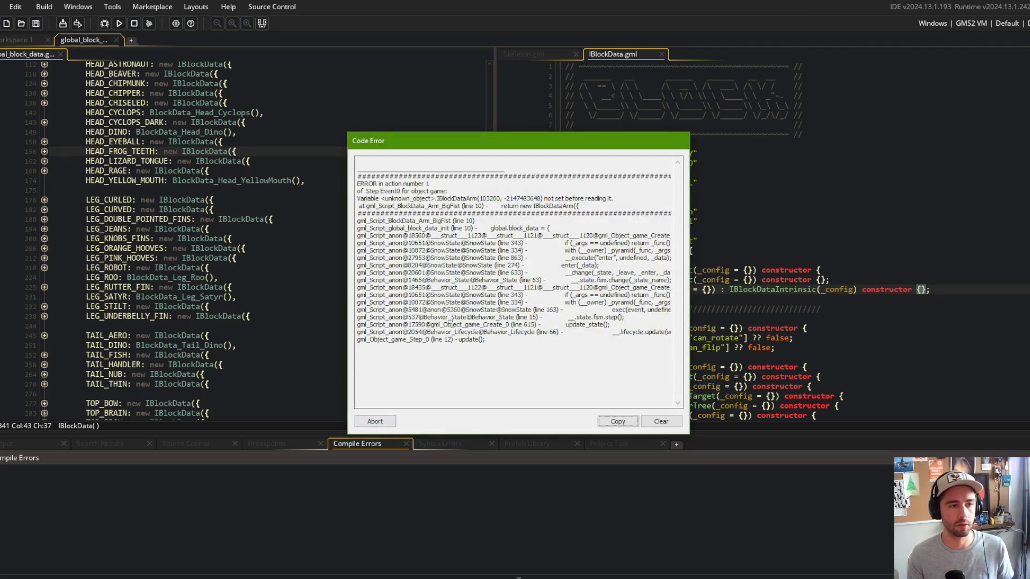
pyautogui.click(375, 421)
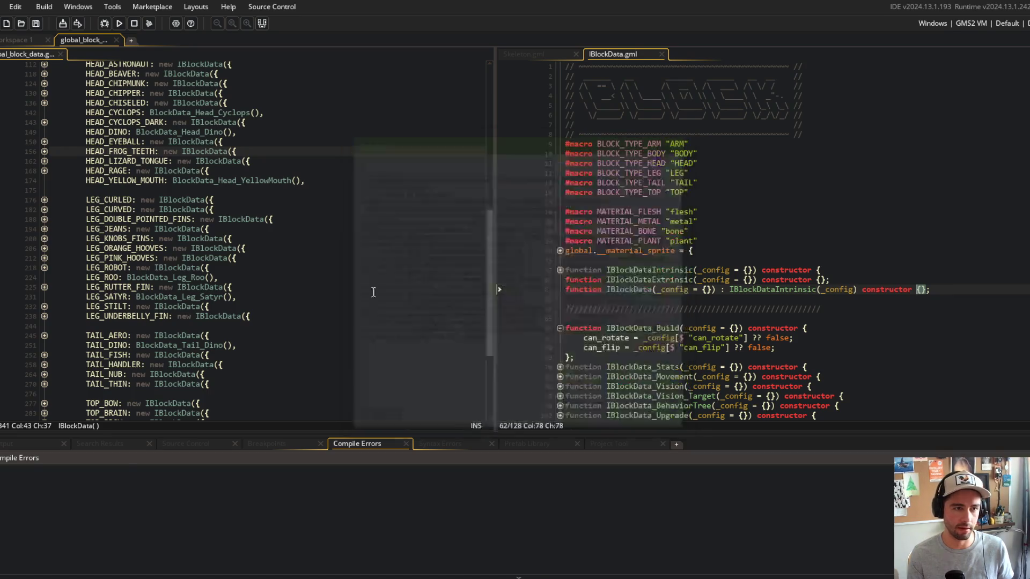
pyautogui.hotkey('ctrl', 'shift', 'f')
pyautogui.write('lockdataarm')
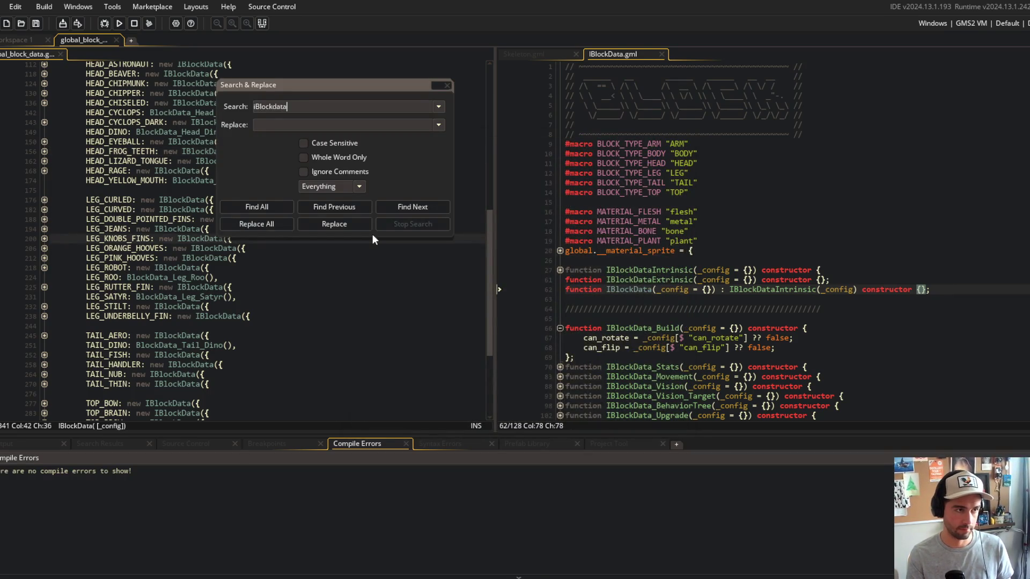
pyautogui.press('Return')
pyautogui.doubleClick(206, 479)
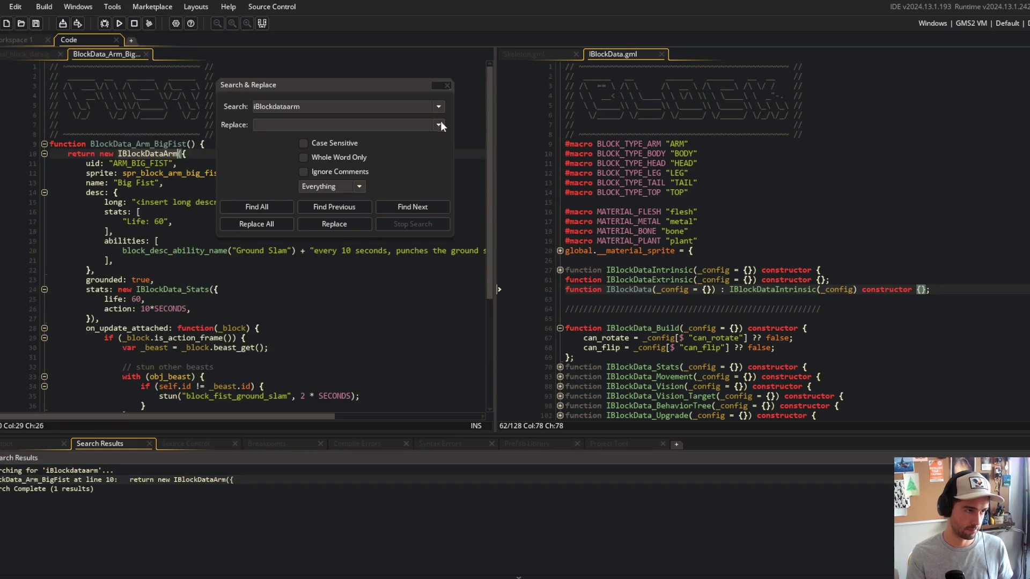
pyautogui.click(447, 85)
# Change Big Fist's constructor to IBlockData, add 'types: [ BLOCK_TYPE_ARM ],', save, and run the game
pyautogui.click(169, 155)
pyautogui.press('Delete')
pyautogui.press('Delete')
pyautogui.press('Delete')
pyautogui.press('Down')
pyautogui.press('End')
pyautogui.press('Return')
pyautogui.write('types: [ BLOCK_TY')
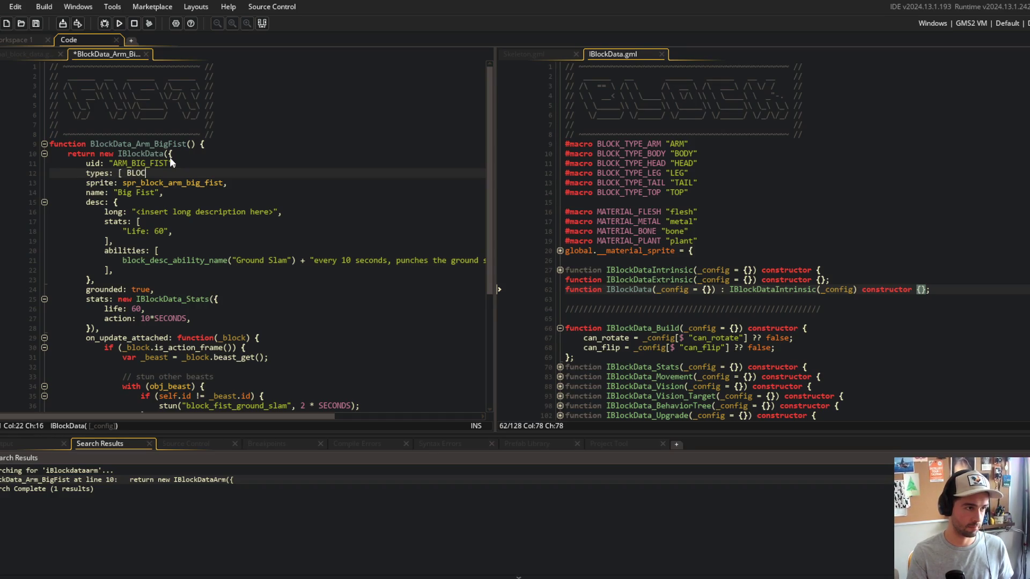
pyautogui.write('PE_A')
pyautogui.press('Return')
pyautogui.write('],')
pyautogui.hotkey('ctrl', 's')
pyautogui.press('F5')
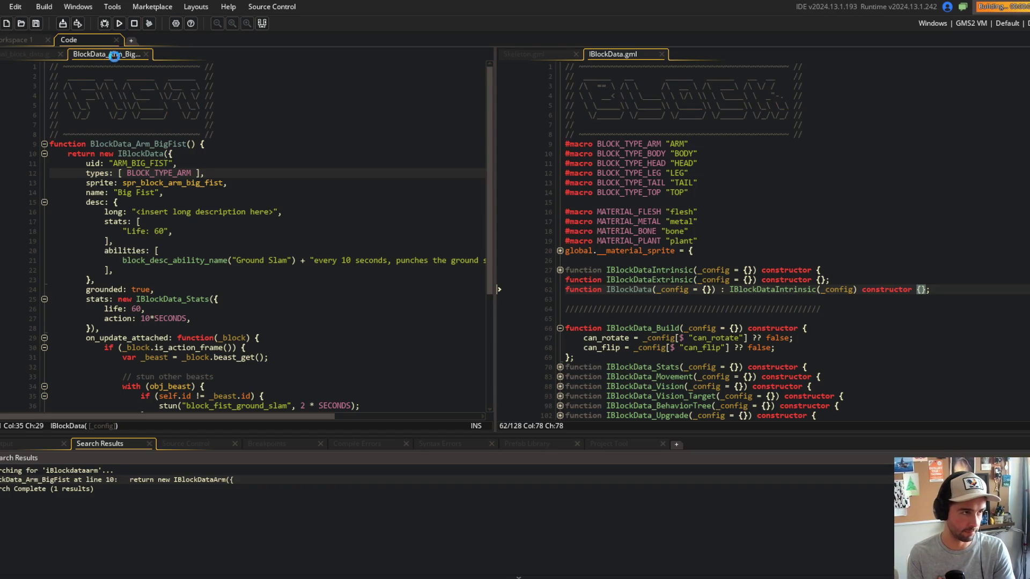
# Close the Big Fist script, open a beast in the game's beast editor to check its blocks, then close the game
pyautogui.middleClick(109, 54)
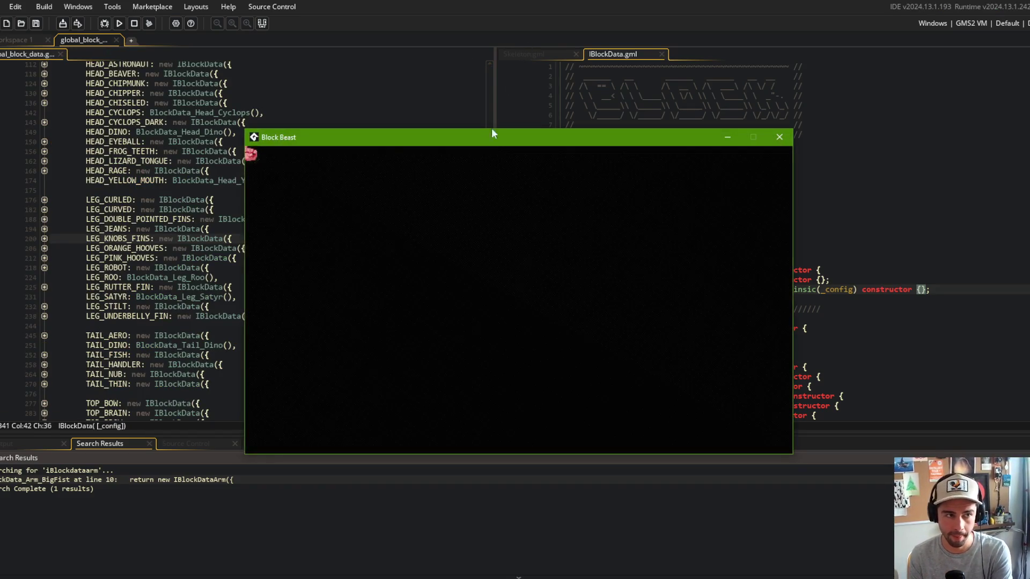
pyautogui.click(522, 317)
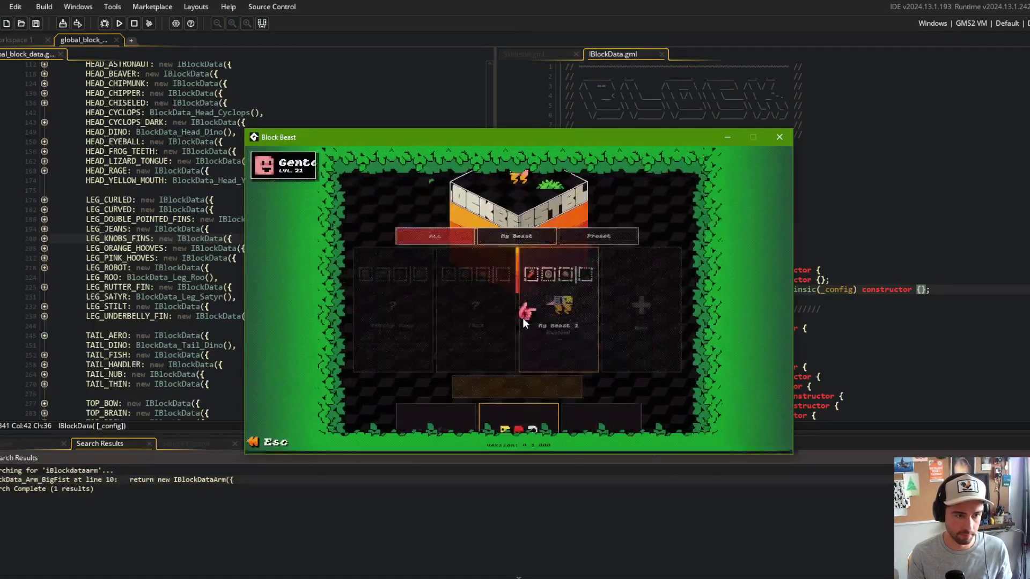
pyautogui.click(524, 321)
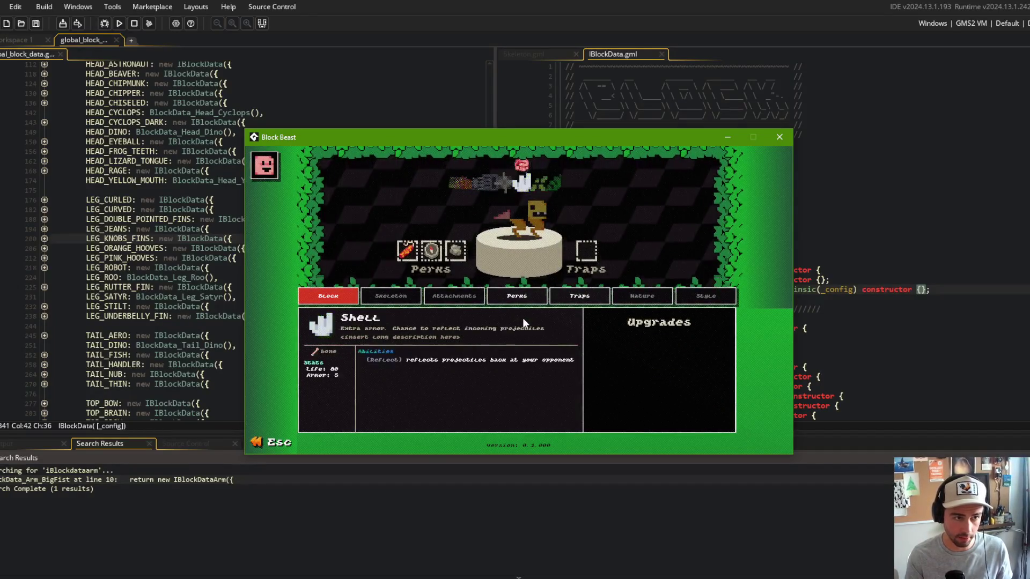
pyautogui.click(779, 137)
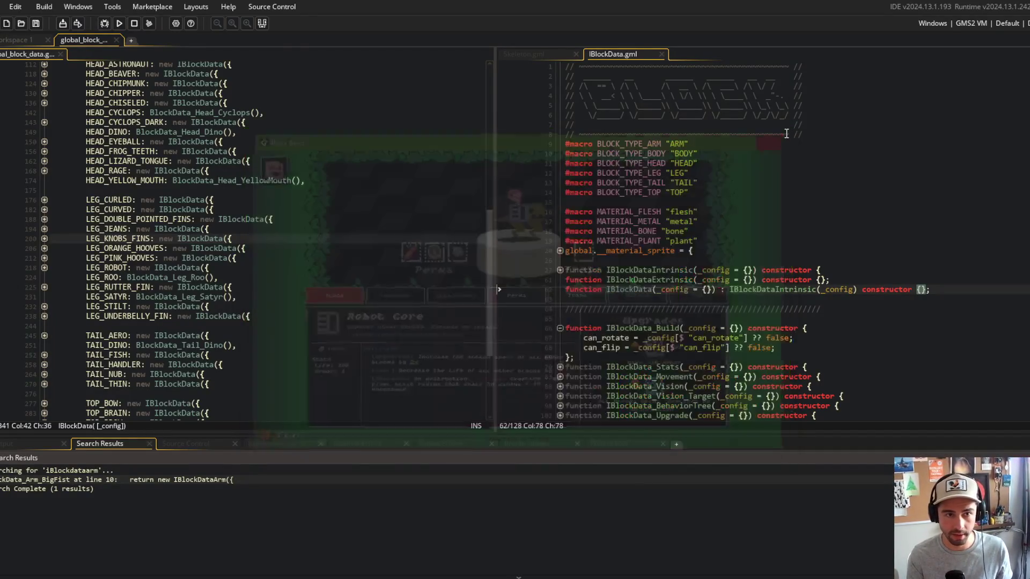
pyautogui.hotkey('alt', 'Tab')
# Run 'git add .' and commit with message "removed type specific block data constructors"
pyautogui.click(450, 326)
pyautogui.write('git add .')
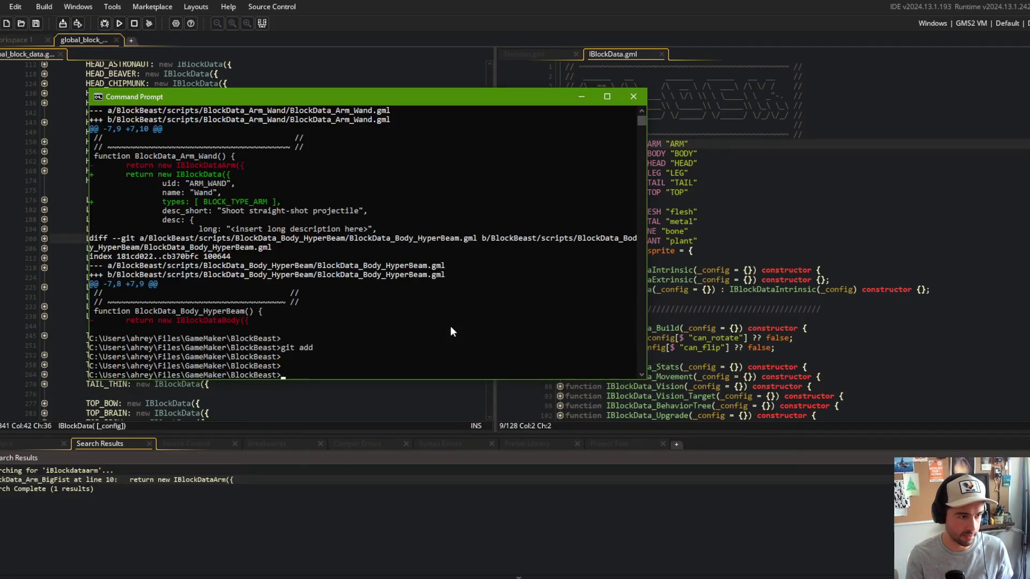
pyautogui.press('Return')
pyautogui.write('git commit -m "')
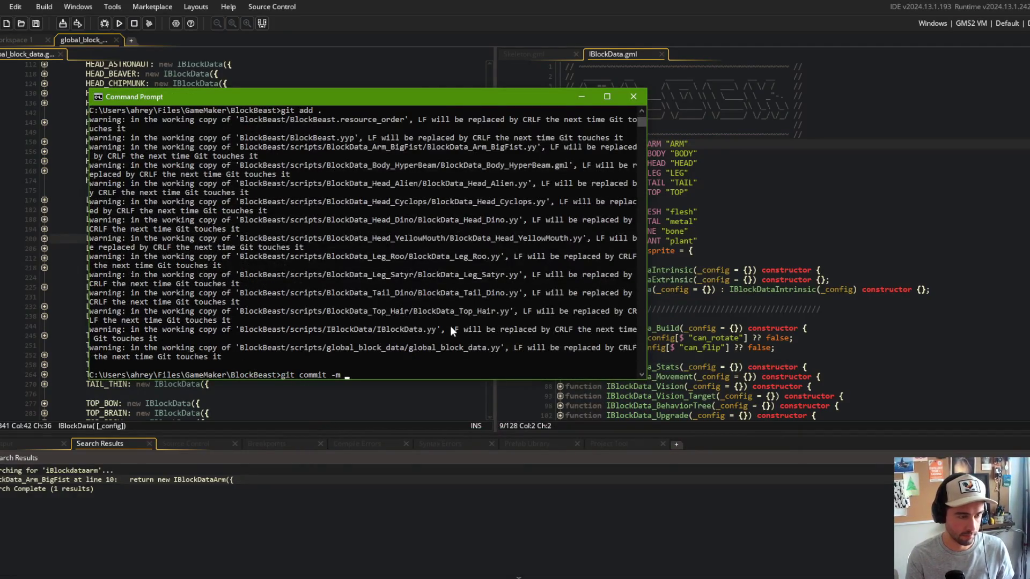
pyautogui.write('removed')
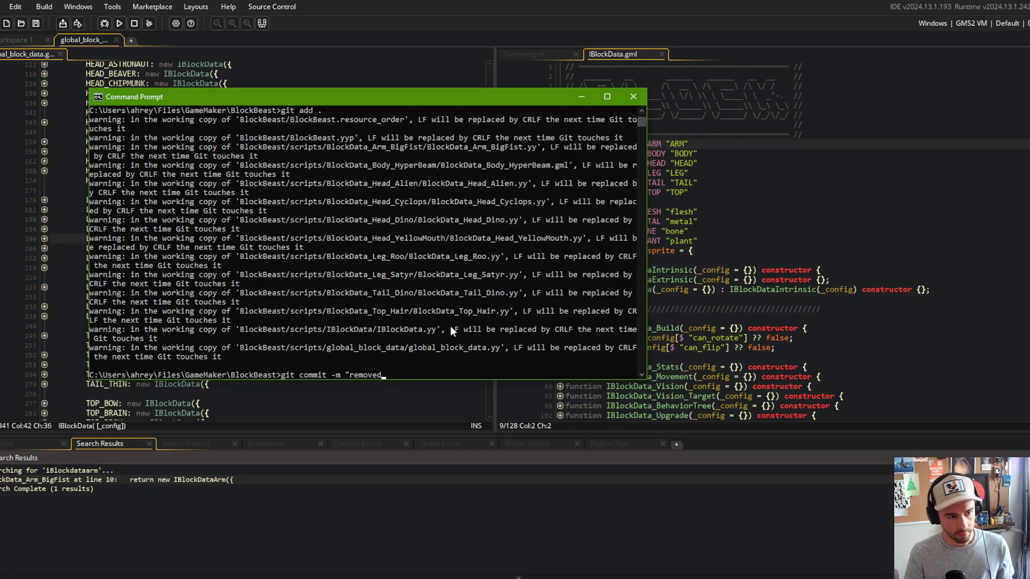
pyautogui.write('type ')
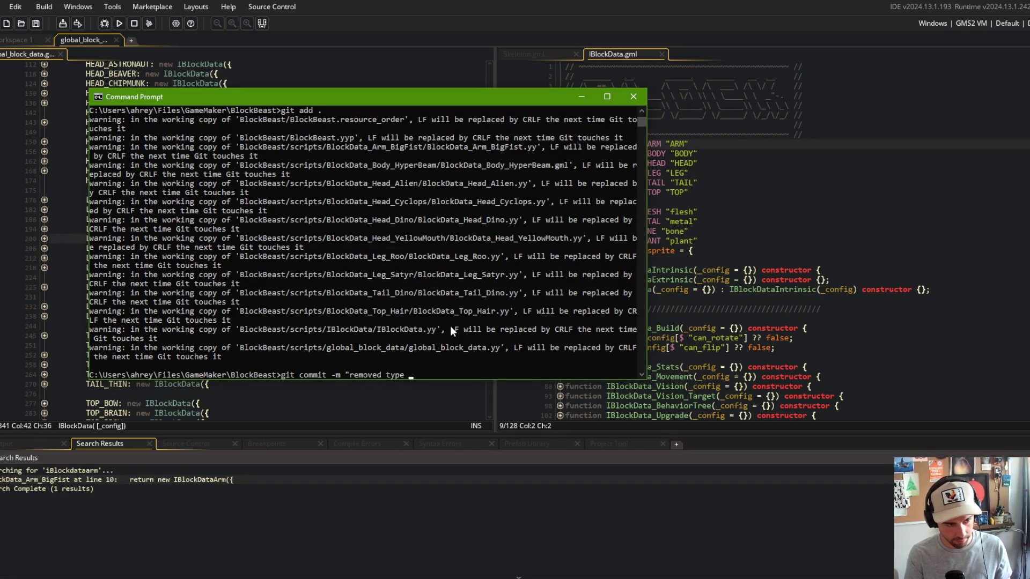
pyautogui.write('specific block')
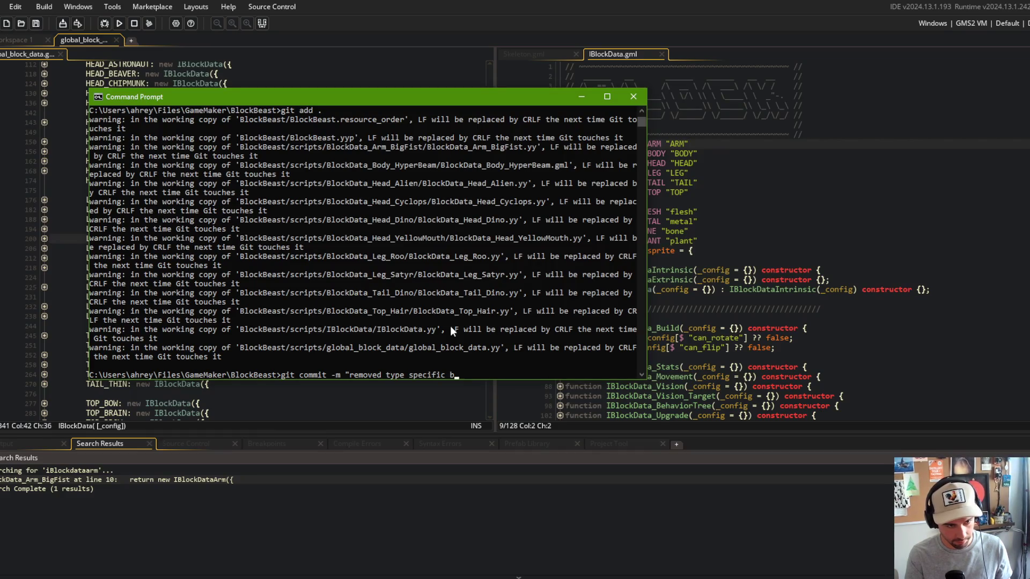
pyautogui.write(' data contrsuct')
pyautogui.press('BackSpace')
pyautogui.press('BackSpace')
pyautogui.press('BackSpace')
pyautogui.press('BackSpace')
pyautogui.press('BackSpace')
pyautogui.write('structors"')
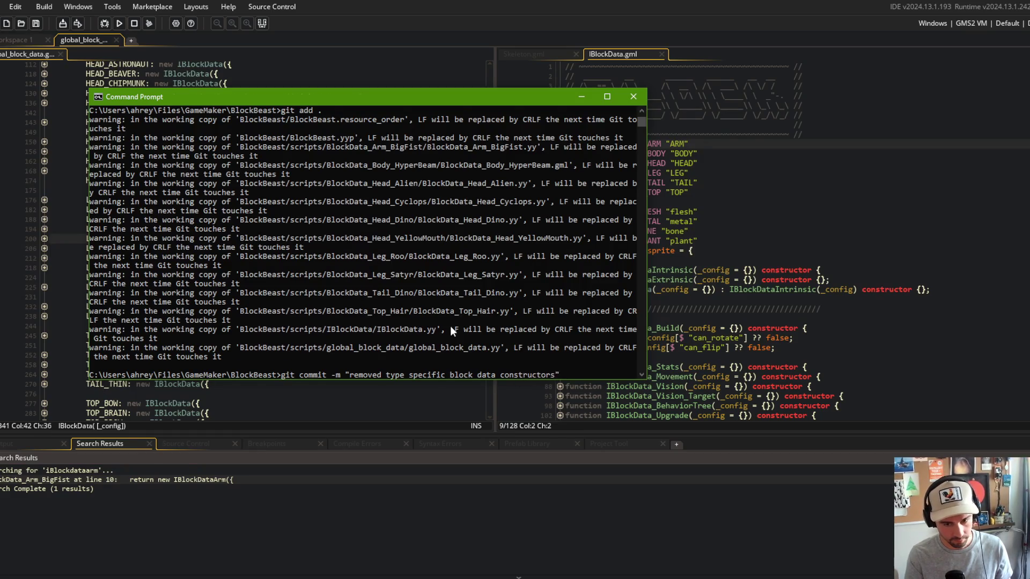
pyautogui.press('Return')
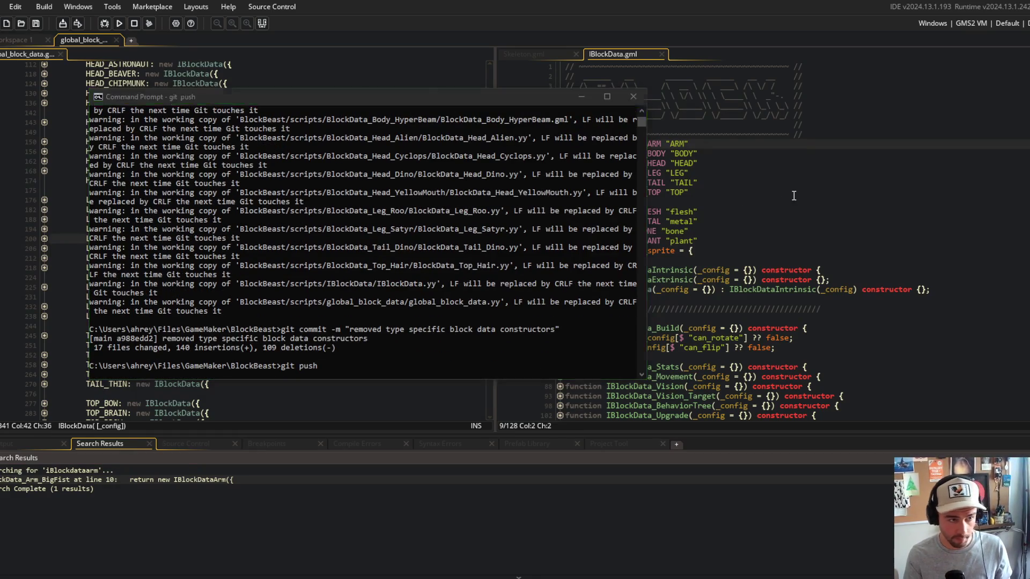
pyautogui.click(585, 156)
pyautogui.scroll(-5, 160, 242)
# Browse the body block entries in global_block_data and close the search results
pyautogui.scroll(8, 161, 241)
pyautogui.doubleClick(99, 214)
pyautogui.doubleClick(108, 165)
pyautogui.click(109, 155)
pyautogui.click(118, 116)
pyautogui.scroll(3, 123, 116)
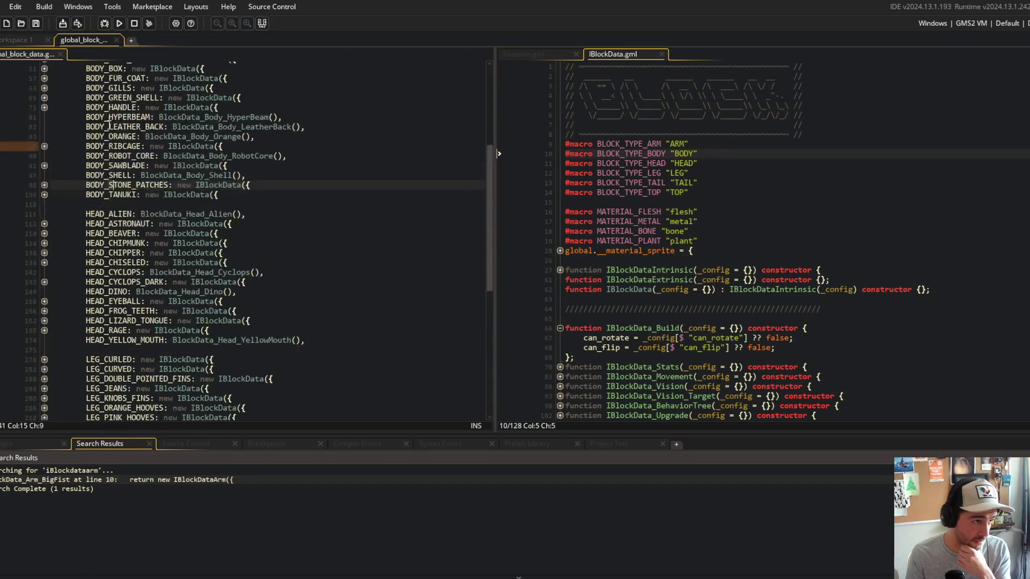
pyautogui.click(132, 98)
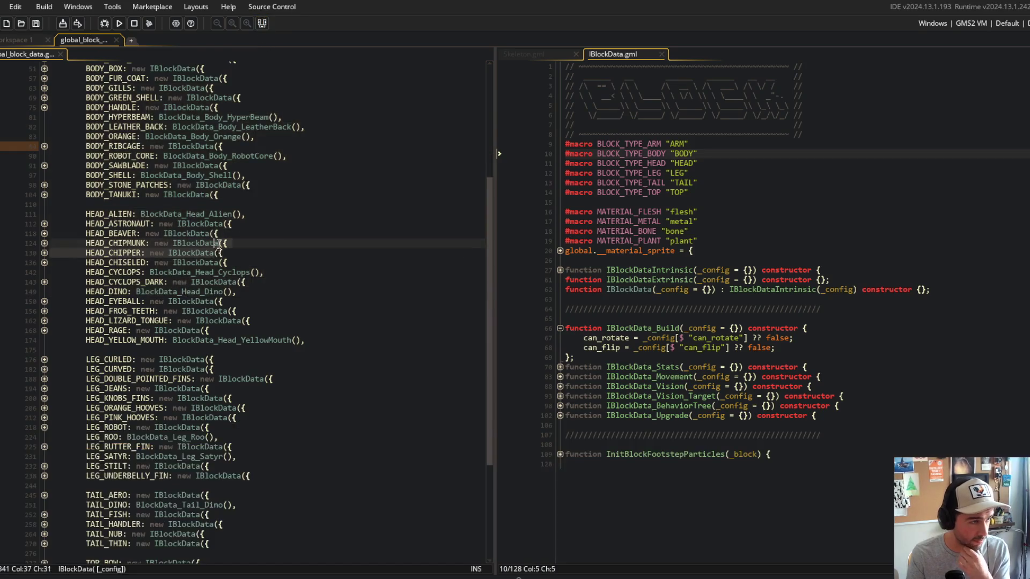
pyautogui.scroll(4, 205, 250)
pyautogui.click(204, 242)
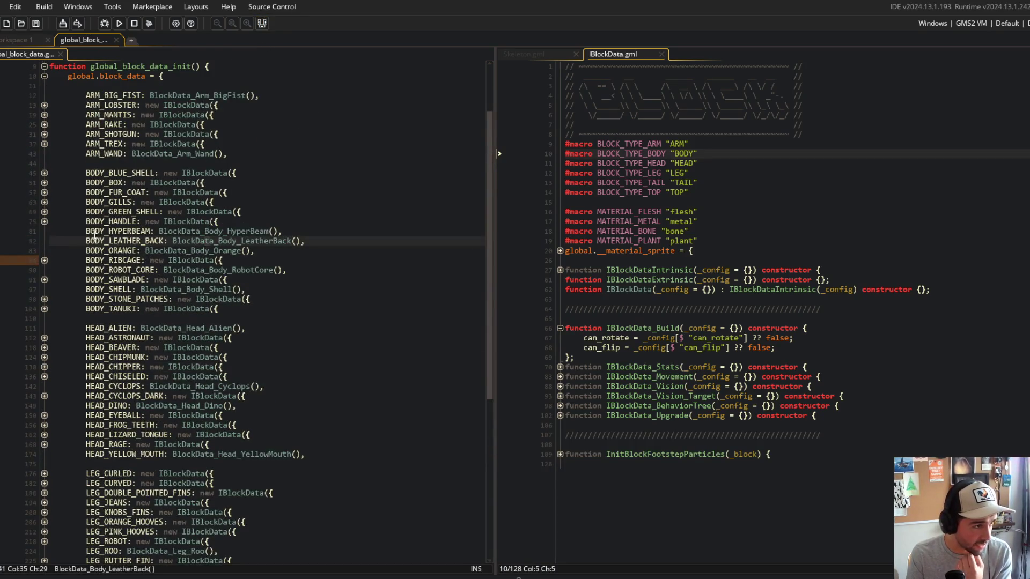
# Append ', BLOCK_TYPE_ARM' to BODY_SAWBLADE's types array, then save and run the game
pyautogui.click(44, 279)
pyautogui.click(212, 309)
pyautogui.write(', BLOCK_TYPE_ARM ],')
pyautogui.press('F5')
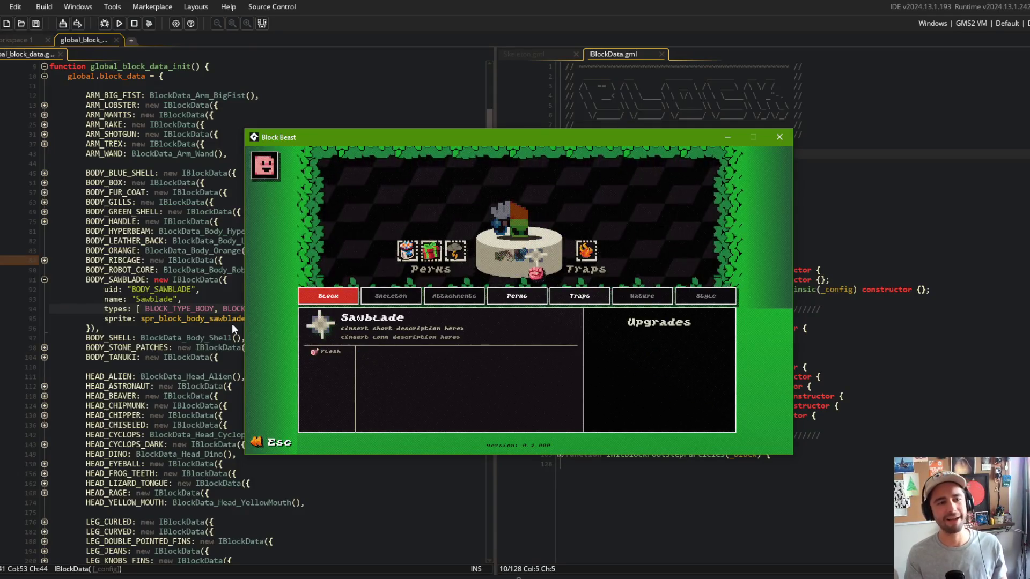
# Close the game, open todo.txt, and delete the finished sawblade todo line
pyautogui.click(780, 137)
pyautogui.click(835, 114)
pyautogui.click(252, 143)
pyautogui.click(13, 39)
pyautogui.hotkey('ctrl', 't')
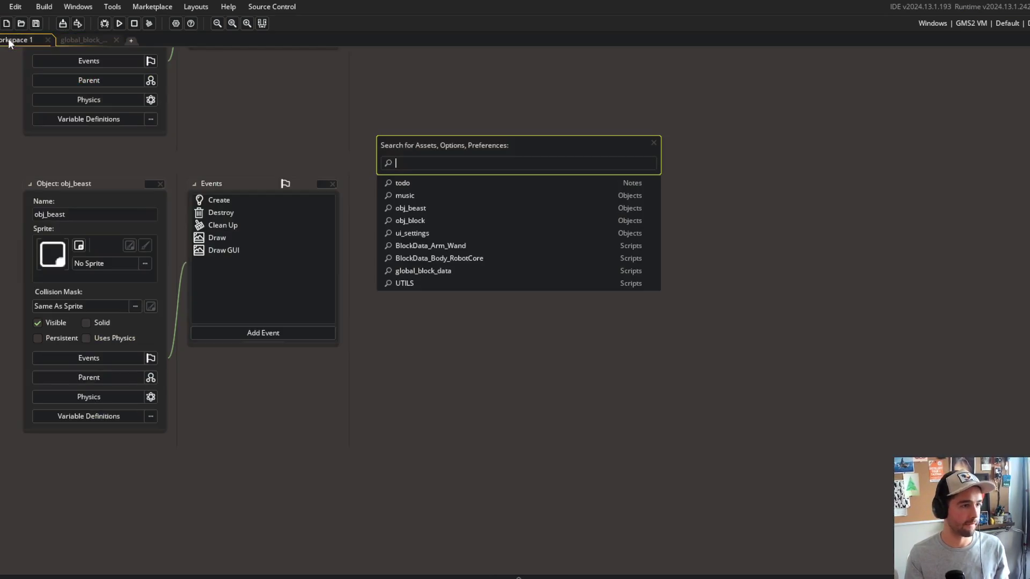
pyautogui.write('todo')
pyautogui.press('Return')
pyautogui.click(364, 167)
pyautogui.hotkey('ctrl', 'd')
# Stage all changes, commit as "sawblade block is of type body + arm", and push to GitHub
pyautogui.hotkey('alt', 'Tab')
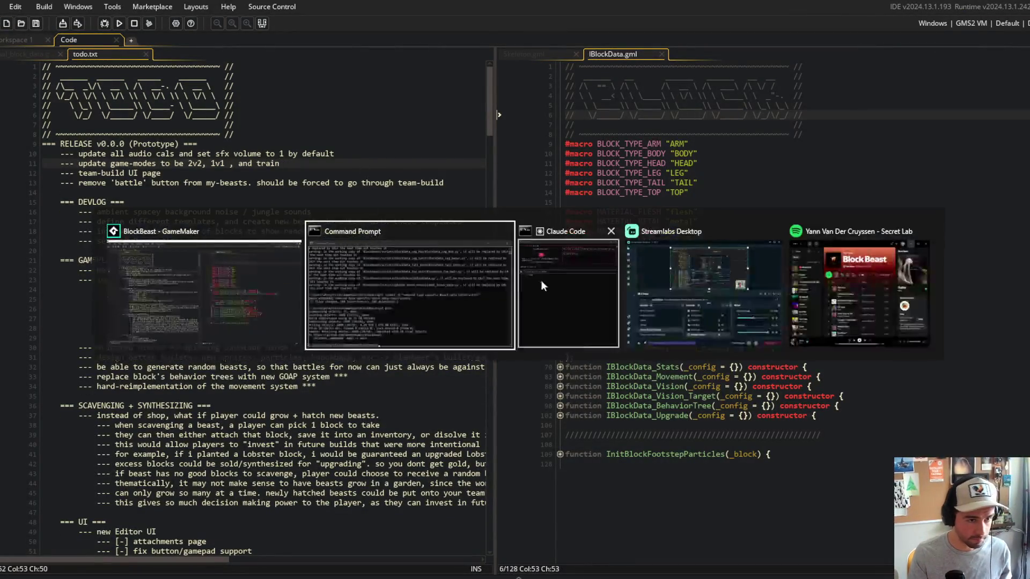
pyautogui.write('git add .')
pyautogui.press('Return')
pyautogui.write('git commit -m "sawb')
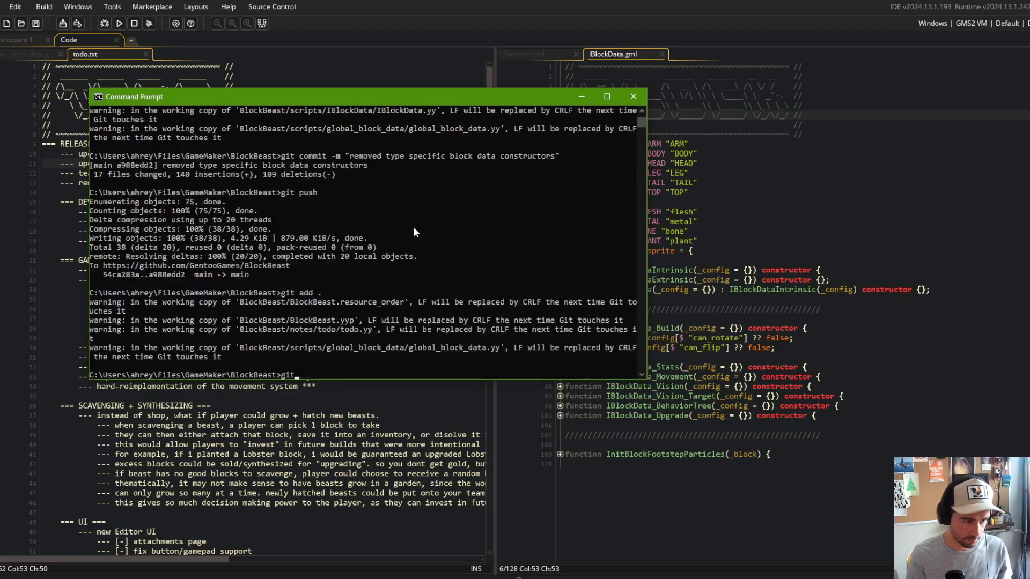
pyautogui.write('lade block is')
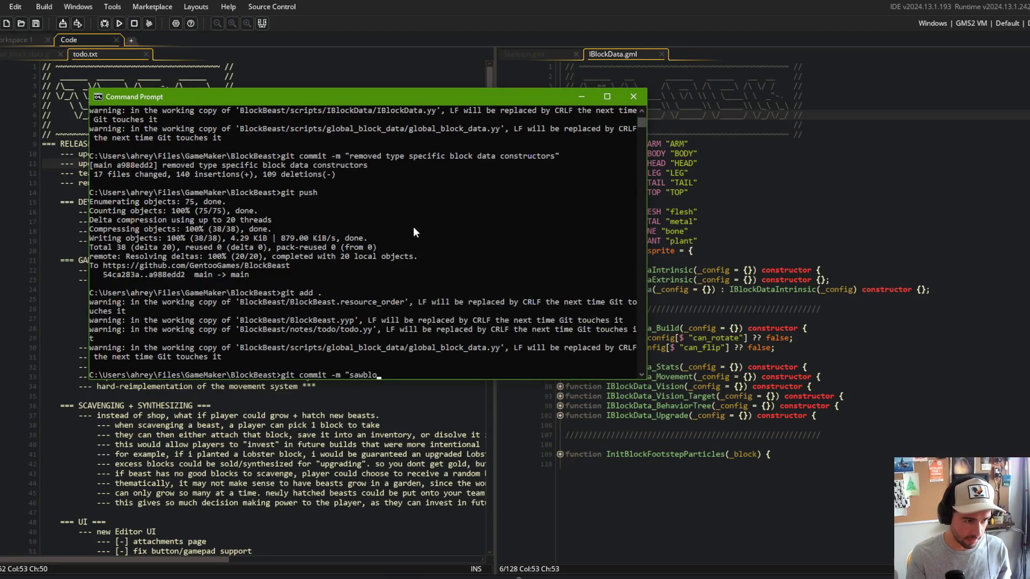
pyautogui.write(' of type b')
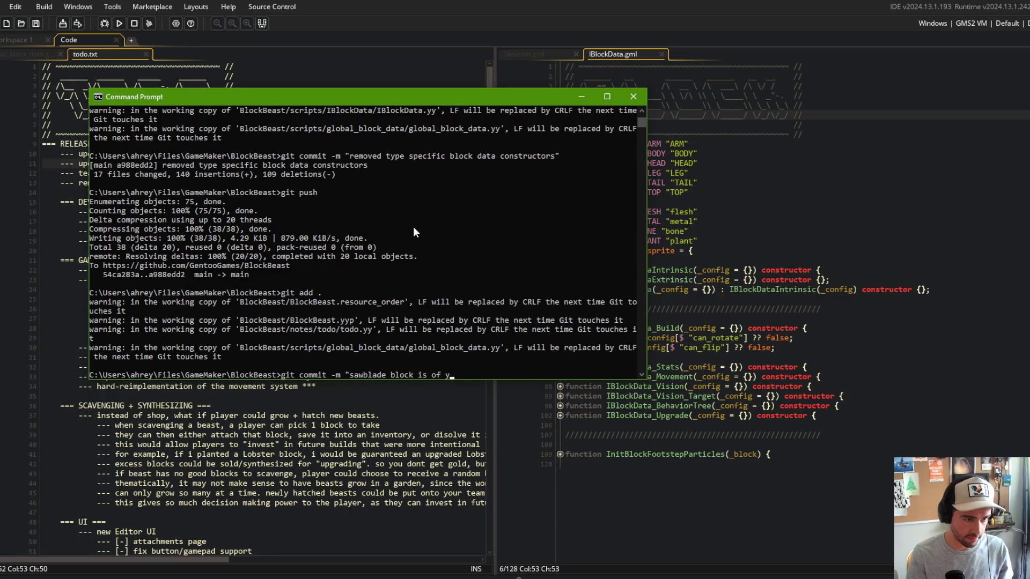
pyautogui.write('ody + ')
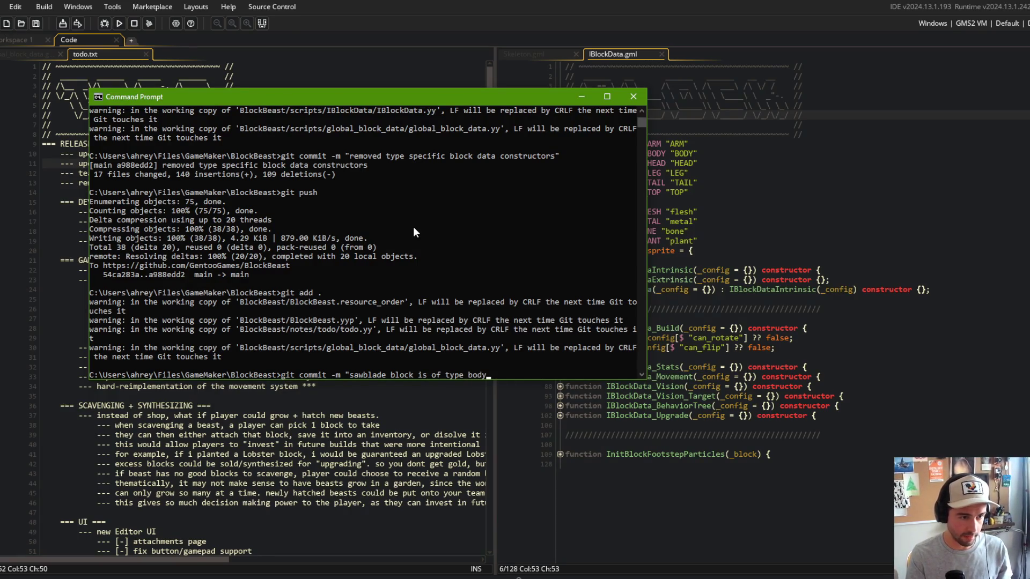
pyautogui.write('arm"')
pyautogui.press('Return')
pyautogui.write('git push')
pyautogui.press('Return')
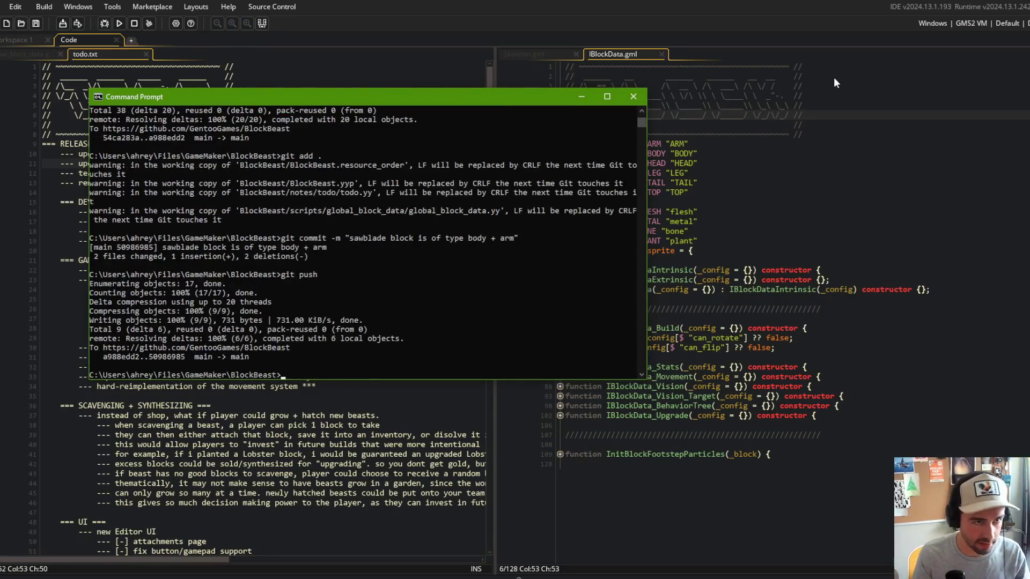
pyautogui.click(684, 173)
pyautogui.click(60, 54)
# Close the open scripts and the obj_beast panel, returning to todo.txt
pyautogui.click(576, 55)
pyautogui.click(555, 52)
pyautogui.click(17, 38)
pyautogui.rightClick(110, 183)
pyautogui.click(117, 185)
pyautogui.click(80, 39)
# Add a release todo item: "remove block type prefix from block's UIDs"
pyautogui.click(243, 147)
pyautogui.press('Return')
pyautogui.write('remove block type')
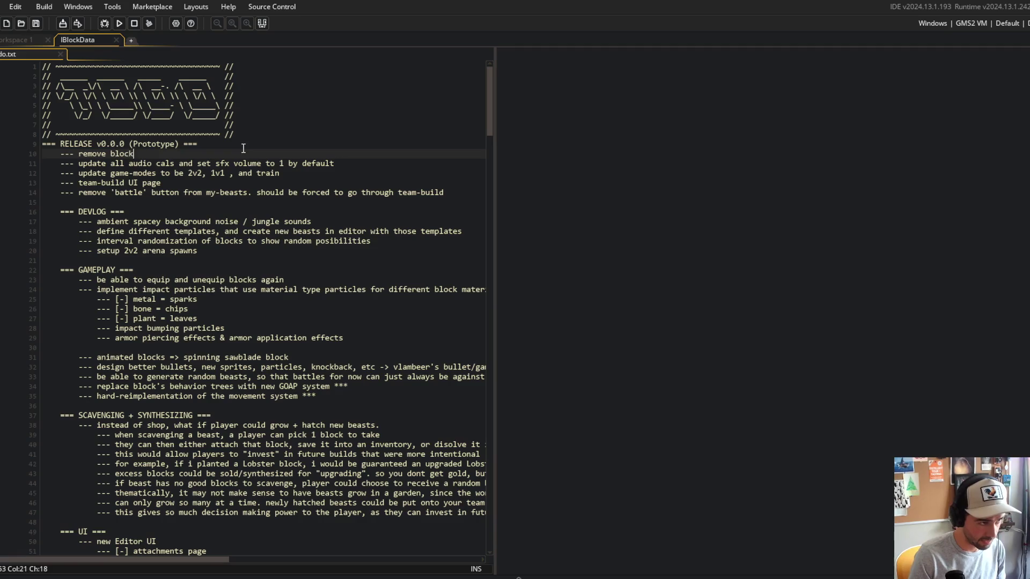
pyautogui.write('prefix rom')
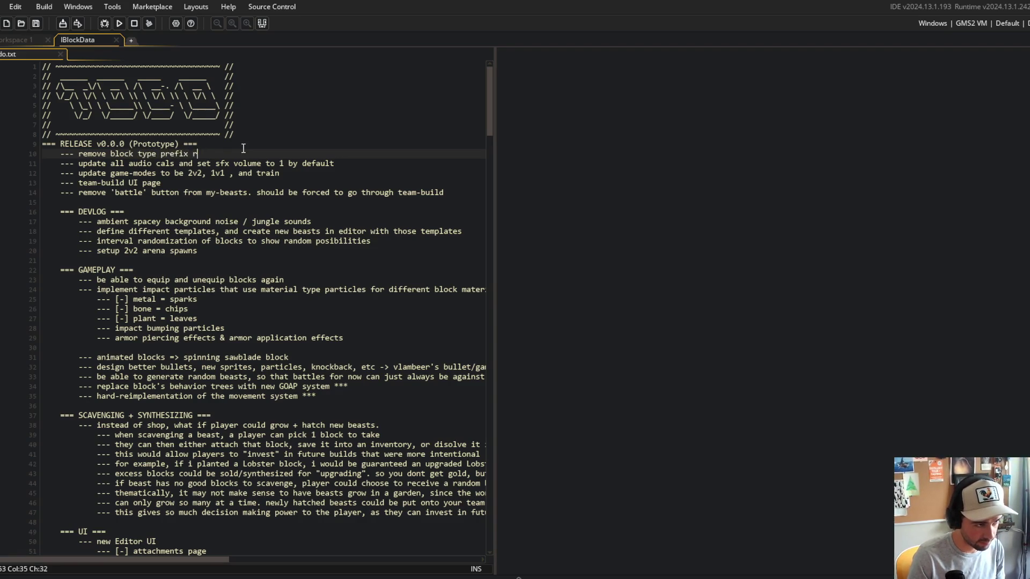
pyautogui.write("rom block's UIDs")
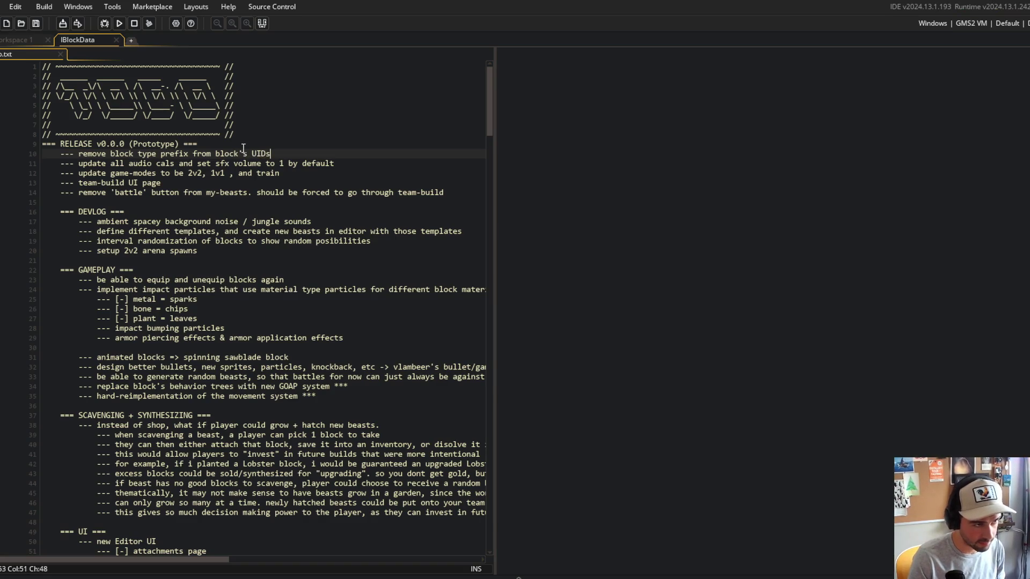
# Commit the todo change as "updated todo", push it, and return to the notes file
pyautogui.hotkey('alt', 'Tab')
pyautogui.write('git commit -m "updated to')
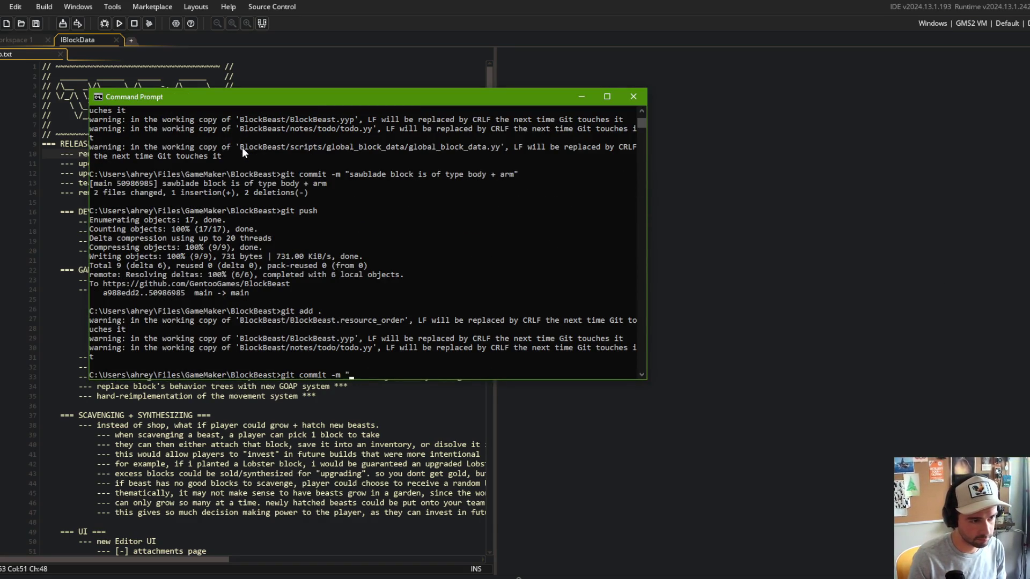
pyautogui.write('do"')
pyautogui.press('Return')
pyautogui.write('git push')
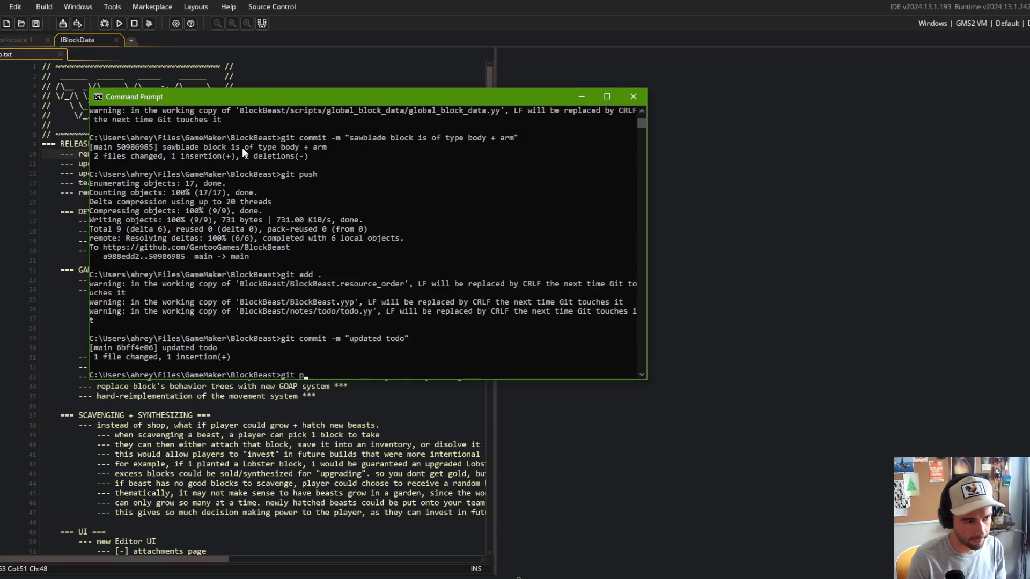
pyautogui.press('Return')
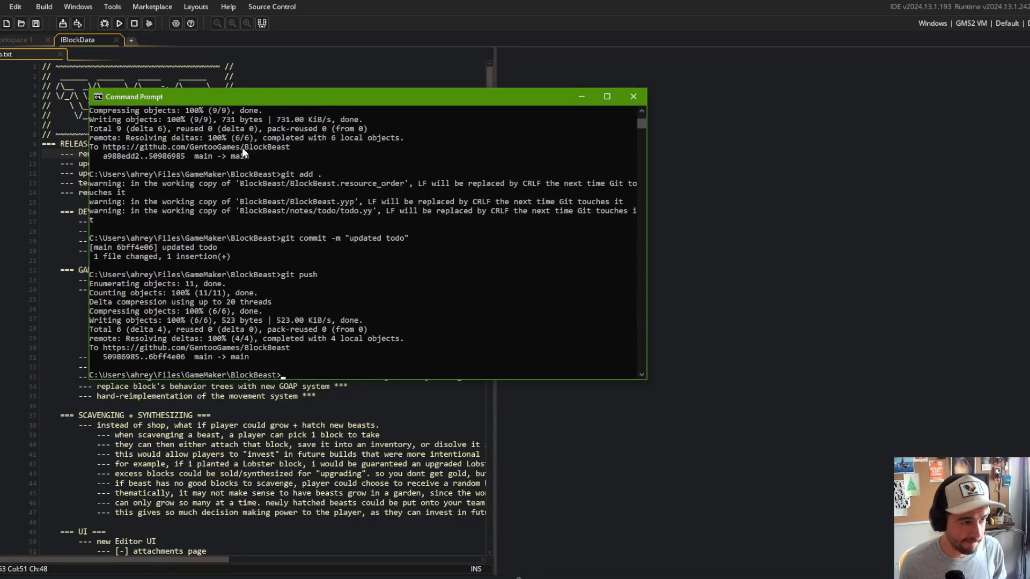
pyautogui.click(276, 464)
pyautogui.rightClick(458, 82)
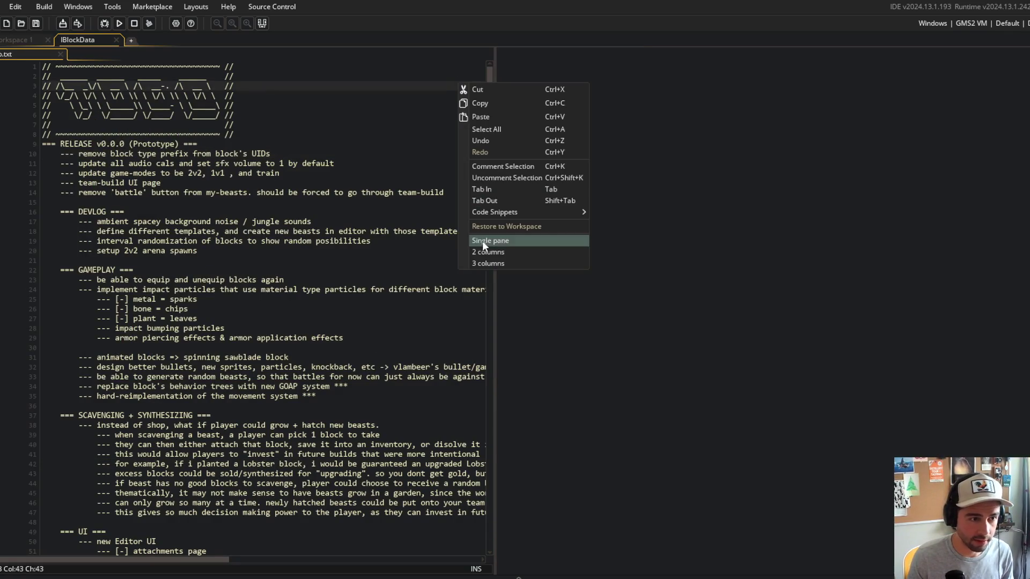
# Bring the Claude Code session to the front and show its keyboard shortcuts list
pyautogui.hotkey('alt', 'Tab')
pyautogui.hotkey('alt', 'Tab')
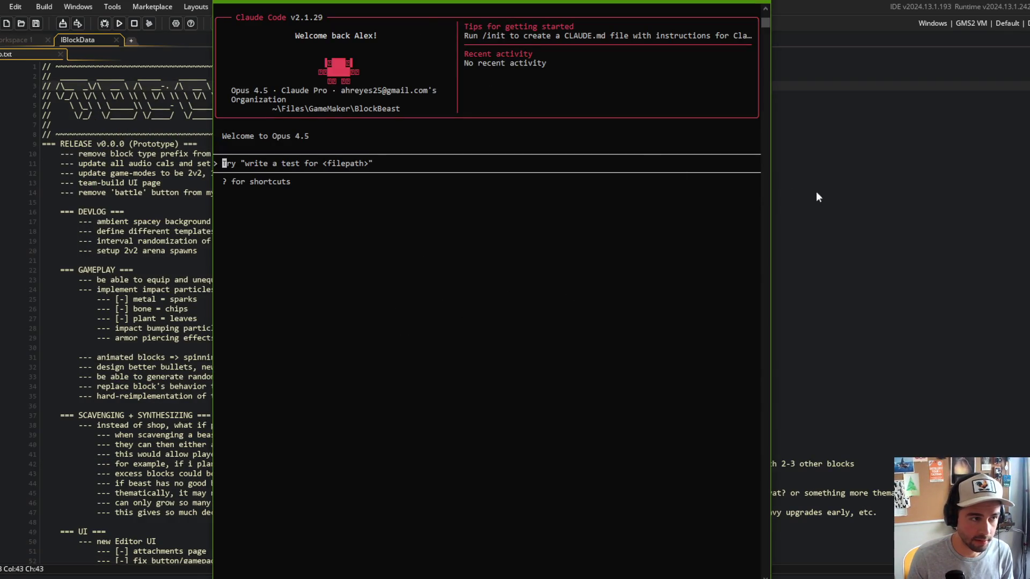
pyautogui.click(959, 140)
pyautogui.hotkey('alt', 'Tab')
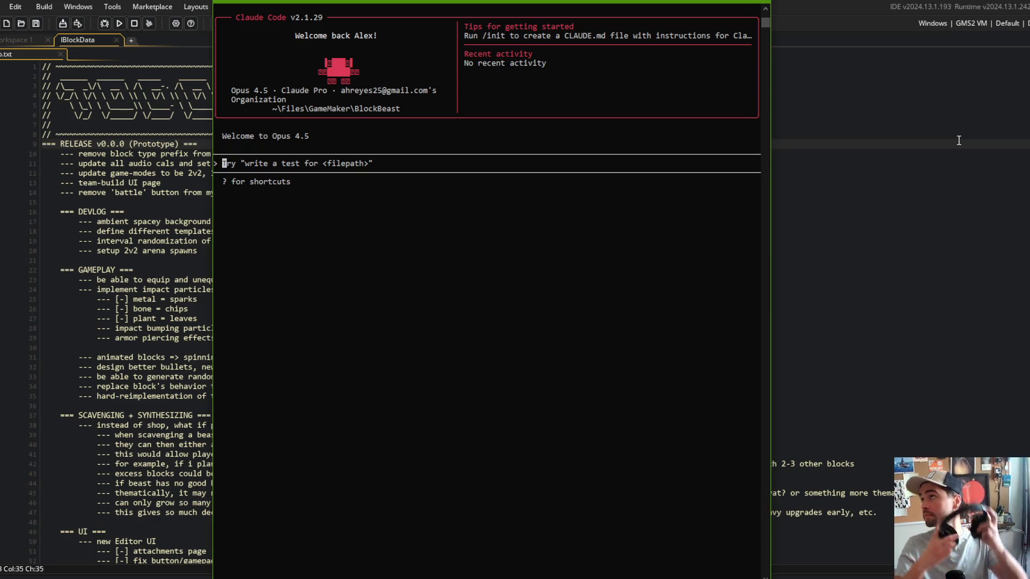
pyautogui.hotkey('alt', 'Tab')
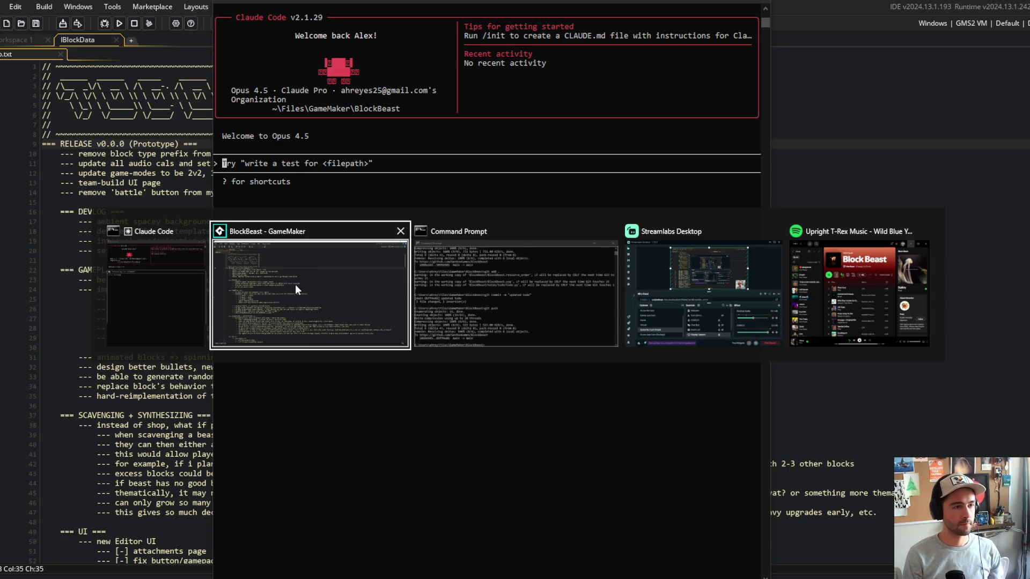
pyautogui.click(185, 280)
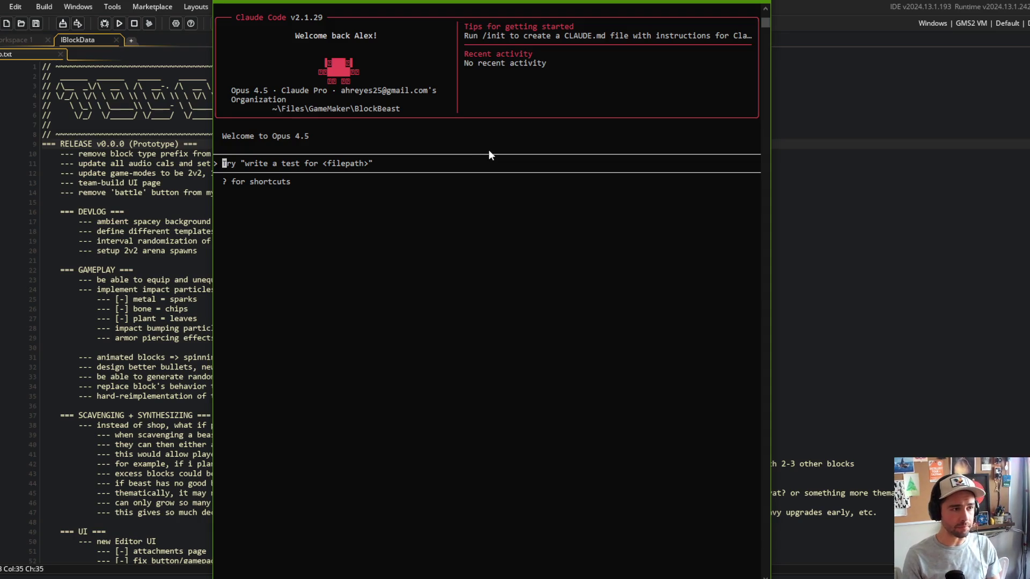
pyautogui.press('?')
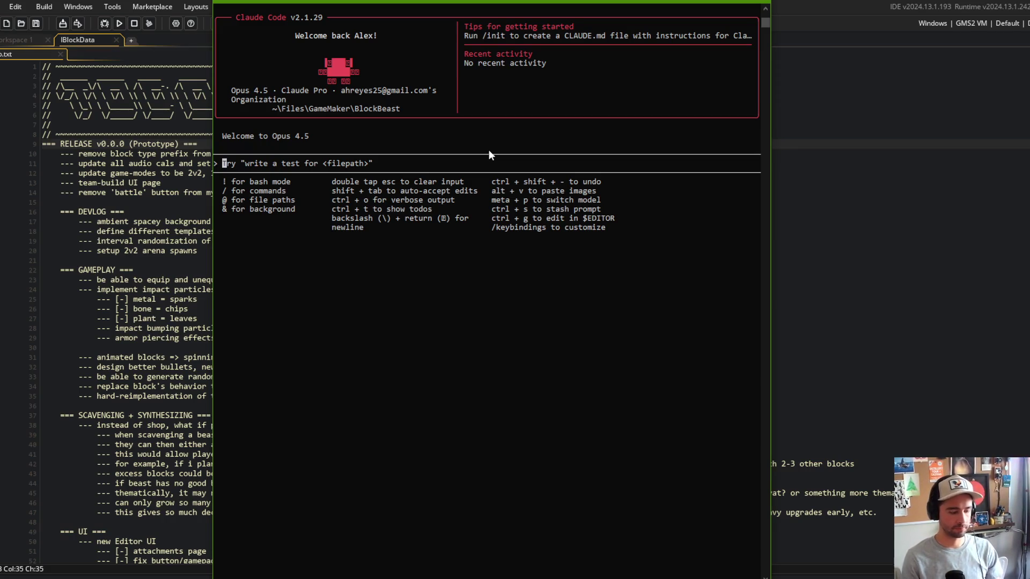
# Send a lone "@" message to Claude and toggle the shortcuts help
pyautogui.write('@')
pyautogui.press('Return')
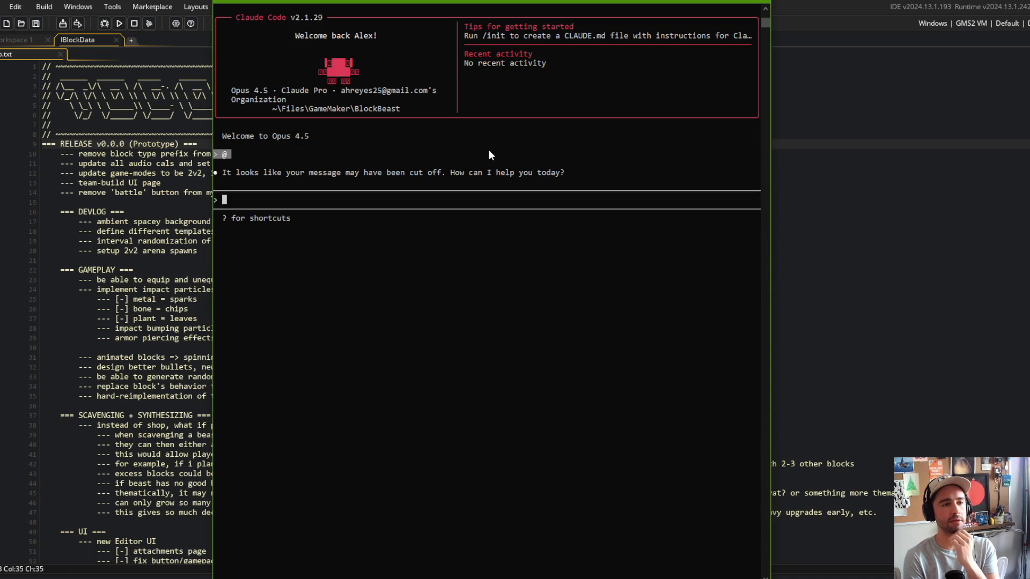
pyautogui.press('?')
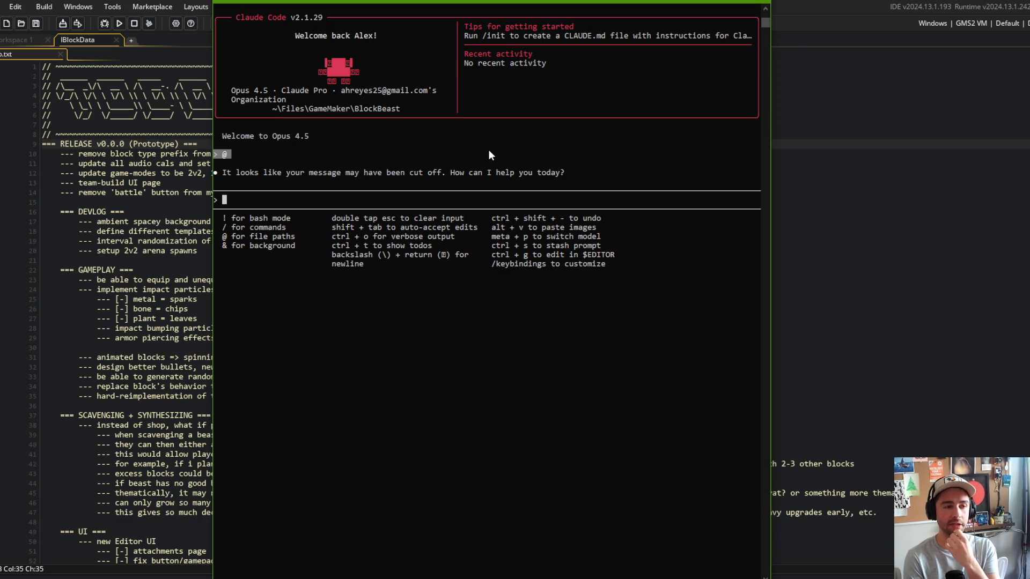
pyautogui.press('?')
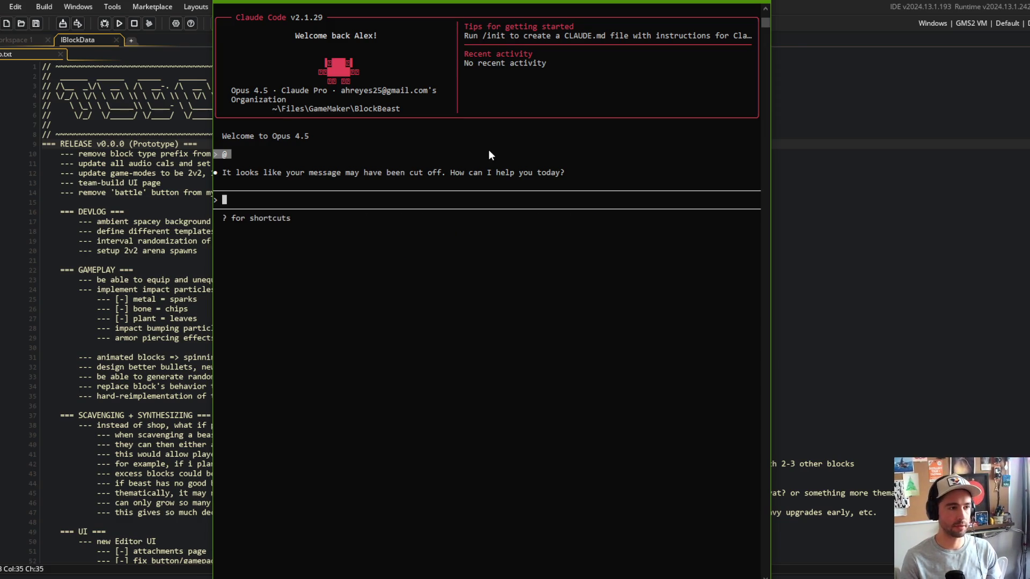
# Look up global_block file-mention suggestions, then dismiss them and clear the prompt
pyautogui.write('@b')
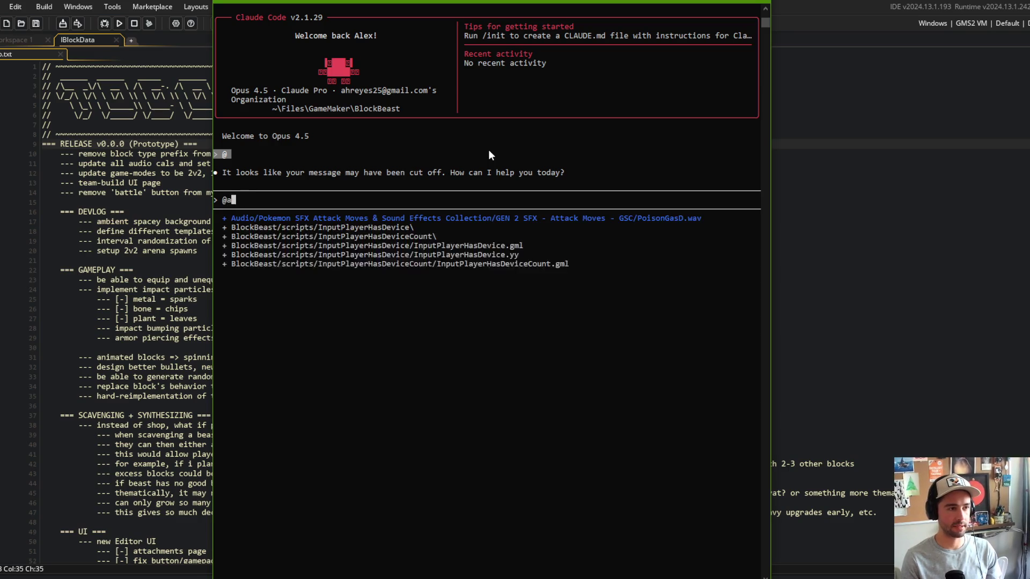
pyautogui.write('loc')
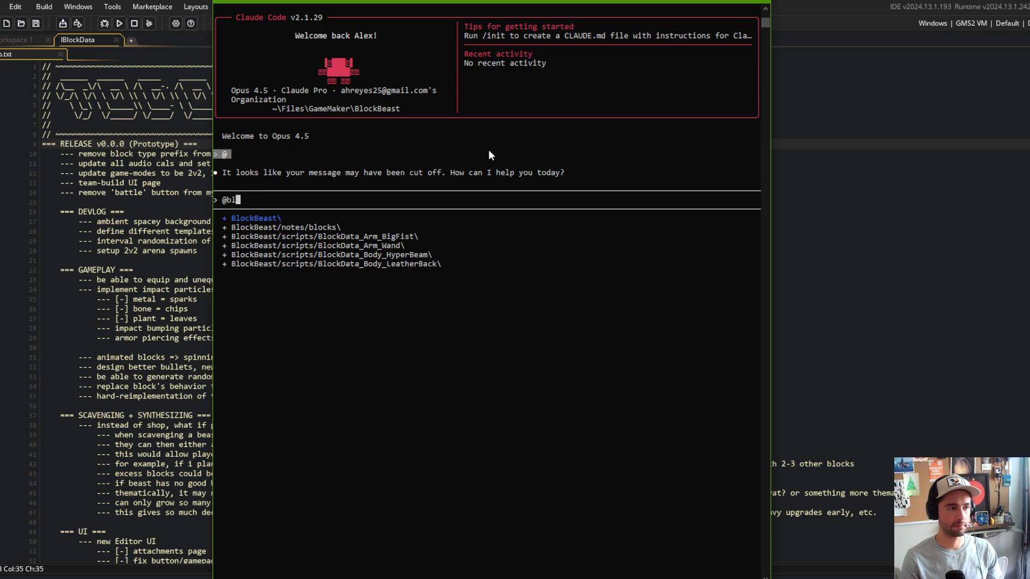
pyautogui.write('k')
pyautogui.press('BackSpace')
pyautogui.press('BackSpace')
pyautogui.press('BackSpace')
pyautogui.write('global_block')
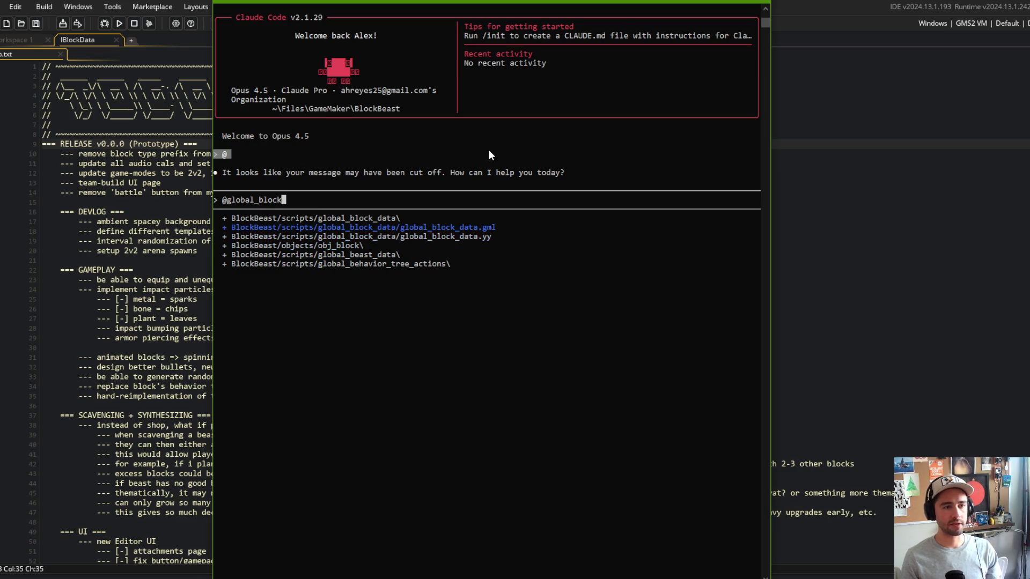
pyautogui.press('Escape')
pyautogui.press('BackSpace')
pyautogui.press('BackSpace')
pyautogui.press('BackSpace')
pyautogui.press('BackSpace')
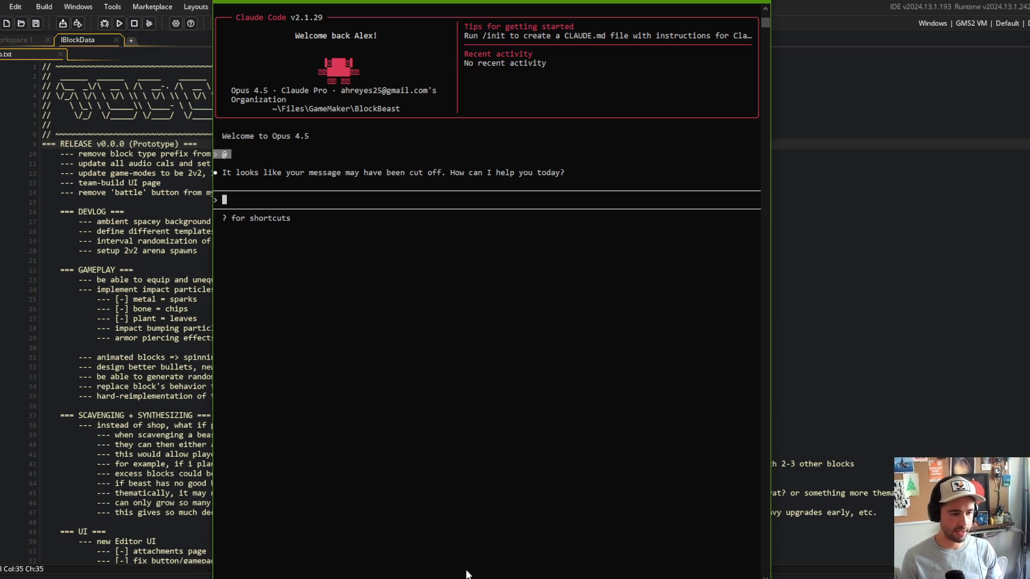
# Launch Notepad from Windows search and place its window toward the upper right
pyautogui.press('super')
pyautogui.write('notepad')
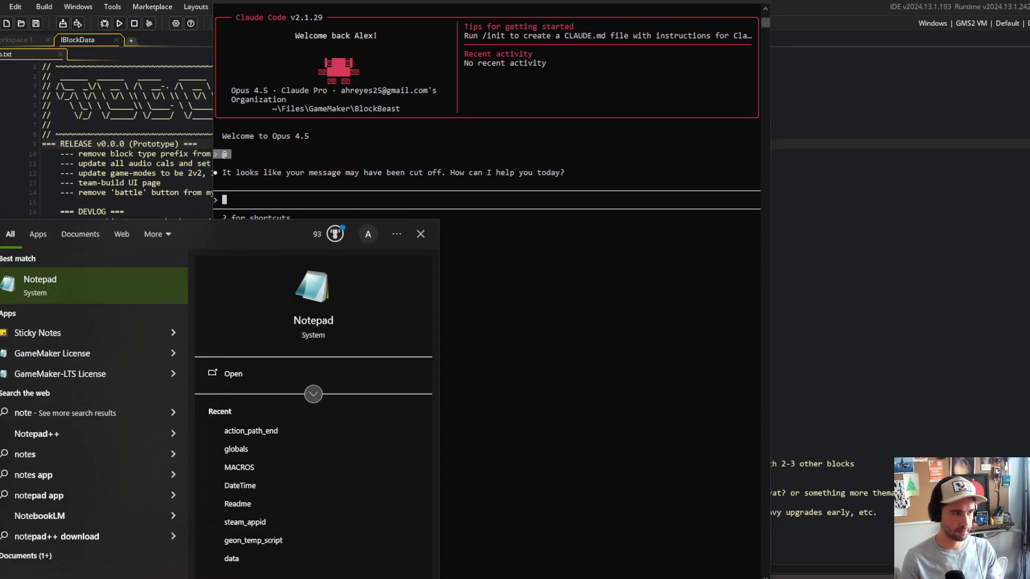
pyautogui.press('Return')
pyautogui.moveTo(471, 197); pyautogui.dragTo(881, 90)
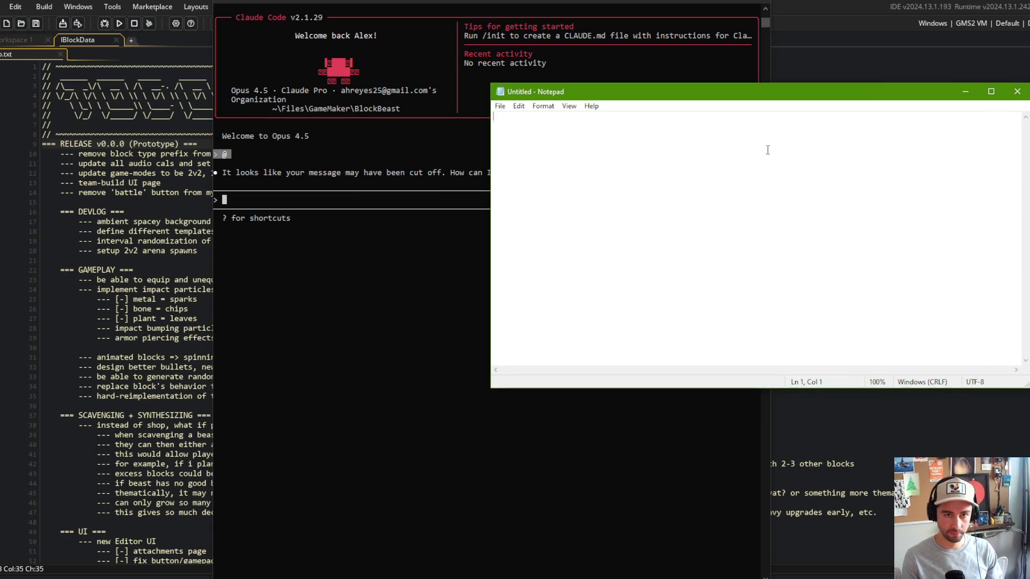
pyautogui.moveTo(771, 95); pyautogui.dragTo(752, 112)
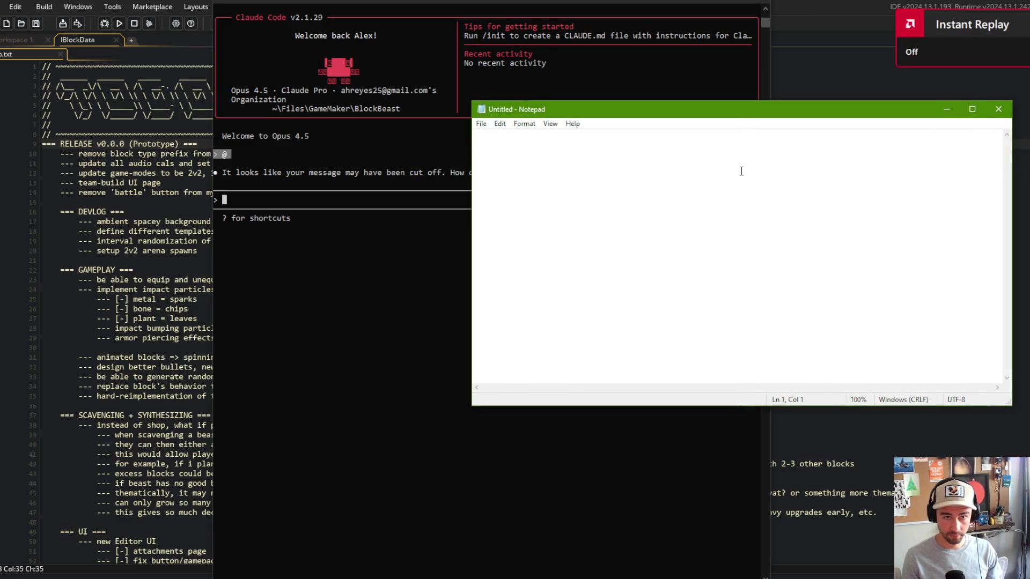
# Start Save As for the blank note and browse to C:\Users, the home folder, .claude
pyautogui.click(486, 124)
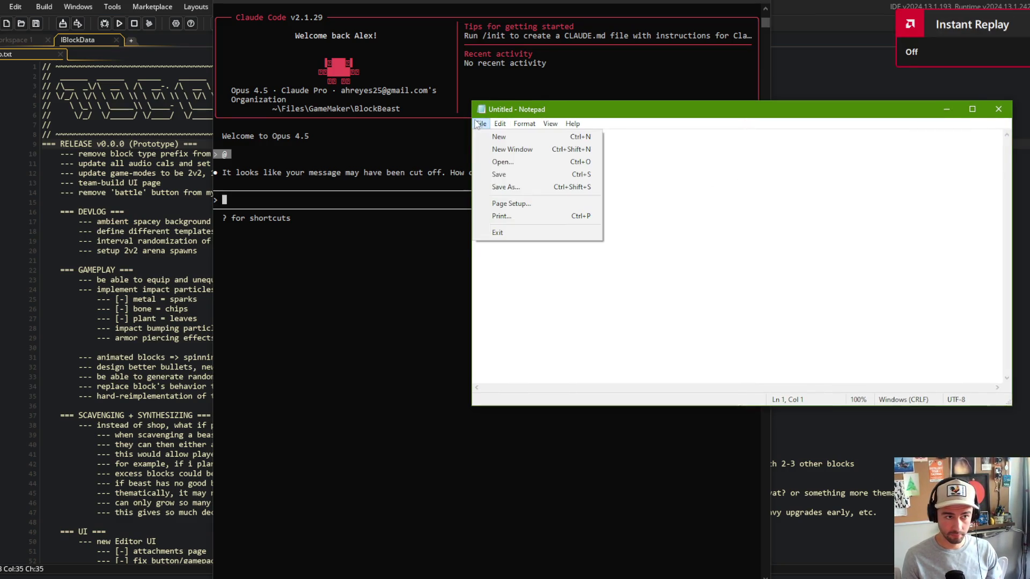
pyautogui.click(530, 186)
pyautogui.moveTo(645, 144); pyautogui.dragTo(696, 173)
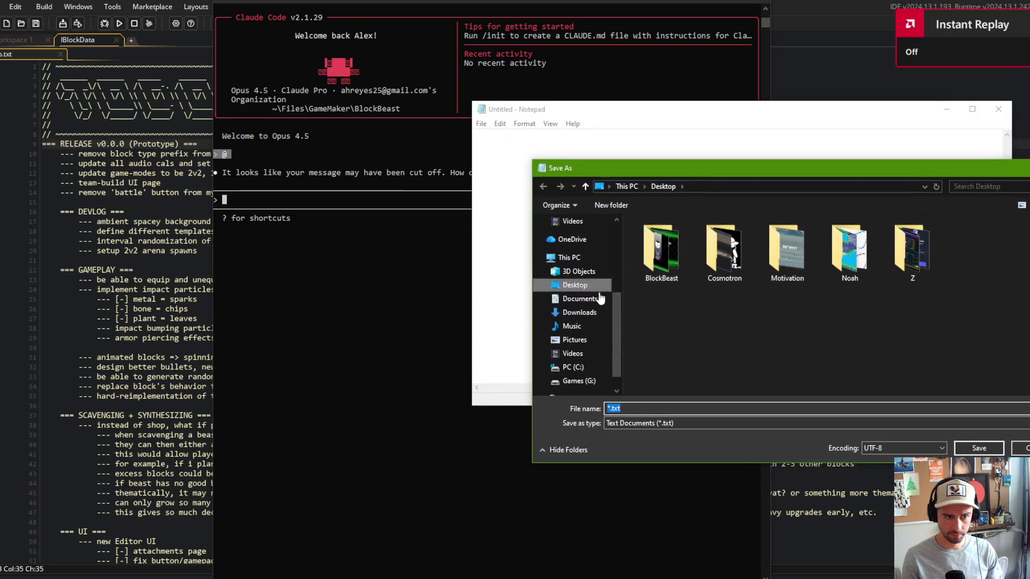
pyautogui.click(572, 366)
pyautogui.scroll(-2, 666, 275)
pyautogui.scroll(2, 666, 265)
pyautogui.scroll(-2, 659, 346)
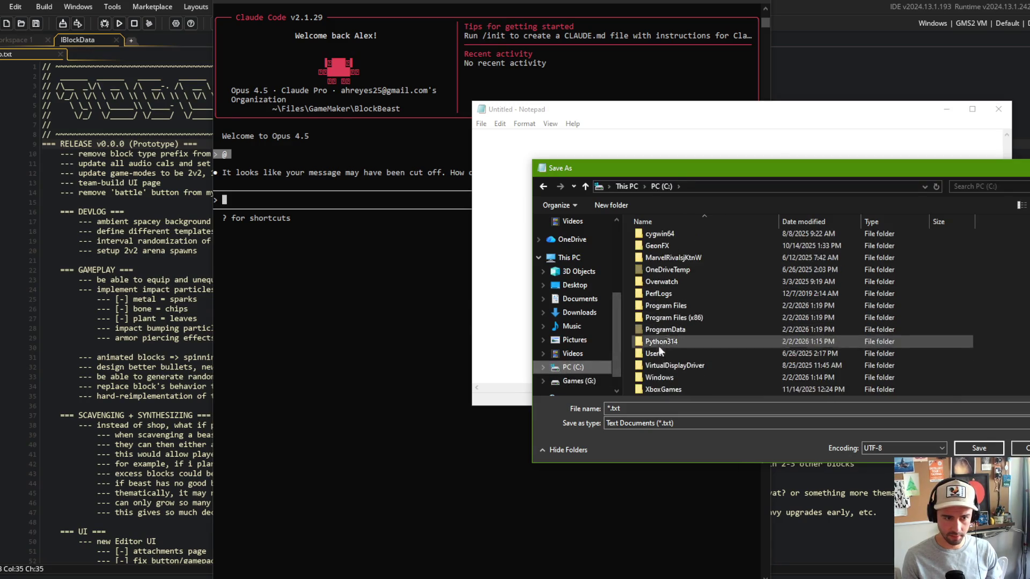
pyautogui.doubleClick(660, 352)
pyautogui.doubleClick(661, 249)
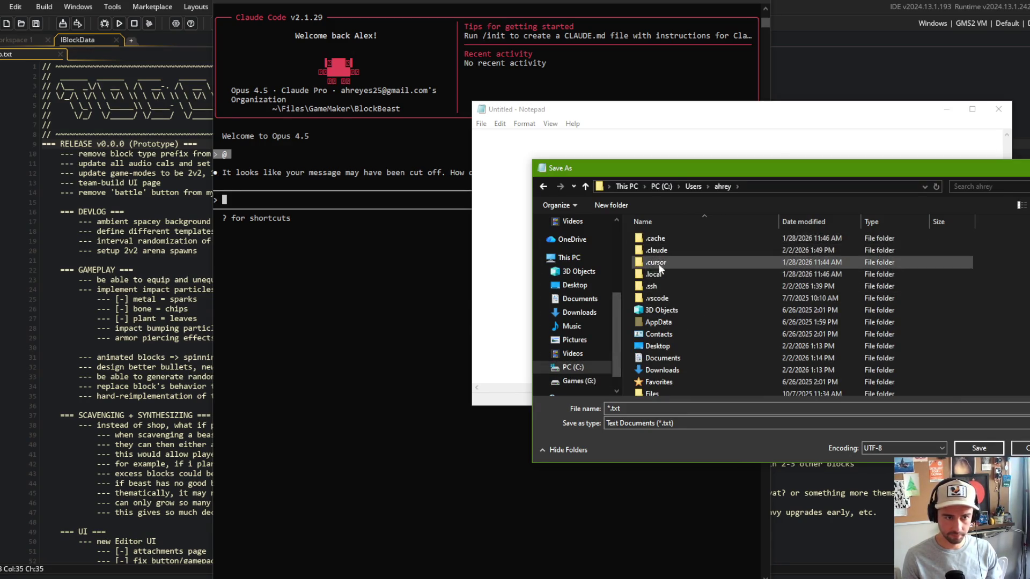
pyautogui.doubleClick(661, 251)
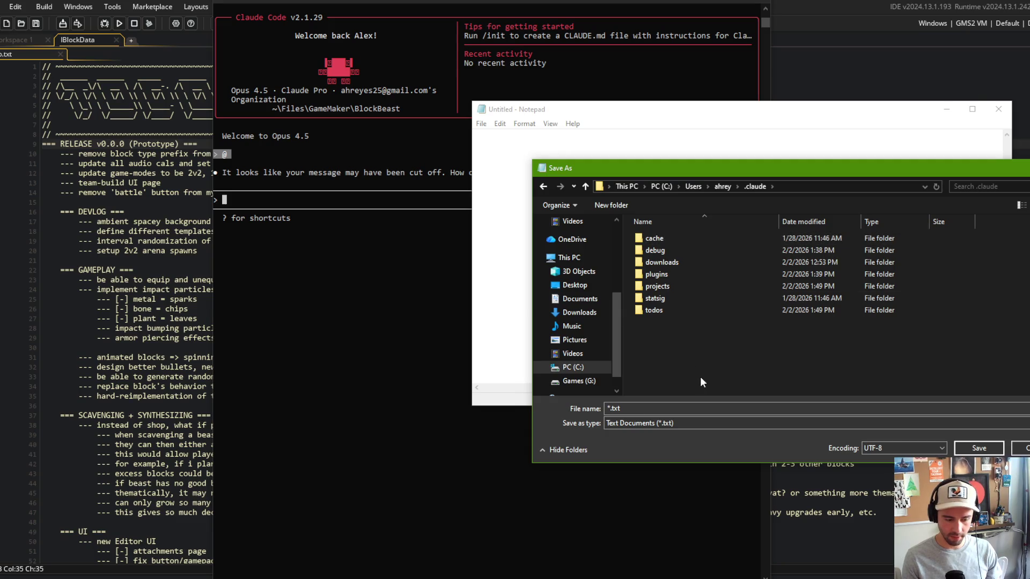
# Save the empty note as CLAUDE.md with the file type set to All files
pyautogui.click(687, 423)
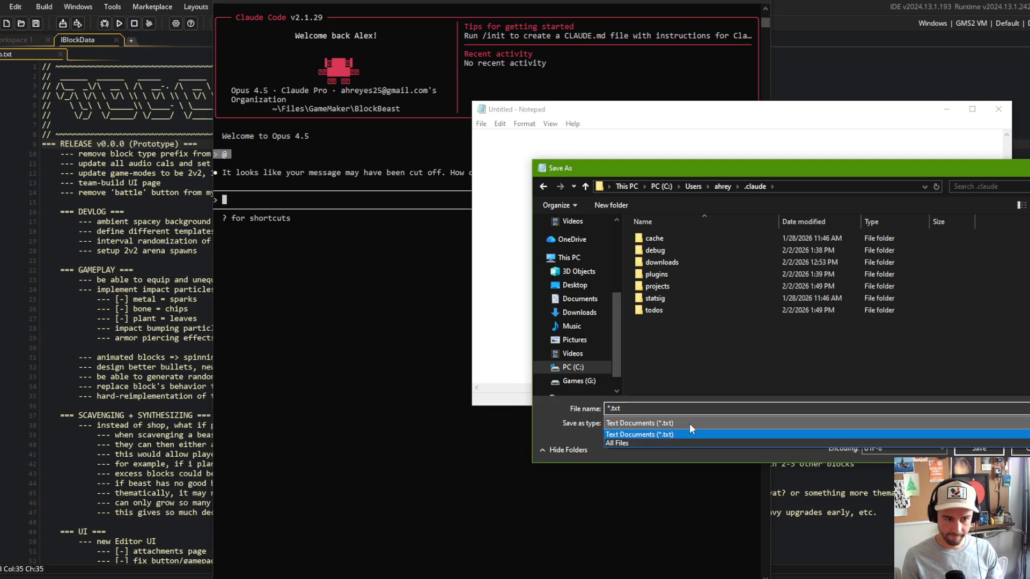
pyautogui.click(667, 439)
pyautogui.click(658, 407)
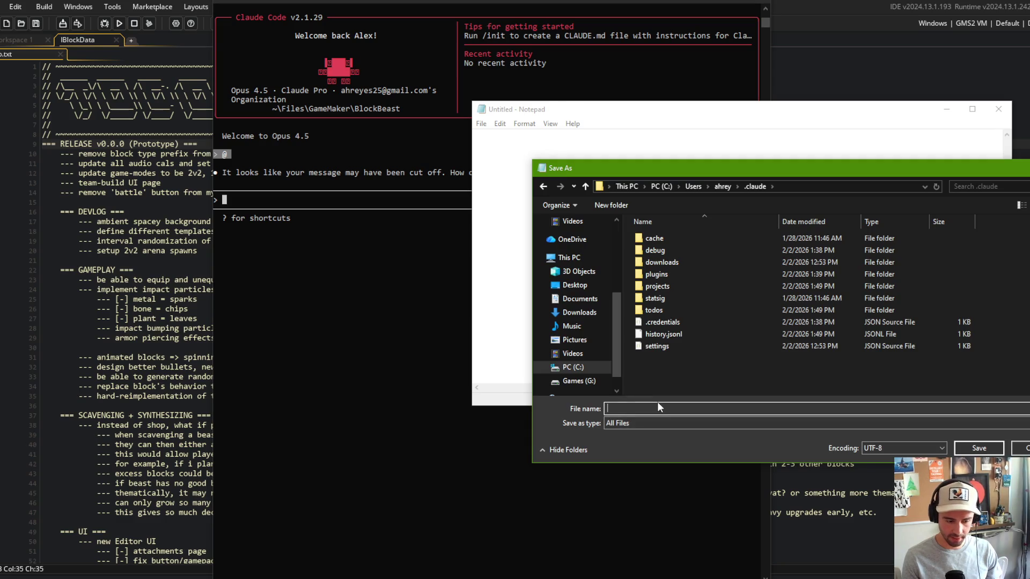
pyautogui.write('CLAUDE.md')
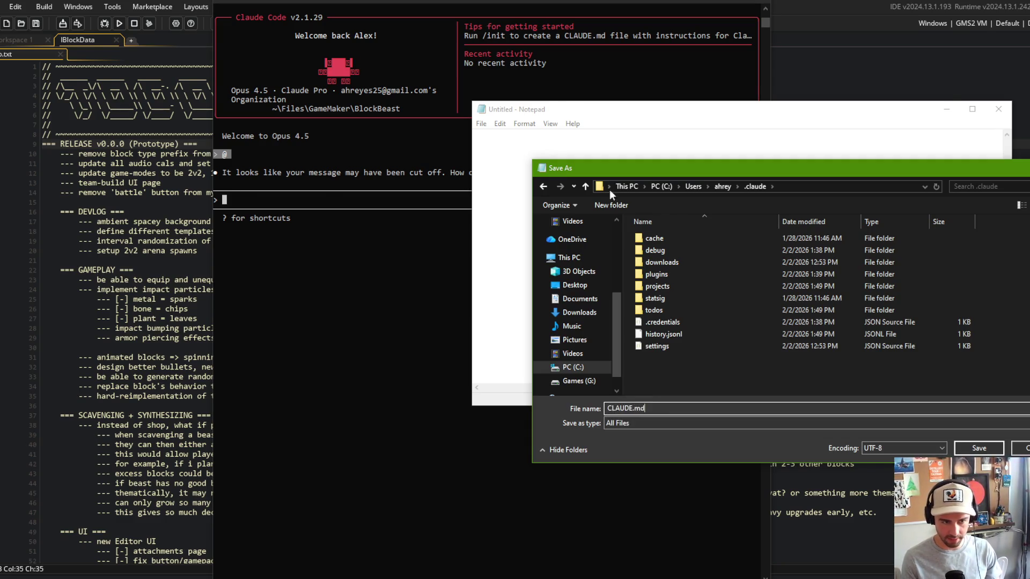
pyautogui.moveTo(725, 168)
pyautogui.mouseDown()
pyautogui.moveTo(687, 181)
pyautogui.moveTo(691, 205)
pyautogui.moveTo(723, 192)
pyautogui.moveTo(725, 204)
pyautogui.mouseUp()
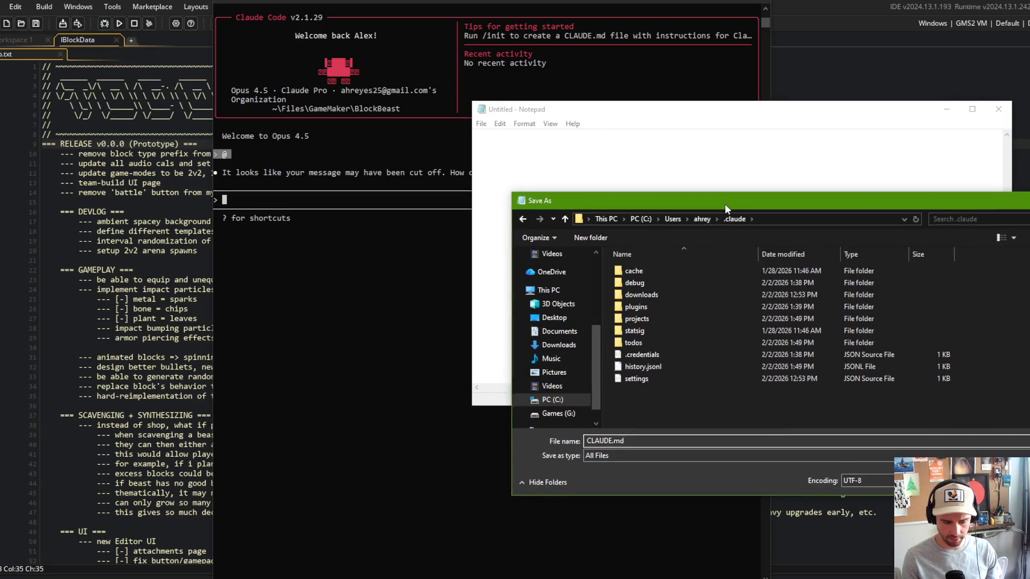
pyautogui.press('Return')
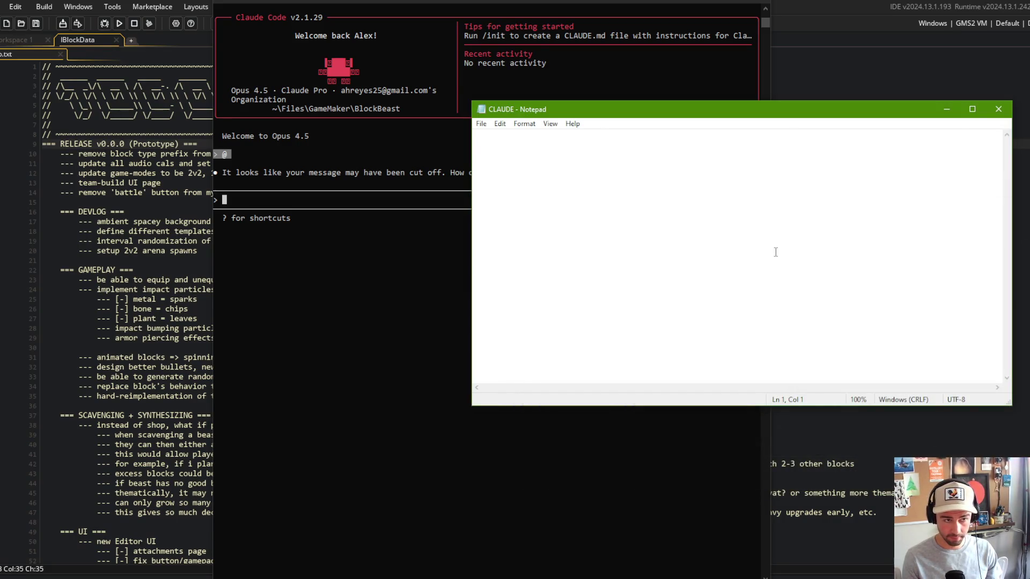
pyautogui.moveTo(812, 111); pyautogui.dragTo(826, 143)
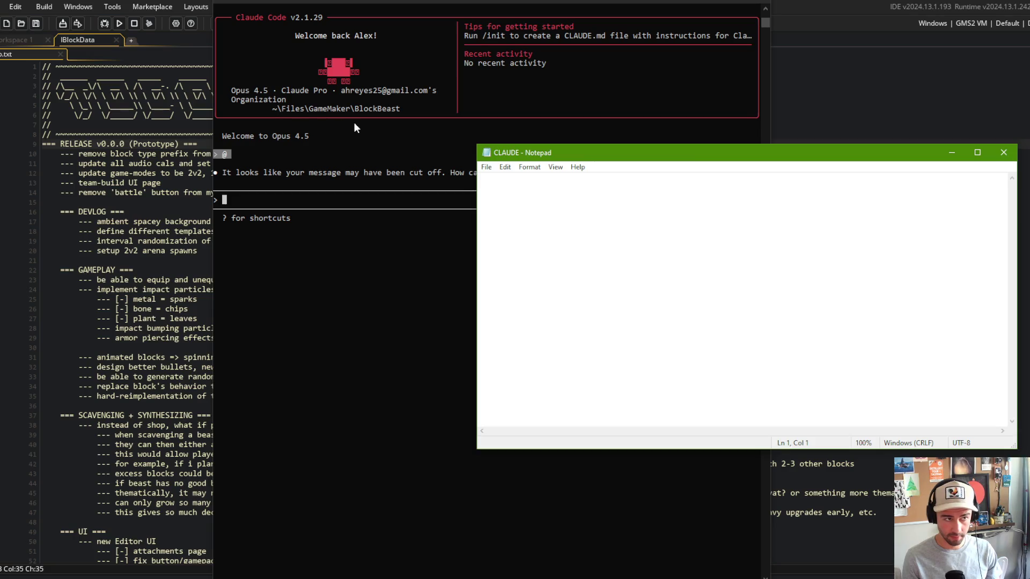
pyautogui.moveTo(506, 156); pyautogui.dragTo(499, 170)
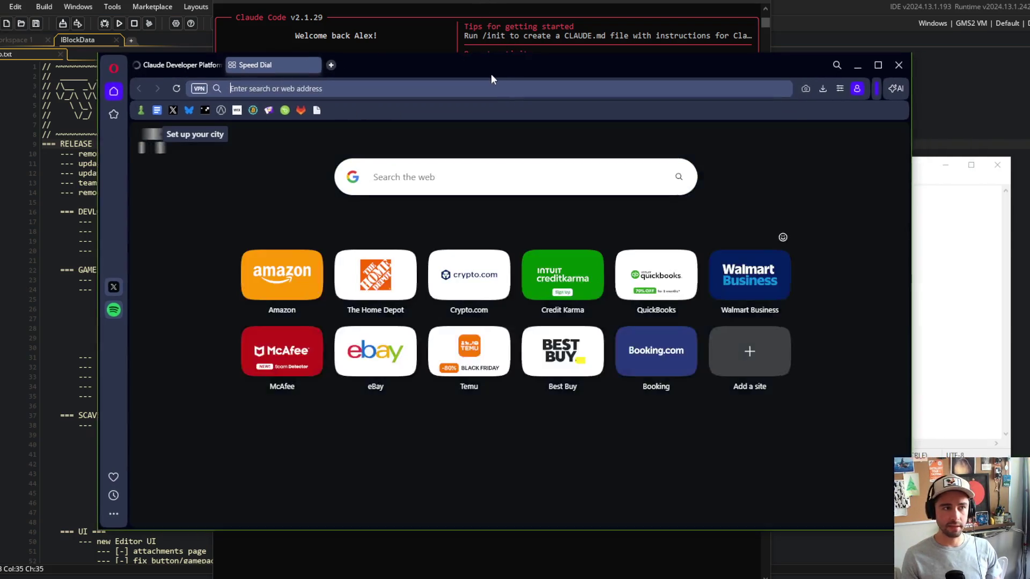
# Search 'claude md file' in a new Opera tab and open the Reddit CLAUDE.md thread
pyautogui.hotkey('ctrl', 't')
pyautogui.write('claude md file')
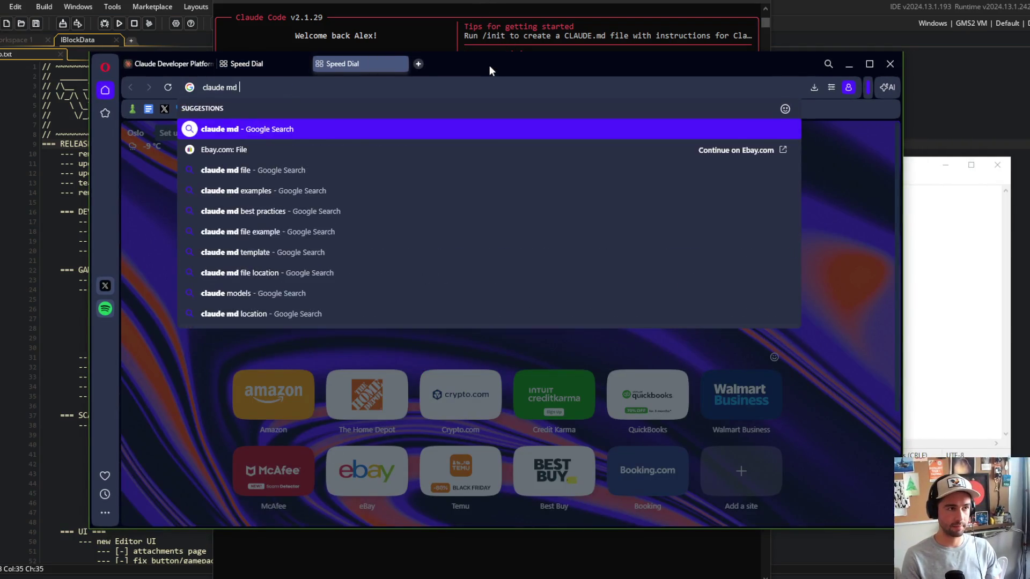
pyautogui.press('Return')
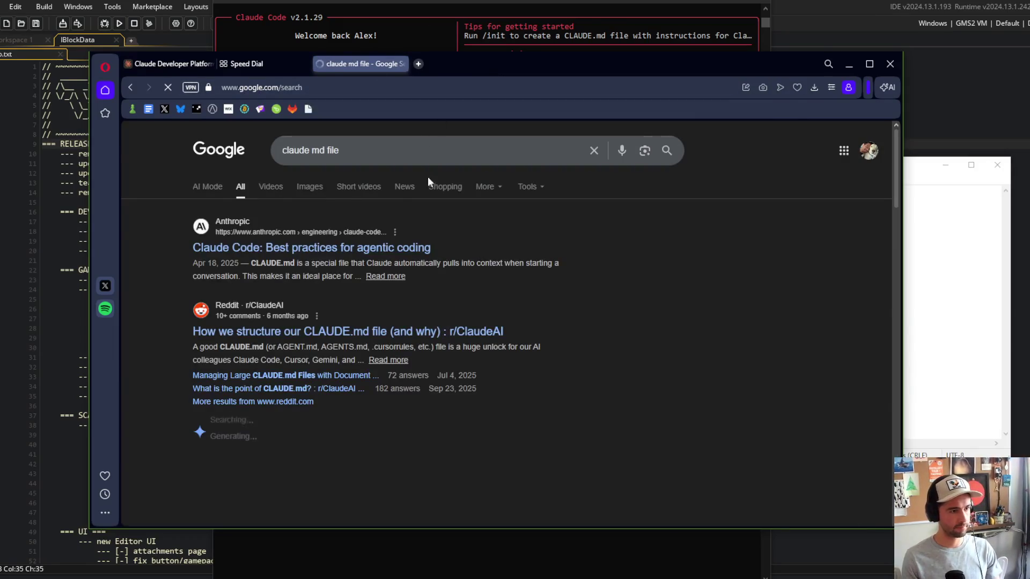
pyautogui.click(322, 331)
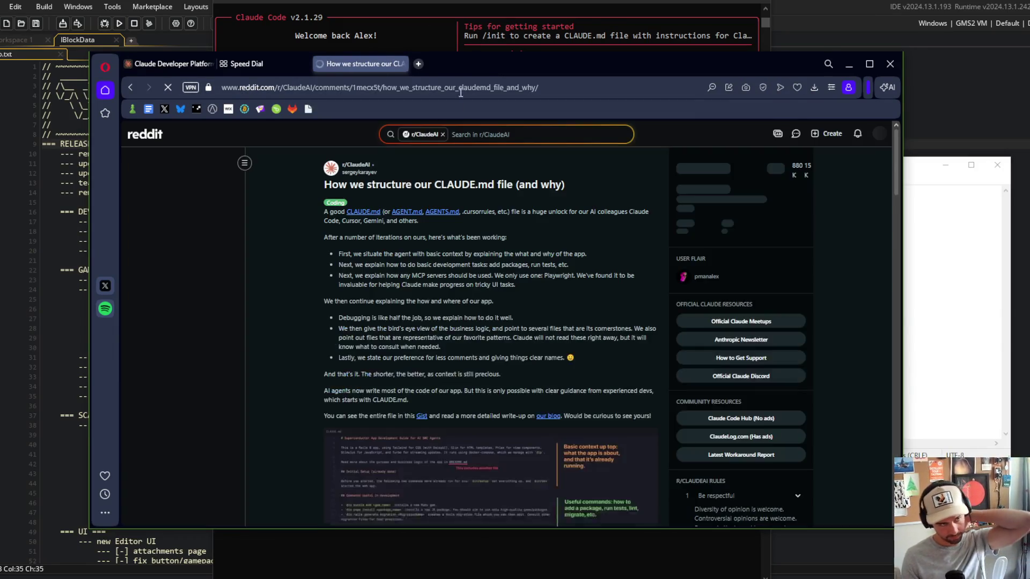
pyautogui.scroll(-3, 477, 233)
# Zoom into the post's example CLAUDE.md image, then close Notepad
pyautogui.click(437, 338)
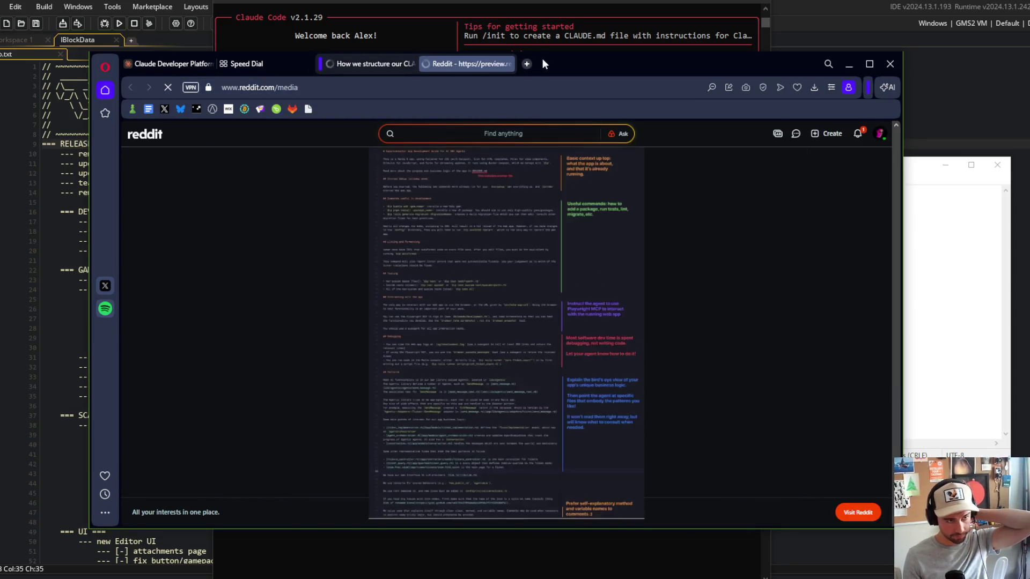
pyautogui.moveTo(542, 59); pyautogui.dragTo(457, 61)
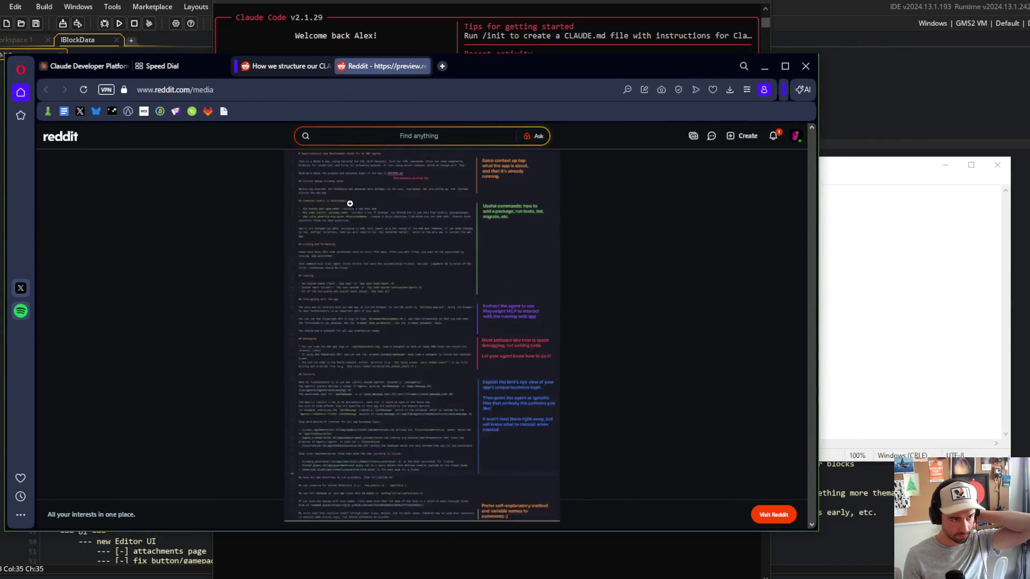
pyautogui.click(350, 203)
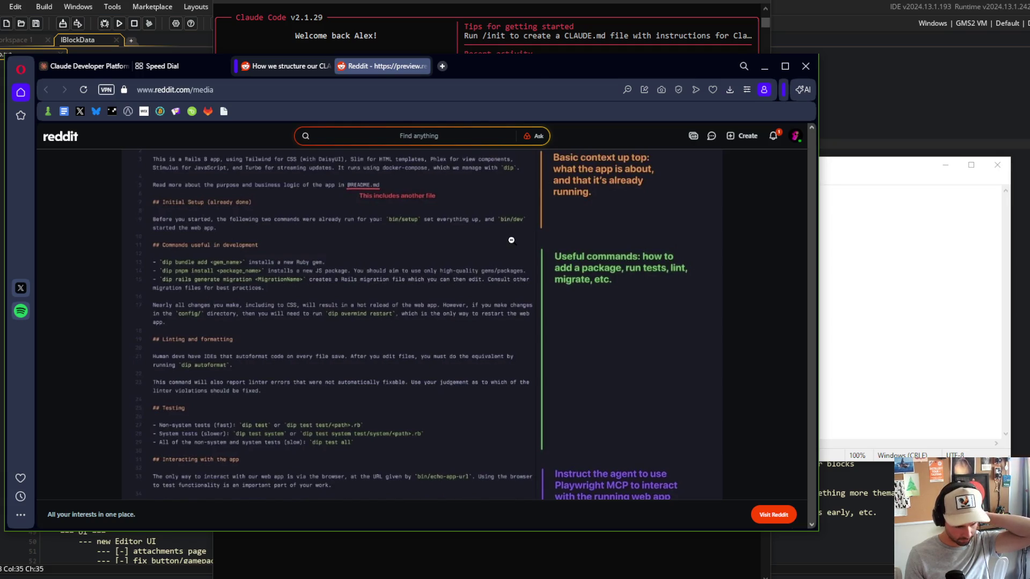
pyautogui.click(871, 157)
pyautogui.click(997, 165)
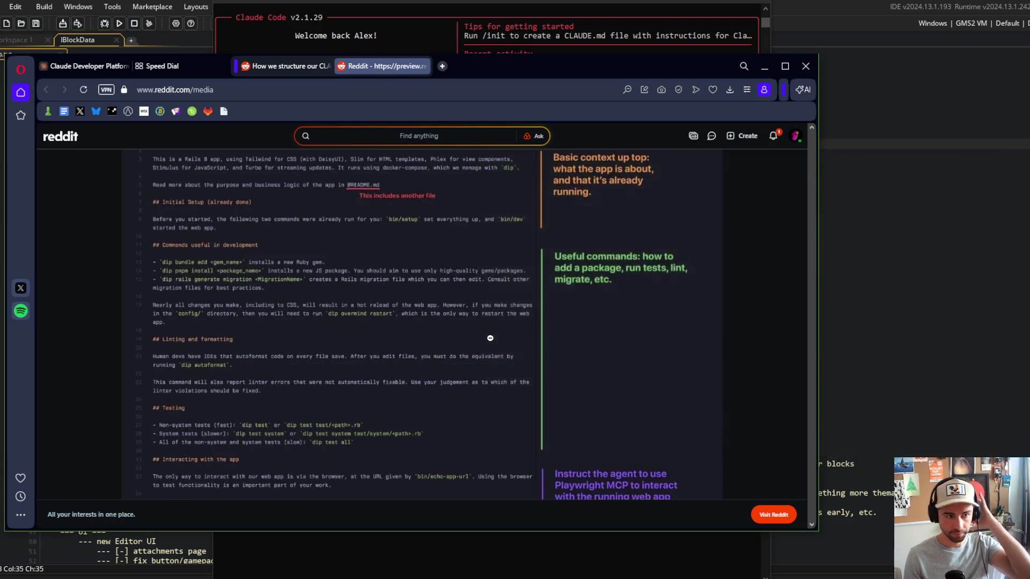
# In a new File Explorer window, select the CLAUDE file in C:\Users\home\.claude
pyautogui.press('super+e')
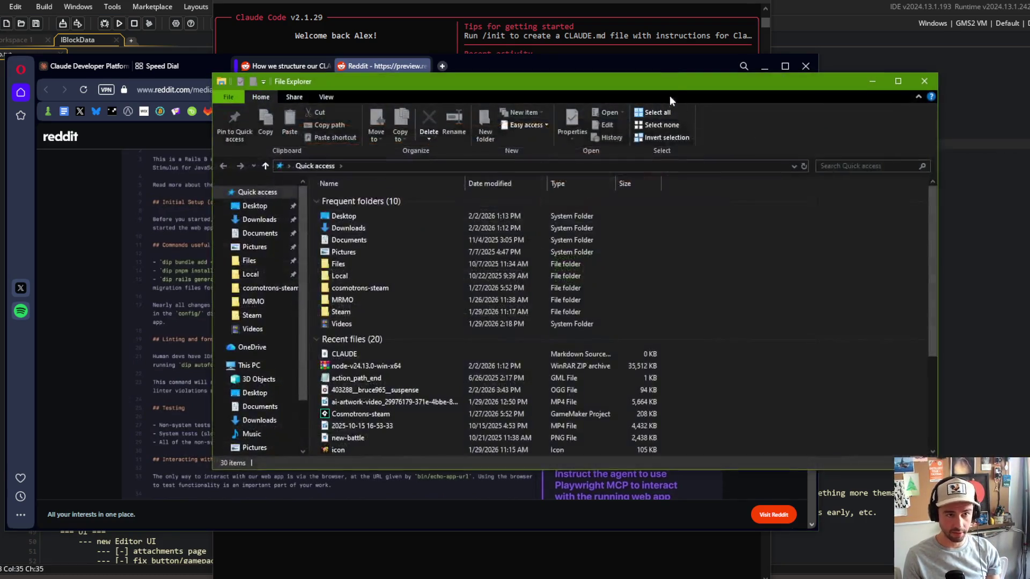
pyautogui.moveTo(669, 95); pyautogui.dragTo(744, 97)
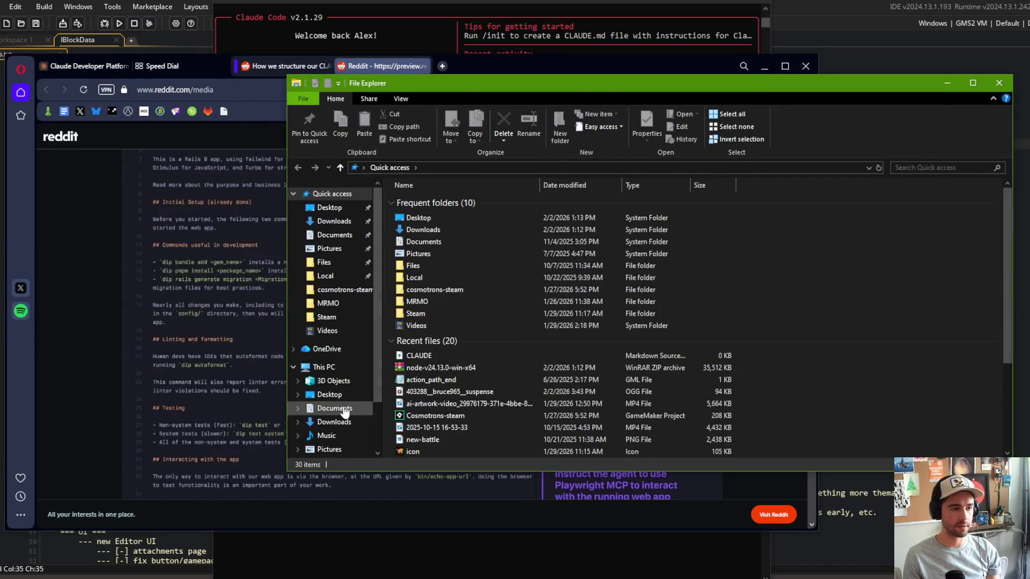
pyautogui.click(340, 367)
pyautogui.doubleClick(451, 296)
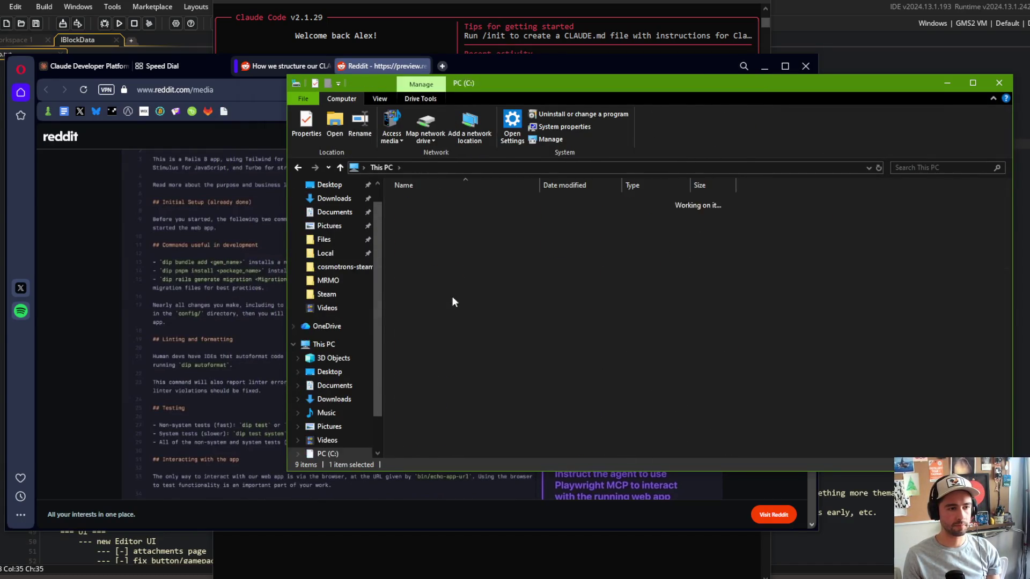
pyautogui.doubleClick(435, 369)
pyautogui.doubleClick(427, 205)
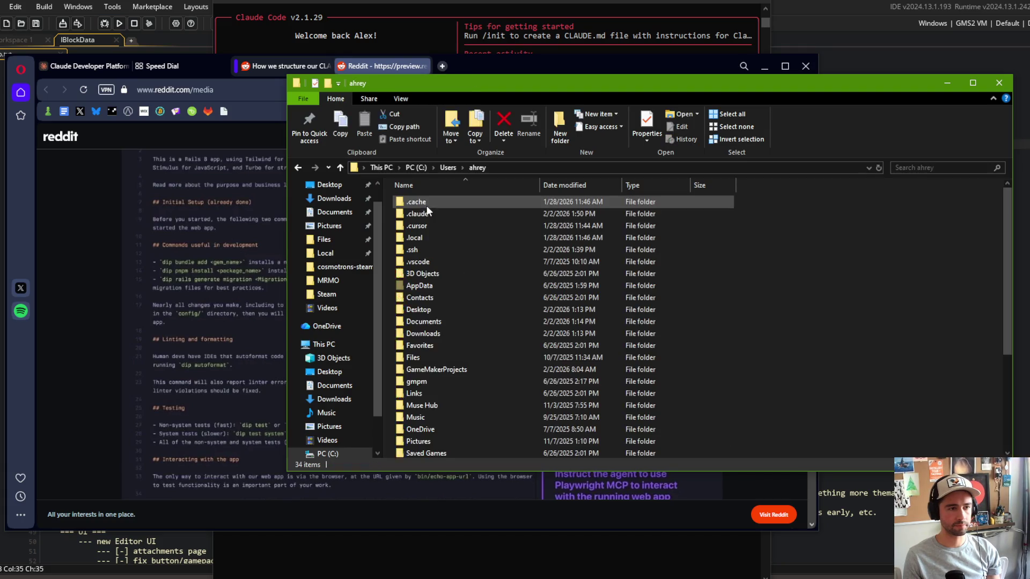
pyautogui.doubleClick(424, 210)
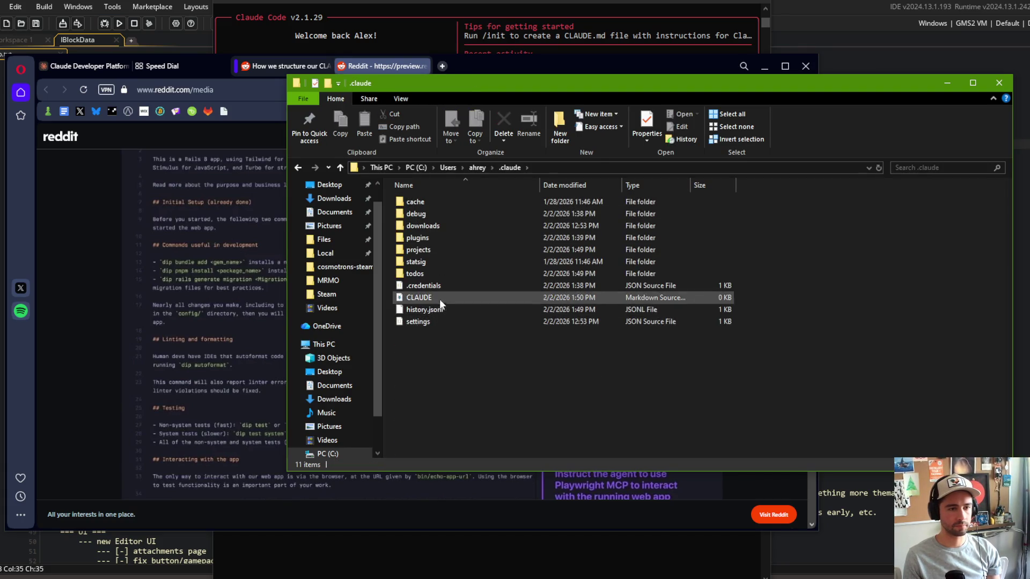
pyautogui.click(436, 297)
# Paste the CLAUDE file into Files\GameMaker\BlockBeast, then return to Claude Code
pyautogui.click(476, 167)
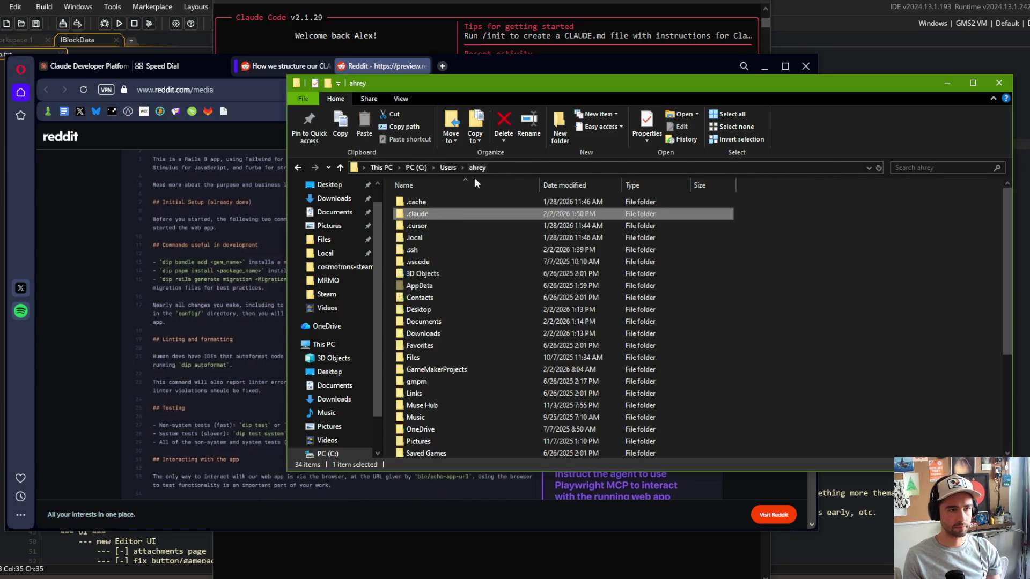
pyautogui.doubleClick(440, 354)
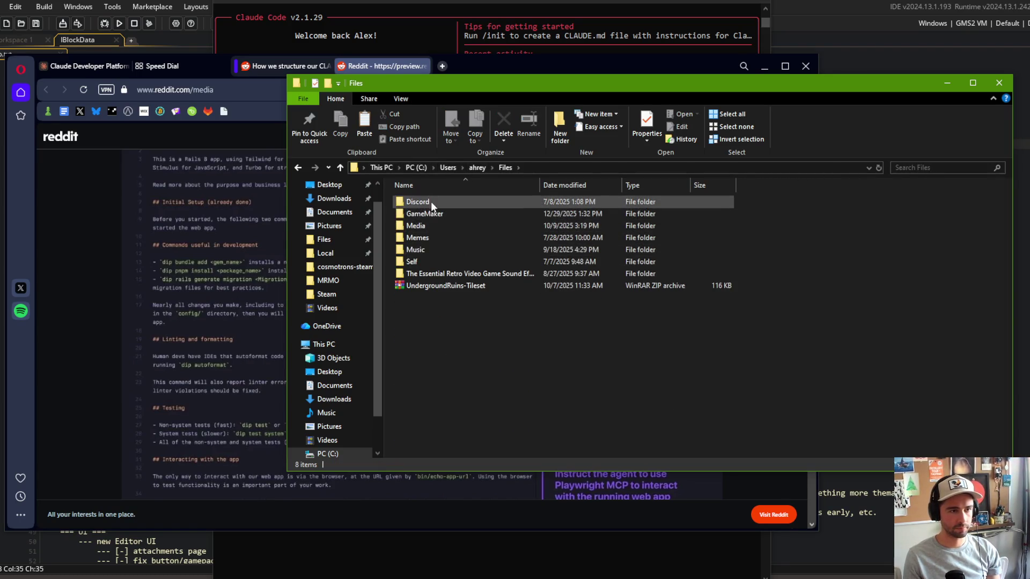
pyautogui.doubleClick(429, 215)
pyautogui.doubleClick(432, 226)
pyautogui.hotkey('ctrl', 'v')
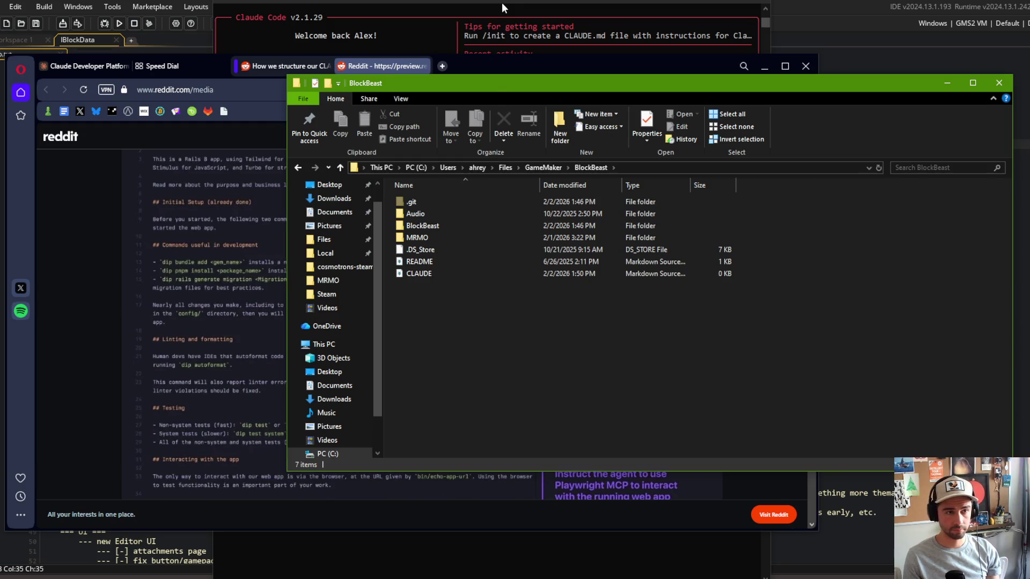
pyautogui.click(490, 29)
# Ask Claude Code to confirm the claude.md file exists and is usable
pyautogui.write('check')
pyautogui.press('BackSpace')
pyautogui.press('BackSpace')
pyautogui.press('BackSpace')
pyautogui.write('onfirm the claude.md fil')
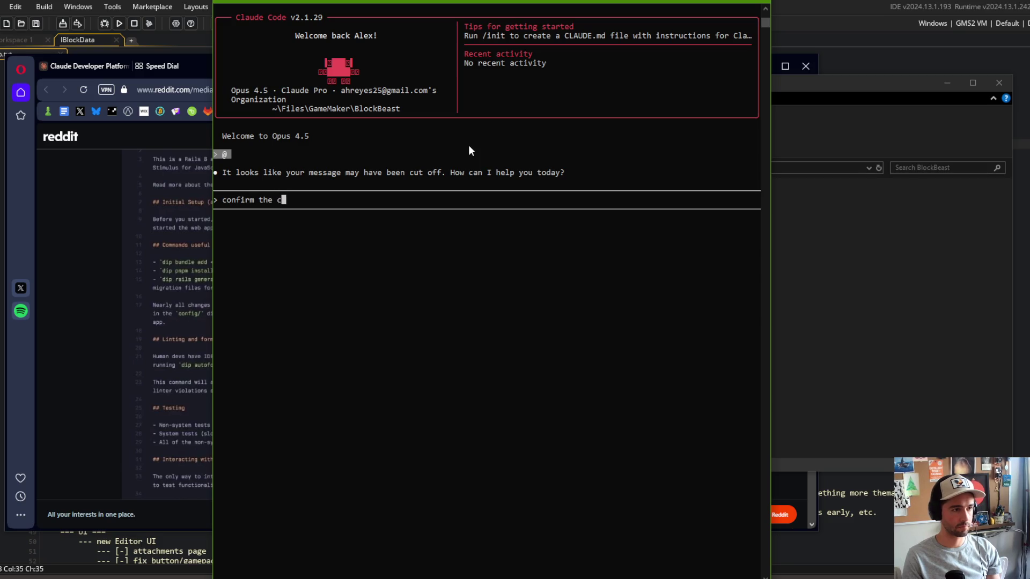
pyautogui.write('e is no')
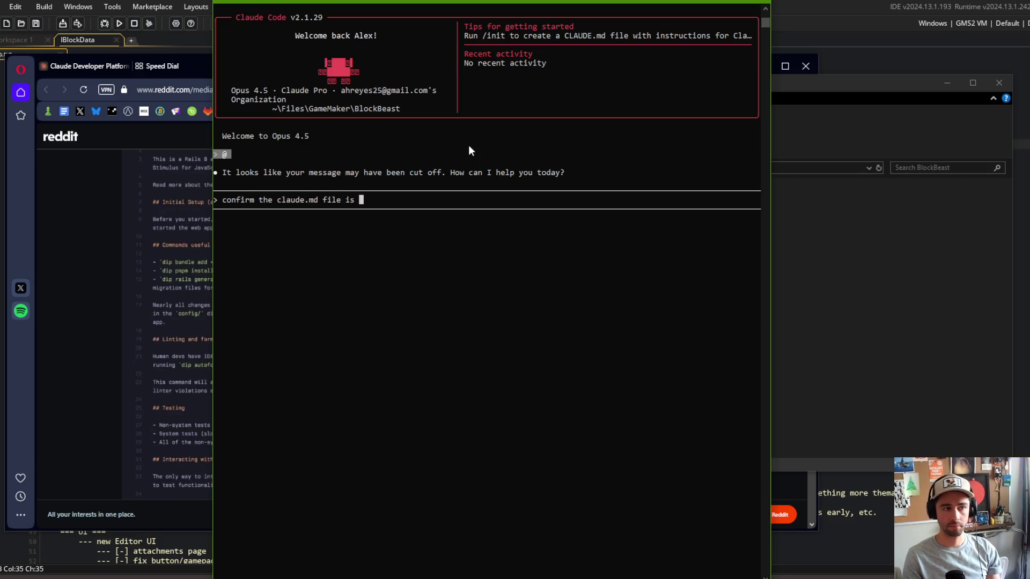
pyautogui.press('BackSpace')
pyautogui.press('BackSpace')
pyautogui.press('BackSpace')
pyautogui.press('BackSpace')
pyautogui.write('exists and is us')
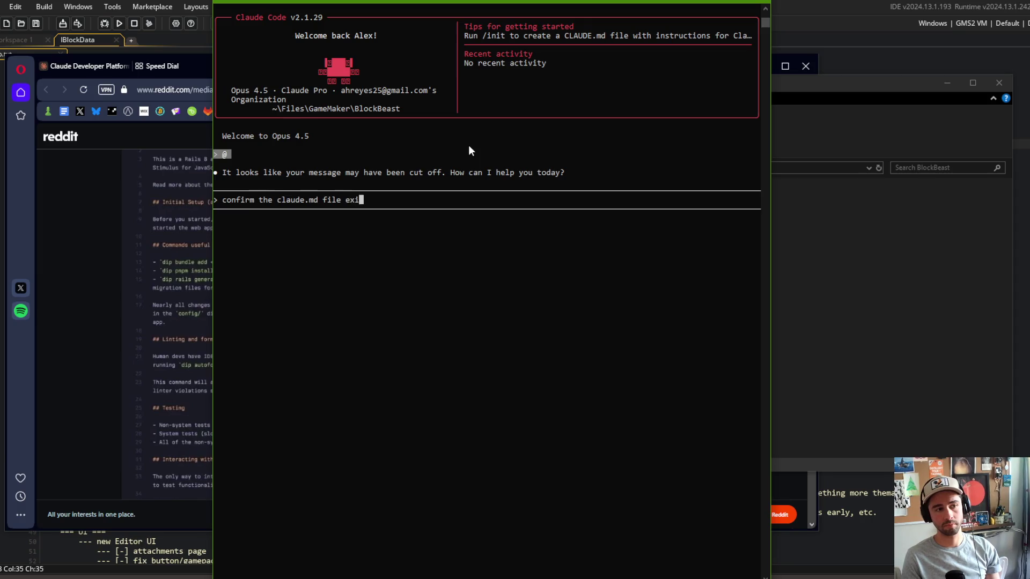
pyautogui.write('able')
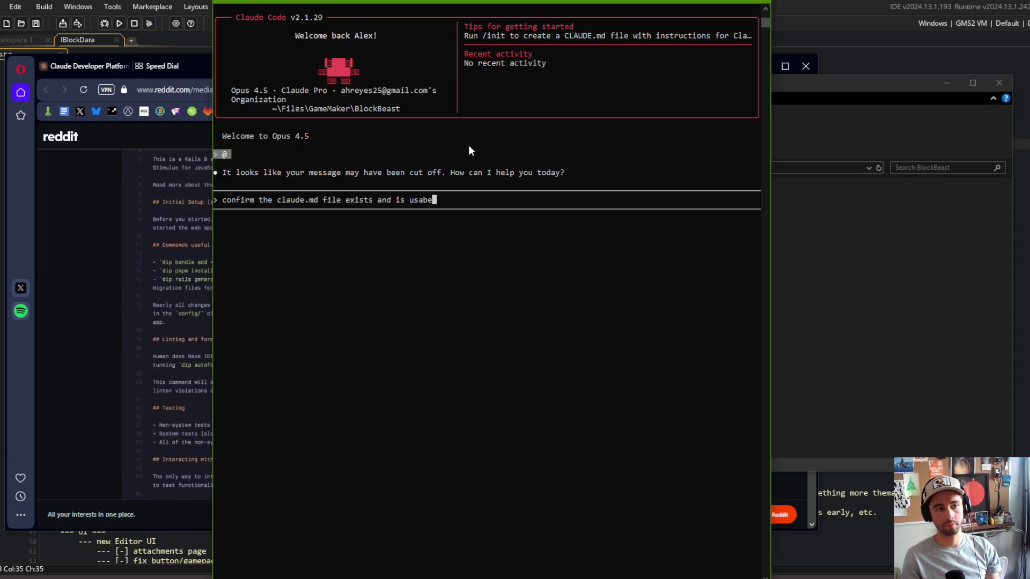
pyautogui.press('Return')
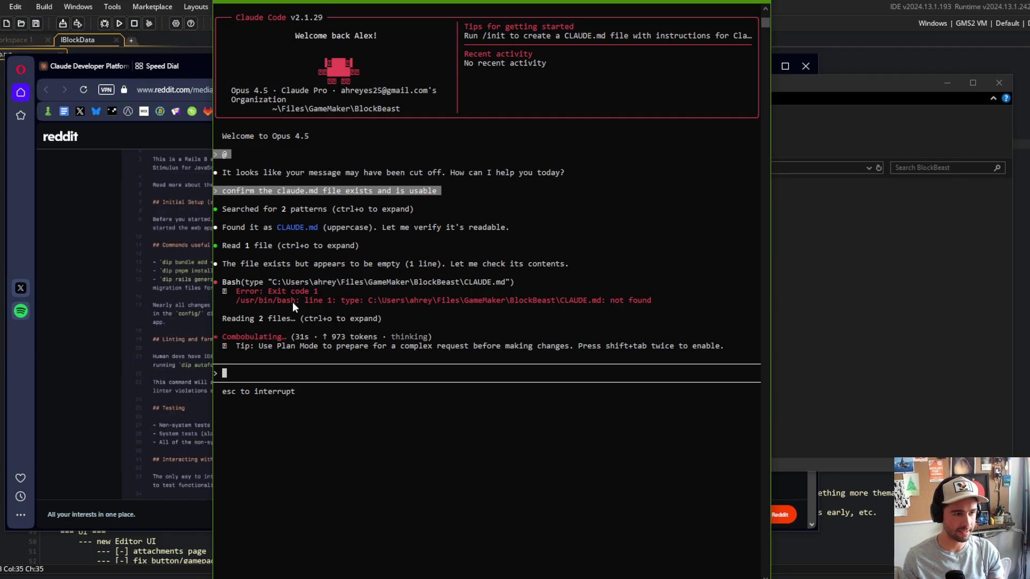
# Check the CLAUDE file's size in Explorer, then accept populating CLAUDE.md with project info
pyautogui.hotkey('alt', 'Tab')
pyautogui.moveTo(596, 97)
pyautogui.mouseDown()
pyautogui.moveTo(858, 131)
pyautogui.moveTo(1016, 123)
pyautogui.moveTo(590, 98)
pyautogui.moveTo(652, 97)
pyautogui.mouseUp()
pyautogui.click(860, 307)
pyautogui.moveTo(985, 119); pyautogui.dragTo(761, 119)
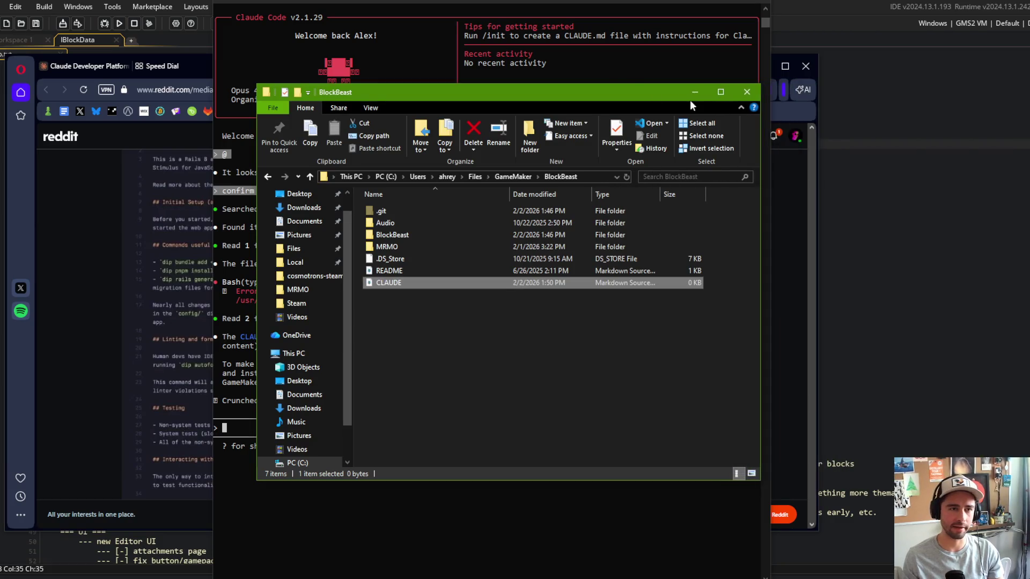
pyautogui.moveTo(625, 91)
pyautogui.mouseDown()
pyautogui.moveTo(627, 150)
pyautogui.moveTo(1014, 153)
pyautogui.moveTo(992, 149)
pyautogui.moveTo(1002, 155)
pyautogui.mouseUp()
pyautogui.click(460, 410)
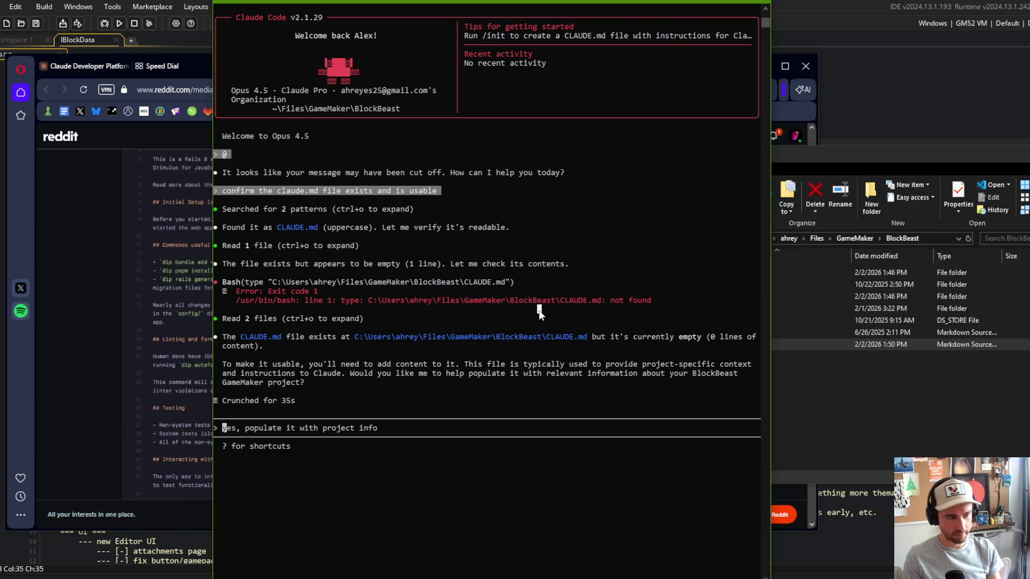
pyautogui.press('Return')
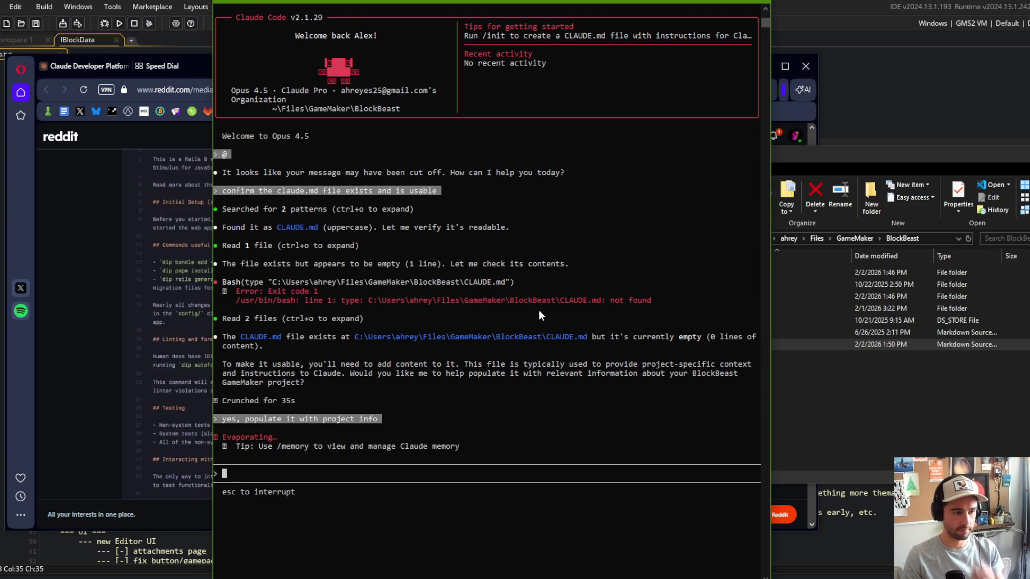
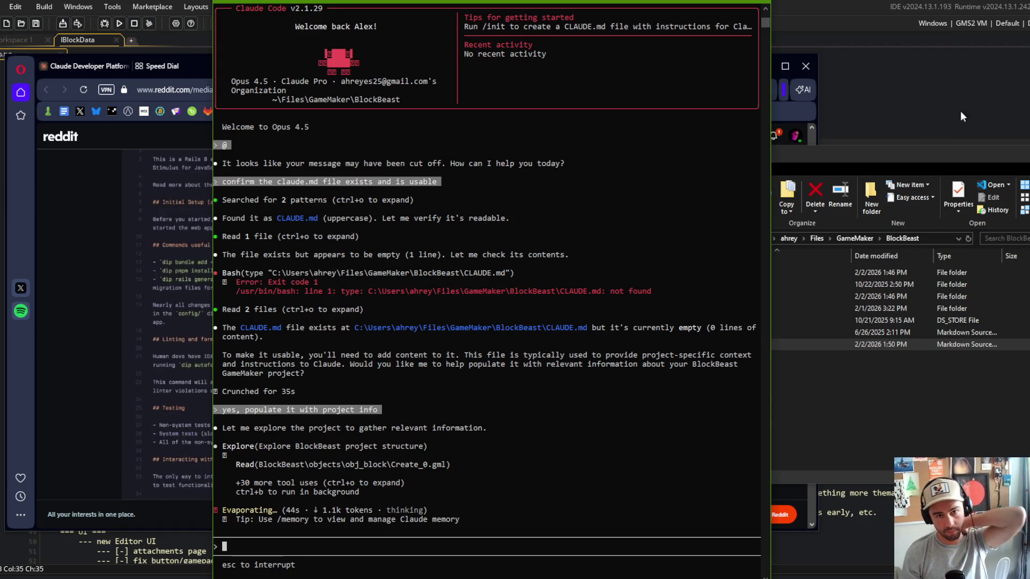
# Close the BlockBeast folder window and the Reddit browser window
pyautogui.moveTo(925, 155); pyautogui.dragTo(803, 150)
pyautogui.click(976, 150)
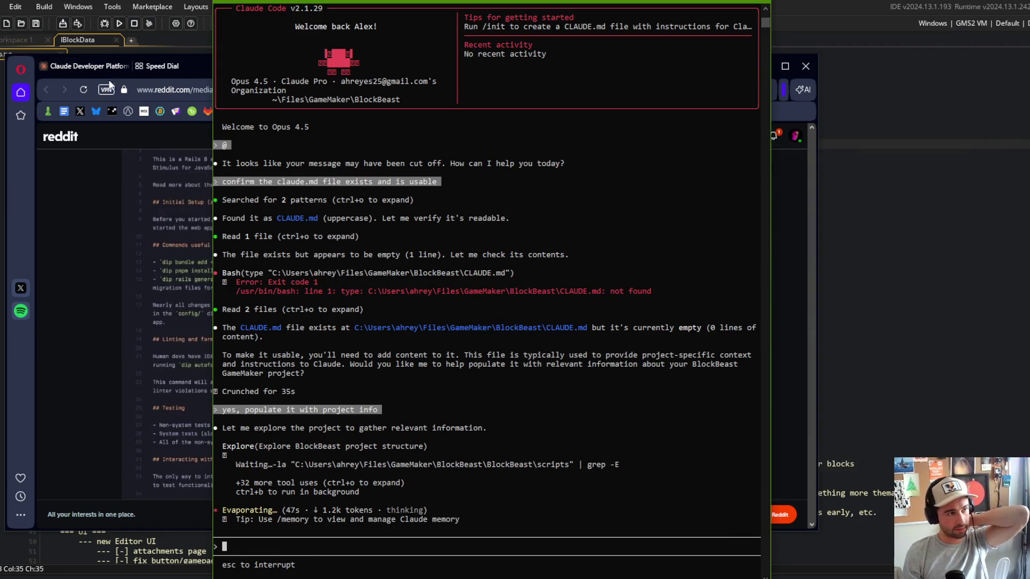
pyautogui.click(785, 101)
pyautogui.click(806, 66)
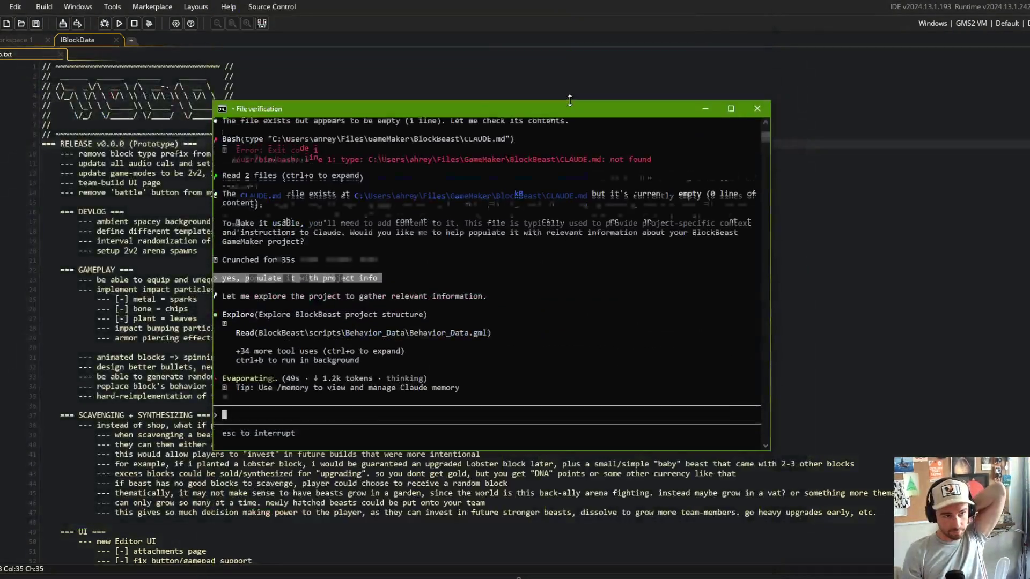
# Snap GameMaker to the left half and fit the Claude terminal on the right
pyautogui.moveTo(573, 102); pyautogui.dragTo(572, 31)
pyautogui.moveTo(664, 63)
pyautogui.mouseDown()
pyautogui.moveTo(650, 104)
pyautogui.moveTo(655, 11)
pyautogui.mouseUp()
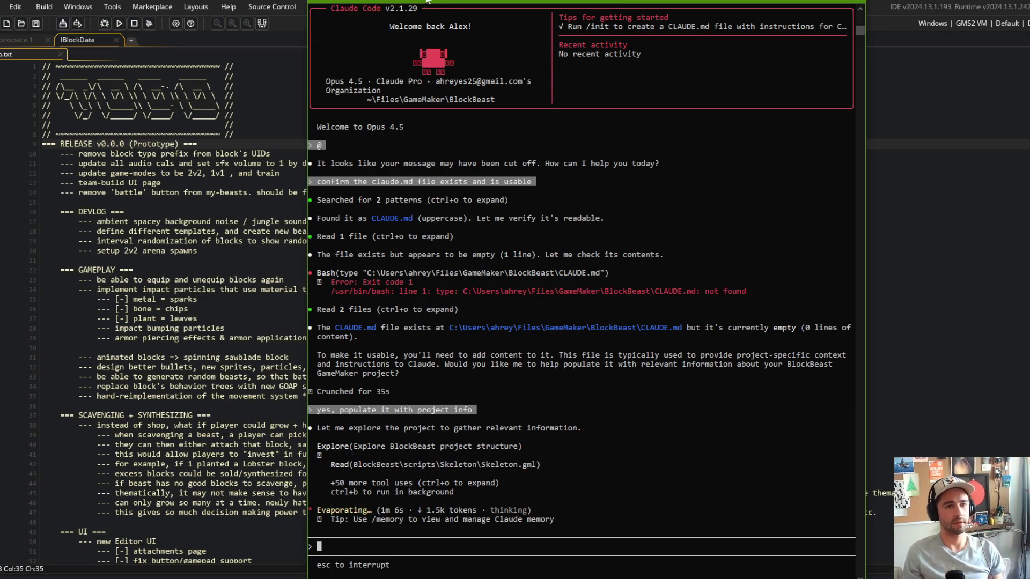
pyautogui.press('super+Left')
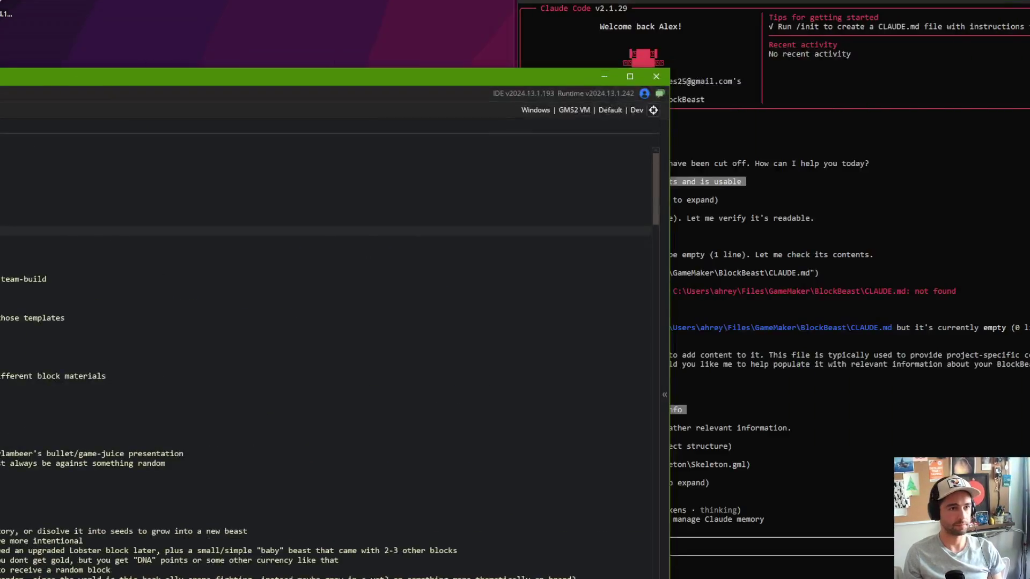
pyautogui.click(712, 162)
pyautogui.moveTo(517, 133)
pyautogui.mouseDown()
pyautogui.moveTo(699, 138)
pyautogui.moveTo(665, 137)
pyautogui.mouseUp()
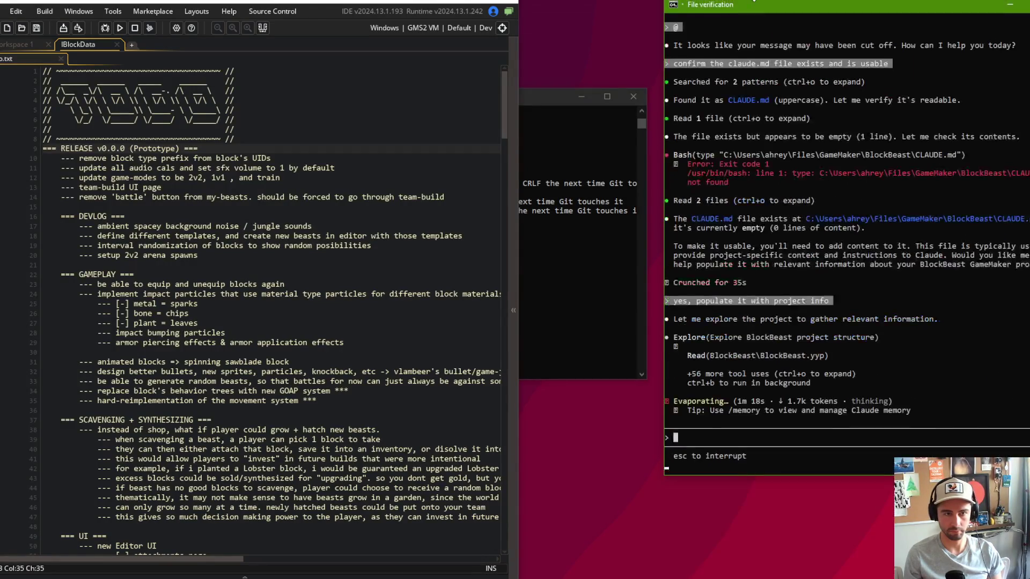
# Widen the GameMaker window so the notes editor has more room
pyautogui.scroll(2, 754, 35)
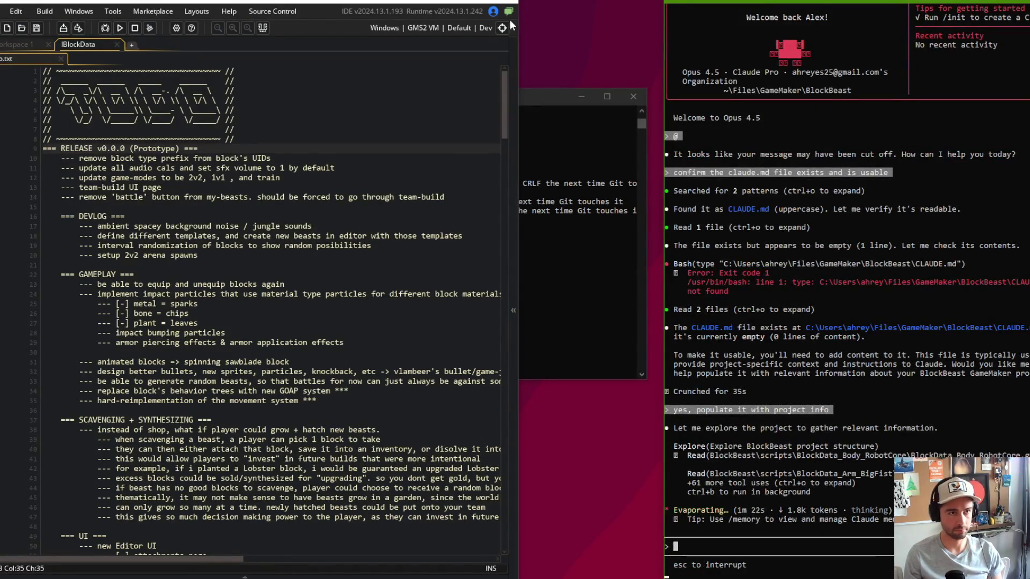
pyautogui.moveTo(519, 28); pyautogui.dragTo(664, 48)
pyautogui.click(472, 187)
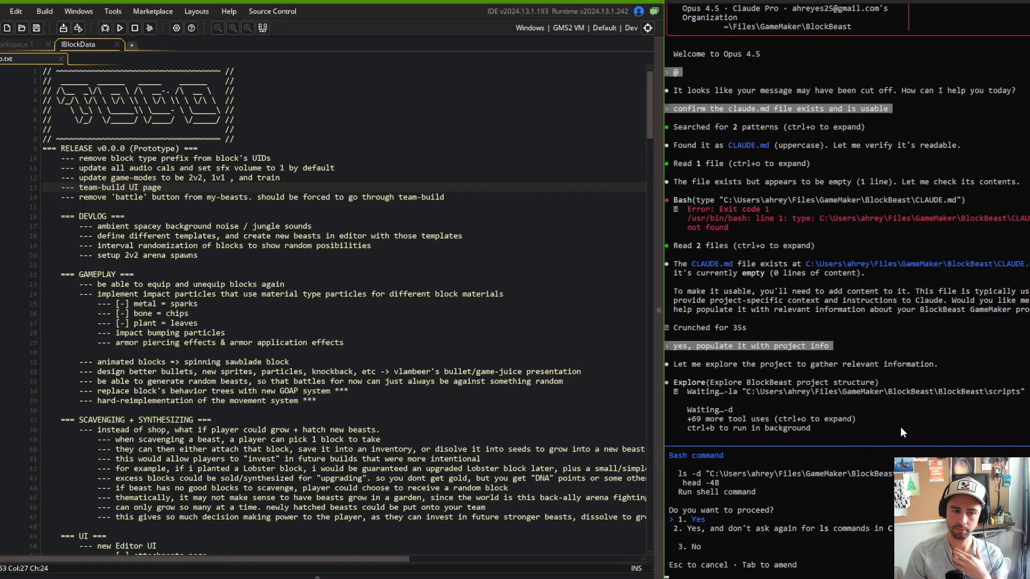
# Let Claude run ls commands without asking again, then start a project-wide search
pyautogui.press('Down')
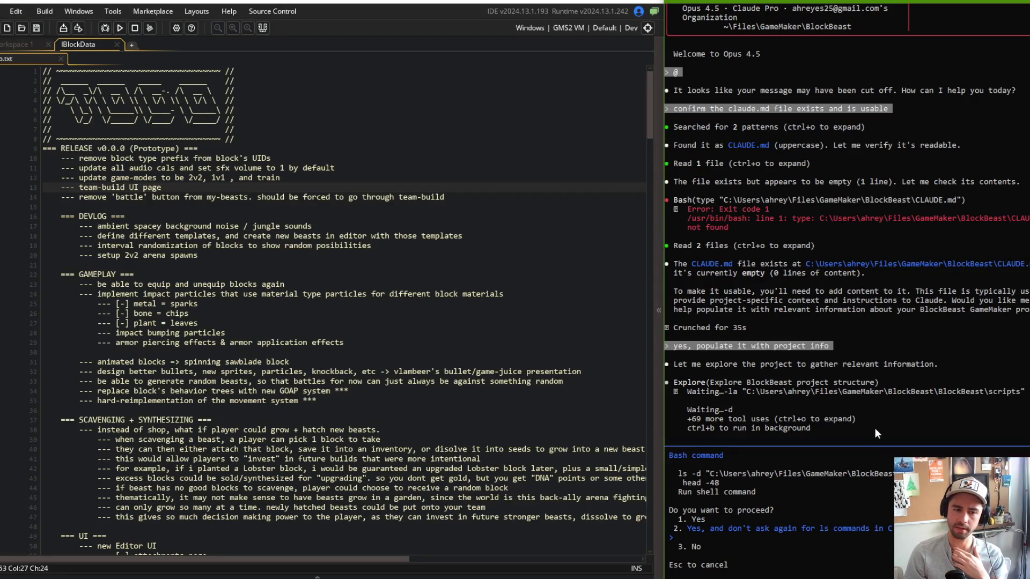
pyautogui.press('Return')
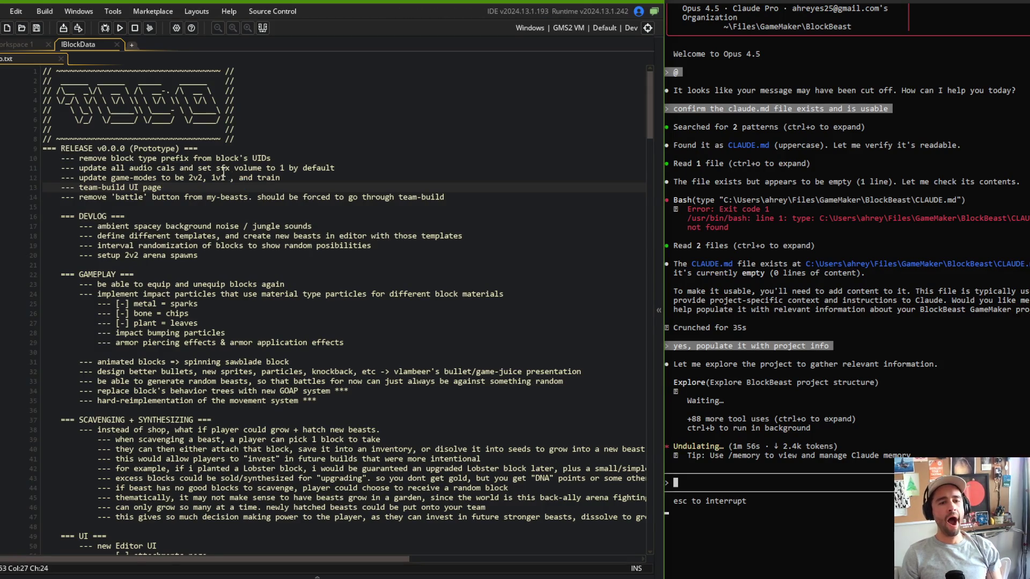
pyautogui.click(123, 139)
pyautogui.hotkey('ctrl', 'shift', 'f')
# Search for audio_play and remove the 0.15 gain on GuiEditorTrapCard lines 55 and 62
pyautogui.write('audiO')
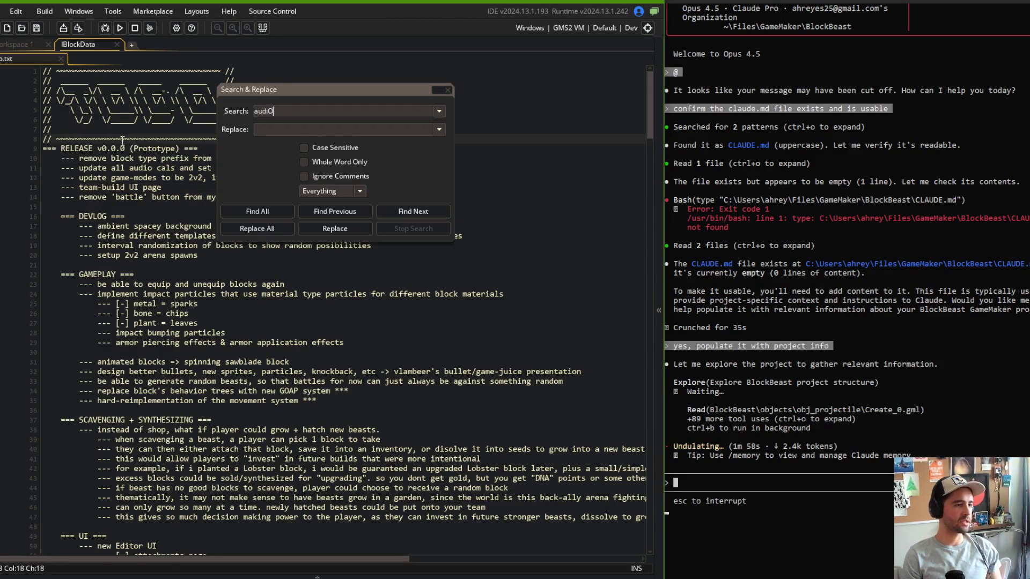
pyautogui.write('audio')
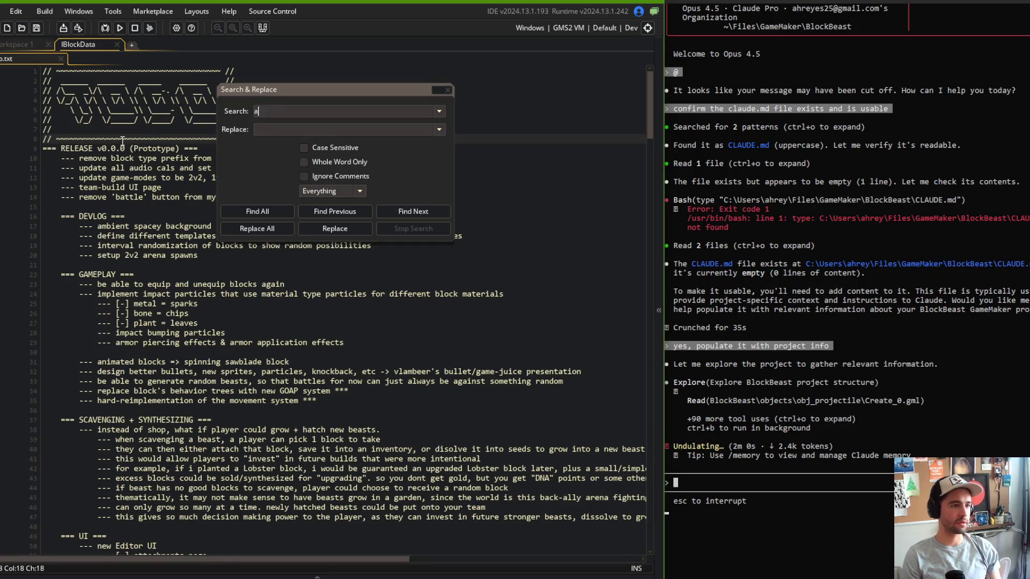
pyautogui.write('lay')
pyautogui.press('Return')
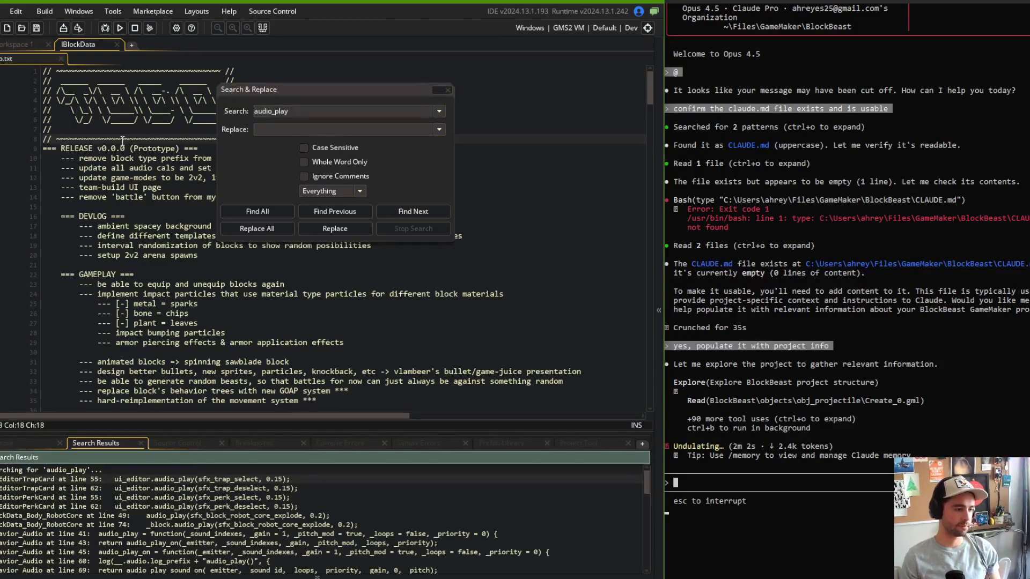
pyautogui.doubleClick(212, 479)
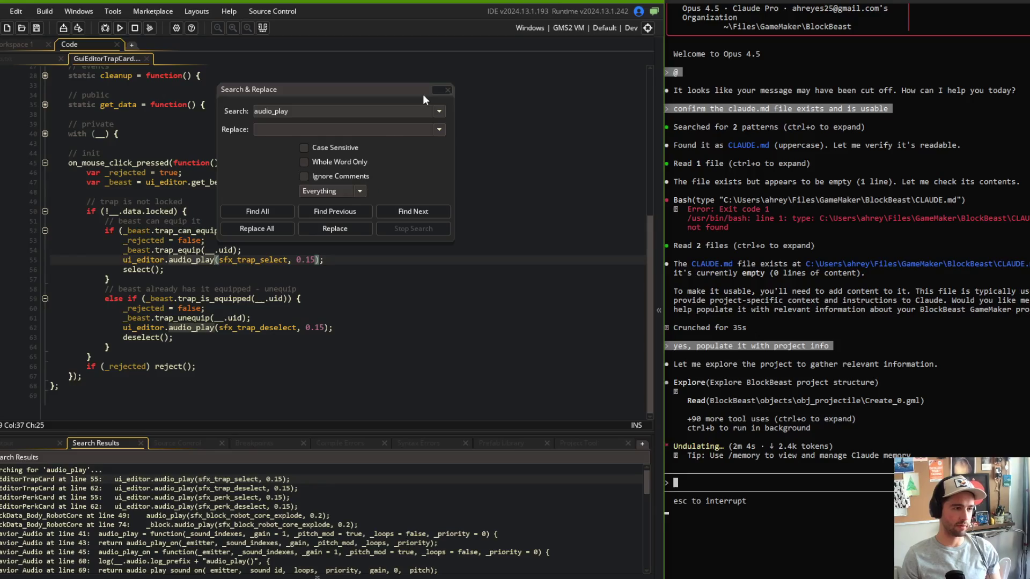
pyautogui.click(448, 90)
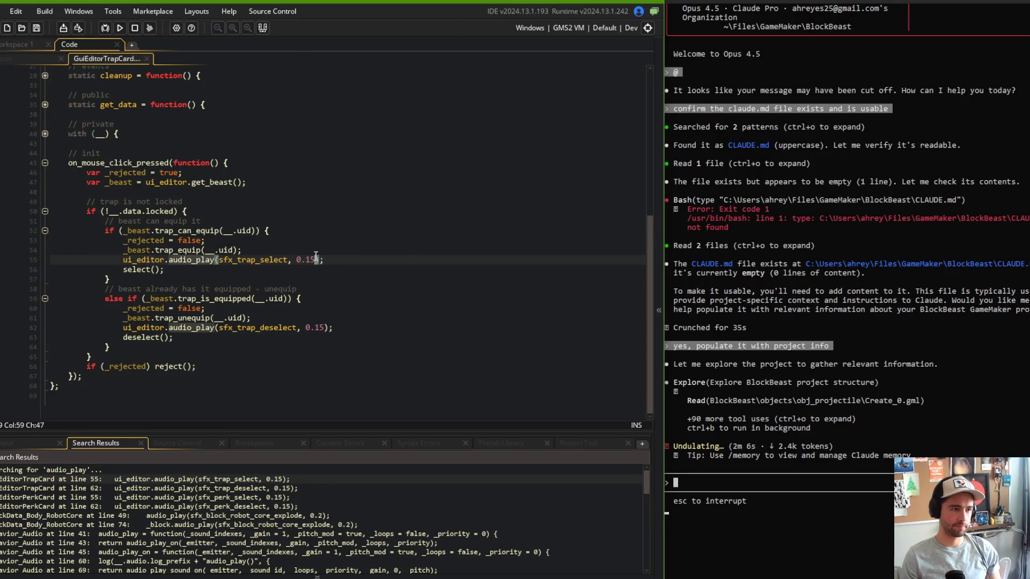
pyautogui.click(316, 259)
pyautogui.press('BackSpace')
pyautogui.press('BackSpace')
pyautogui.press('BackSpace')
pyautogui.press('BackSpace')
pyautogui.hotkey('ctrl', 's')
pyautogui.press('Down')
pyautogui.press('Down')
pyautogui.press('Down')
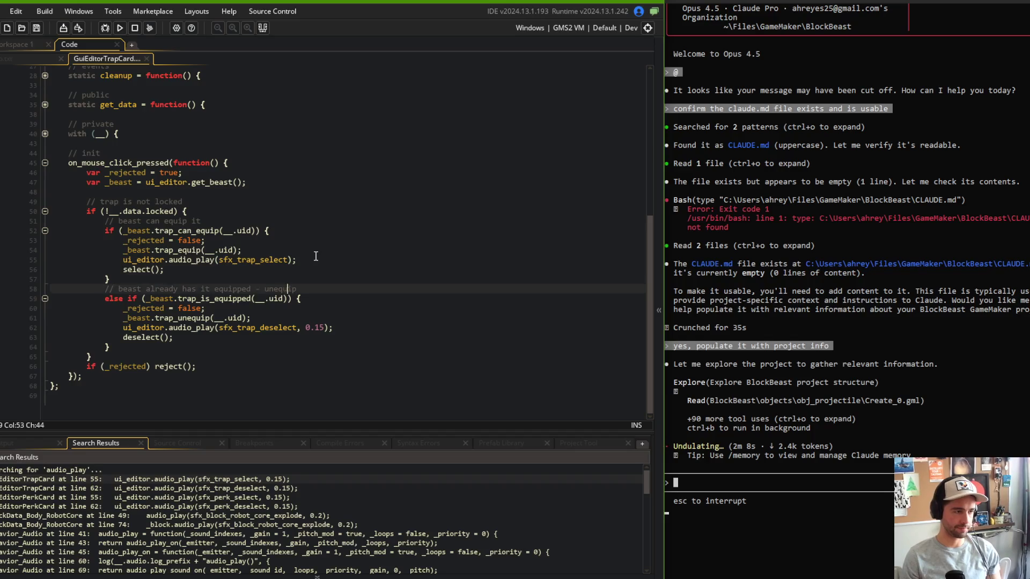
pyautogui.press('Left')
# Remove the 0.15 gain from GuiEditorPerkCard's audio_play calls on lines 55 and 62
pyautogui.press('BackSpace')
pyautogui.press('BackSpace')
pyautogui.press('BackSpace')
pyautogui.hotkey('ctrl', 's')
pyautogui.doubleClick(264, 497)
pyautogui.click(315, 273)
pyautogui.press('BackSpace')
pyautogui.press('BackSpace')
pyautogui.press('BackSpace')
pyautogui.press('BackSpace')
pyautogui.hotkey('ctrl', 's')
pyautogui.press('Down')
pyautogui.press('Down')
pyautogui.press('Down')
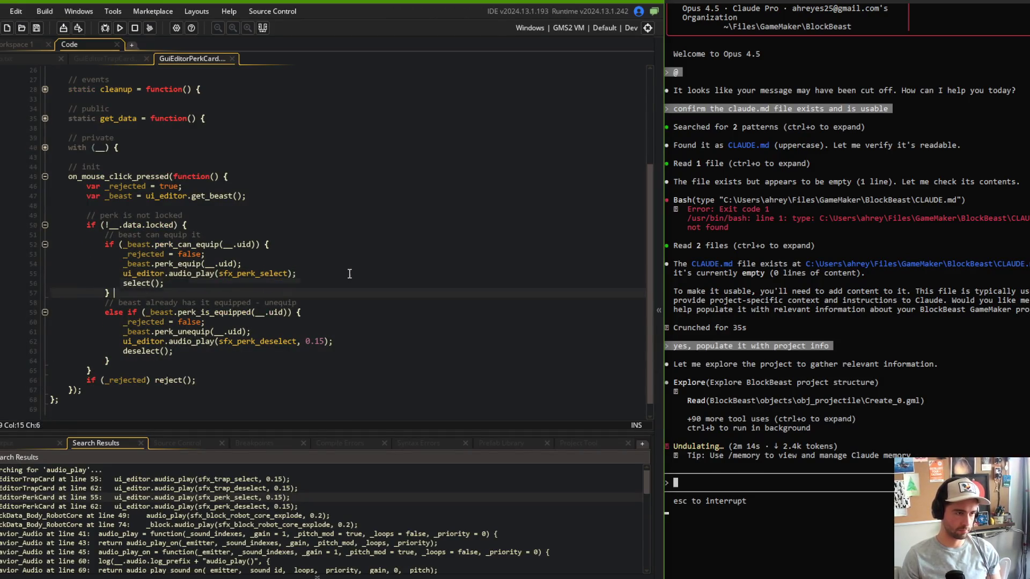
pyautogui.press('Left')
pyautogui.press('BackSpace')
pyautogui.press('BackSpace')
pyautogui.hotkey('ctrl', 's')
# Delete the 0.2 gain from Robot Core's audio_play calls on lines 49 and 74
pyautogui.doubleClick(331, 516)
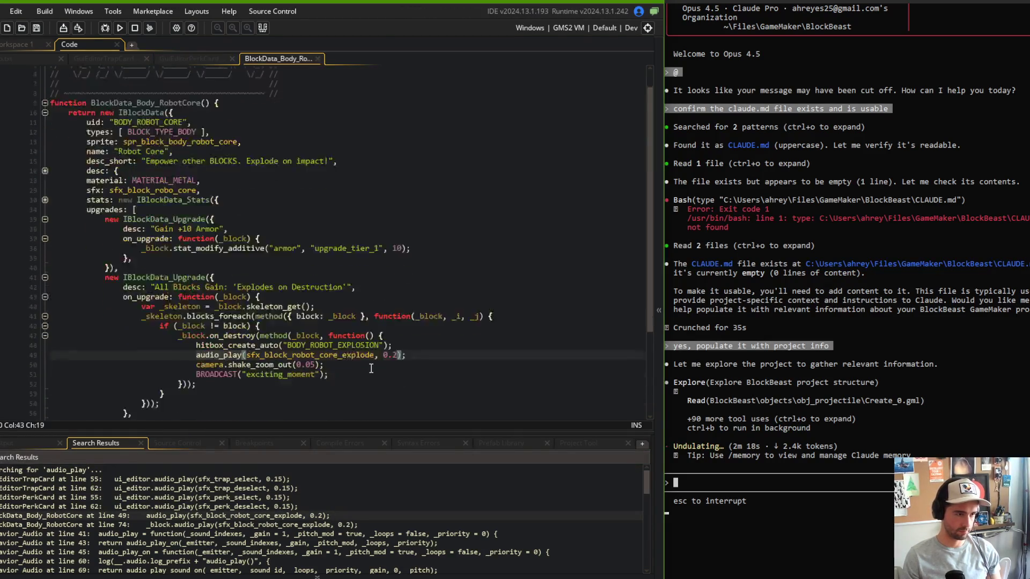
pyautogui.press('Left')
pyautogui.press('BackSpace')
pyautogui.press('BackSpace')
pyautogui.press('BackSpace')
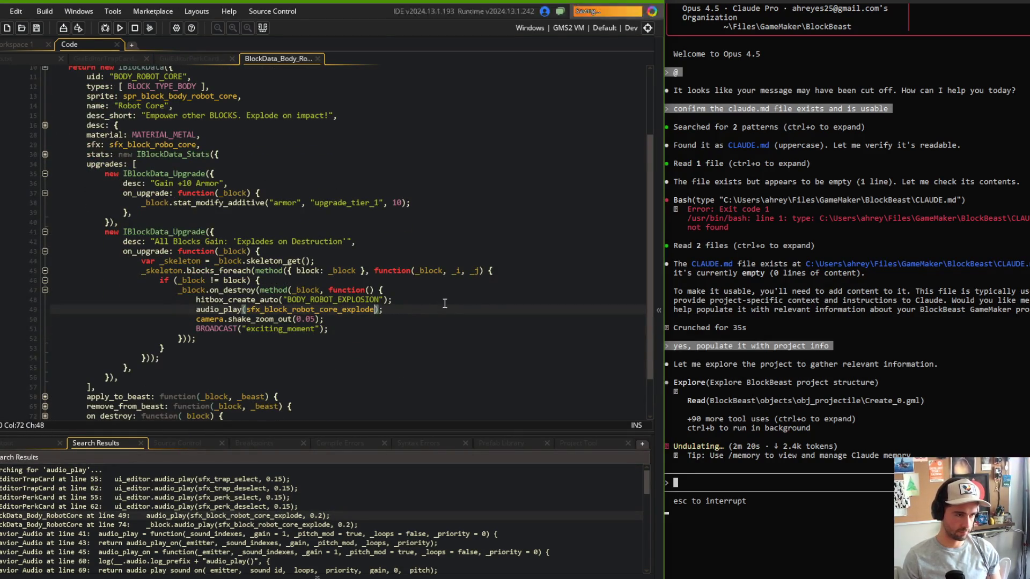
pyautogui.doubleClick(326, 525)
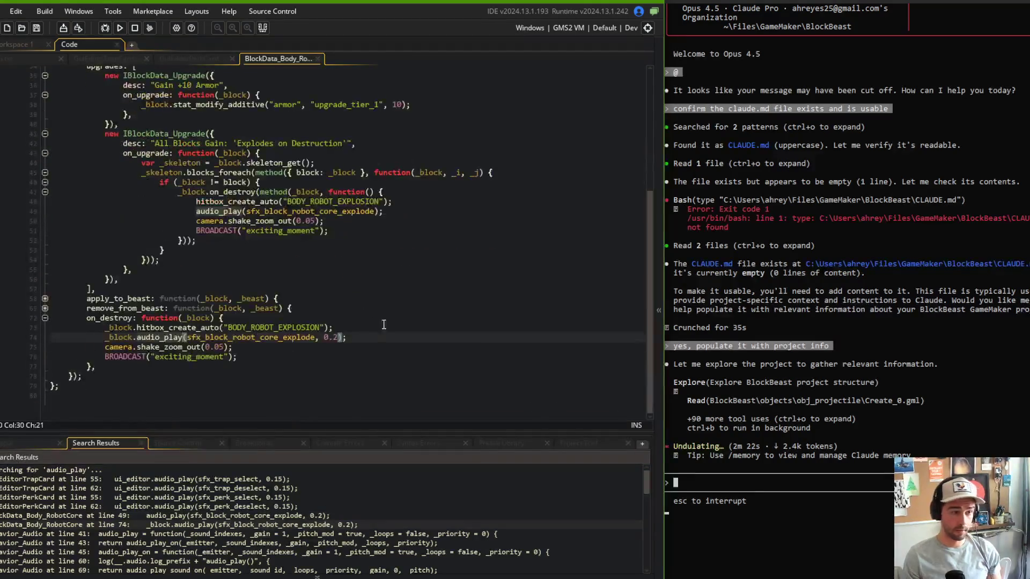
pyautogui.press('Left')
pyautogui.press('BackSpace')
pyautogui.press('BackSpace')
pyautogui.press('BackSpace')
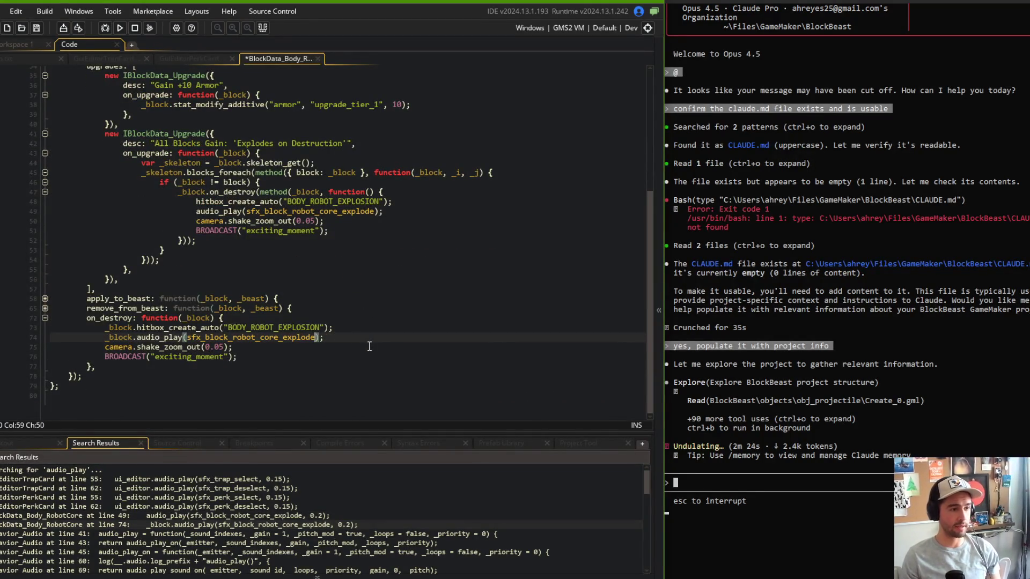
# Check the audio_play definition in Behavior_Audio and open ui_title's Create match at line 98
pyautogui.doubleClick(317, 533)
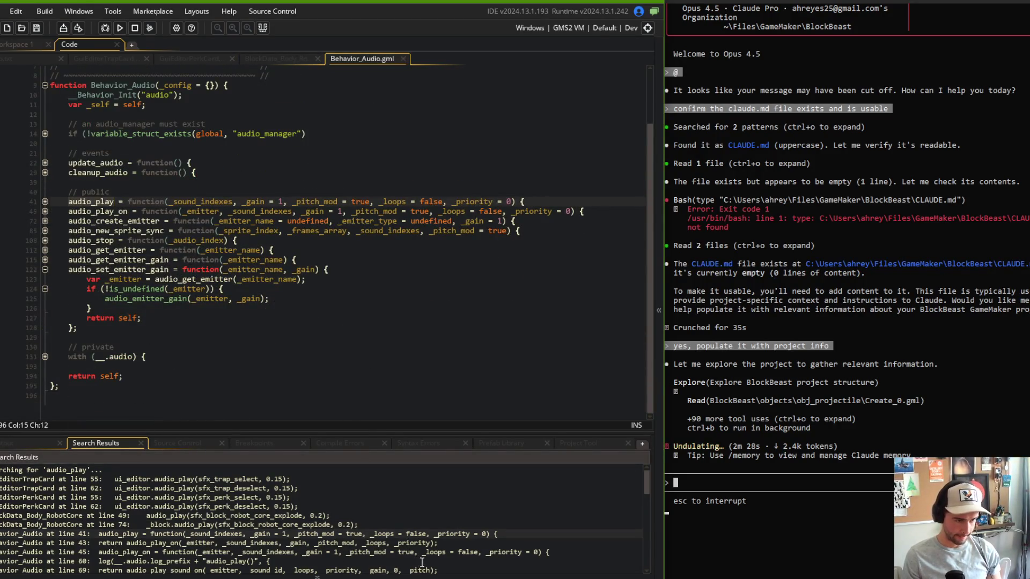
pyautogui.scroll(-2, 154, 557)
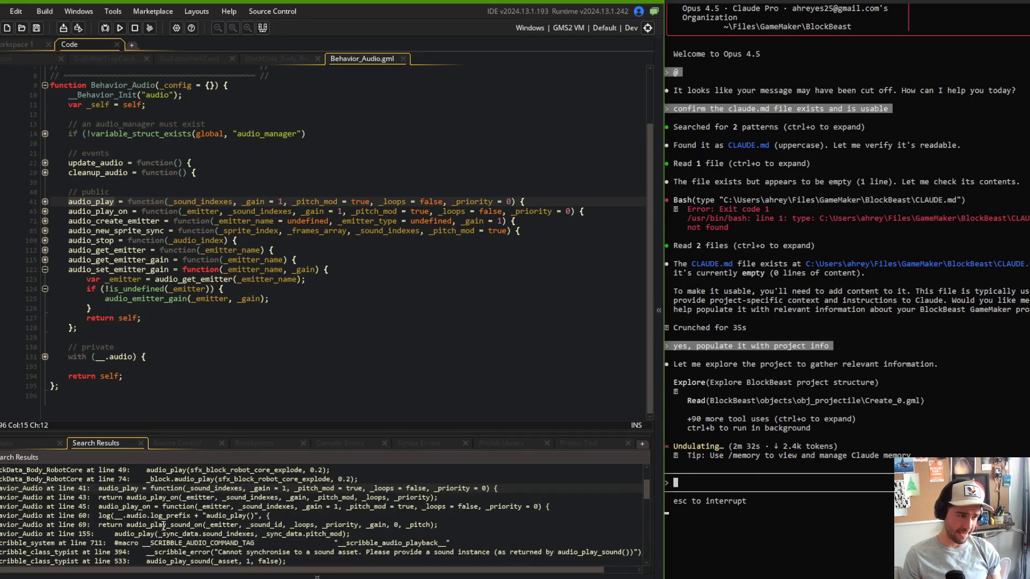
pyautogui.click(164, 534)
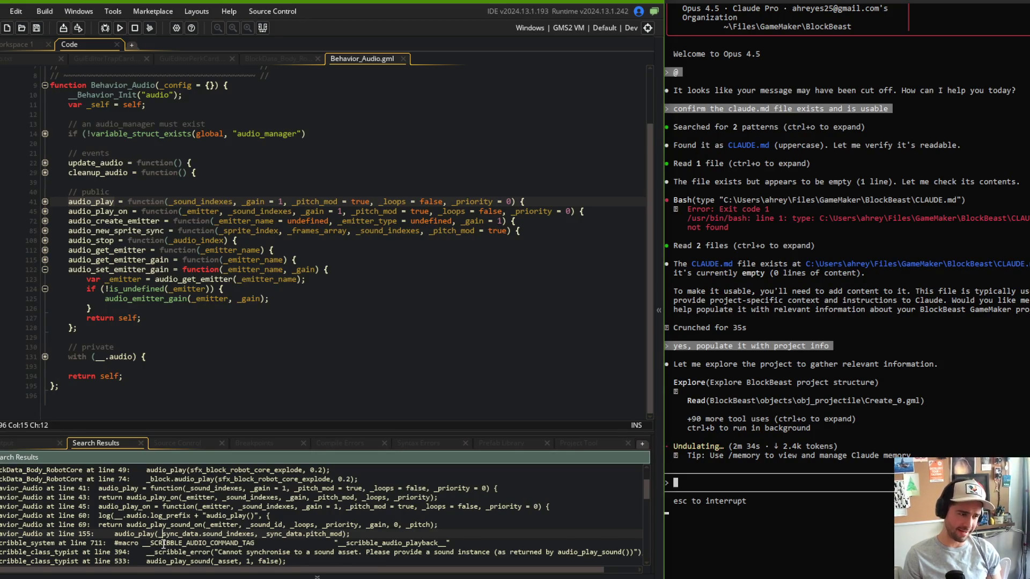
pyautogui.scroll(-3, 207, 506)
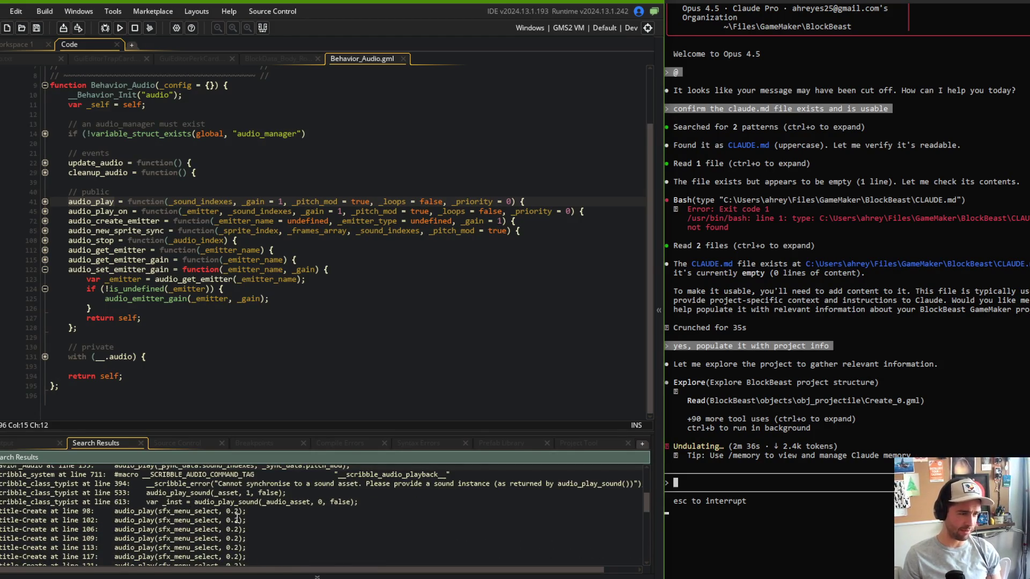
pyautogui.doubleClick(235, 511)
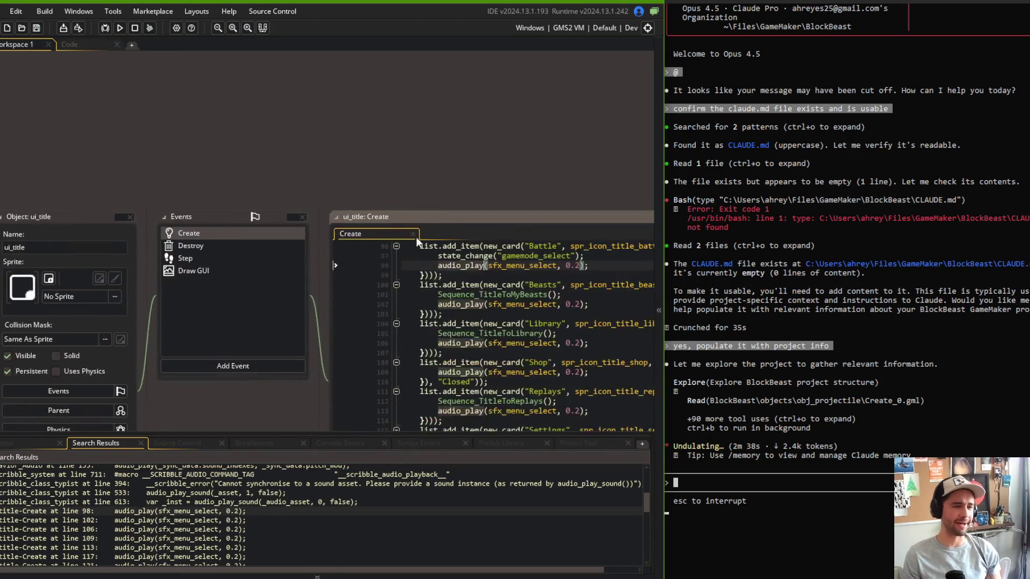
# Strip the 0.2 gain from ui_title's audio_play calls on lines 98, 102, 106 and 109
pyautogui.press('Left')
pyautogui.press('Left')
pyautogui.press('BackSpace')
pyautogui.press('BackSpace')
pyautogui.press('BackSpace')
pyautogui.press('Down')
pyautogui.press('Down')
pyautogui.press('Down')
pyautogui.press('End')
pyautogui.press('Left')
pyautogui.press('Left')
pyautogui.press('BackSpace')
pyautogui.press('BackSpace')
pyautogui.press('BackSpace')
pyautogui.press('Down')
pyautogui.press('Down')
pyautogui.press('Down')
pyautogui.press('End')
pyautogui.press('Left')
pyautogui.press('Left')
pyautogui.press('BackSpace')
pyautogui.press('BackSpace')
pyautogui.press('BackSpace')
pyautogui.press('Down')
pyautogui.press('Down')
pyautogui.press('Down')
pyautogui.press('End')
pyautogui.press('Left')
pyautogui.press('Left')
pyautogui.press('BackSpace')
pyautogui.press('BackSpace')
pyautogui.press('BackSpace')
# Remove the 0.2 gain on ui_title lines 113, 117 and 121 and save the Create code
pyautogui.press('BackSpace')
pyautogui.press('Down')
pyautogui.press('Down')
pyautogui.press('Down')
pyautogui.press('End')
pyautogui.press('Left')
pyautogui.press('Left')
pyautogui.press('BackSpace')
pyautogui.press('BackSpace')
pyautogui.press('BackSpace')
pyautogui.hotkey('ctrl', 's')
pyautogui.press('Down')
pyautogui.press('Down')
pyautogui.press('Down')
pyautogui.press('End')
pyautogui.press('Left')
pyautogui.press('Left')
pyautogui.press('BackSpace')
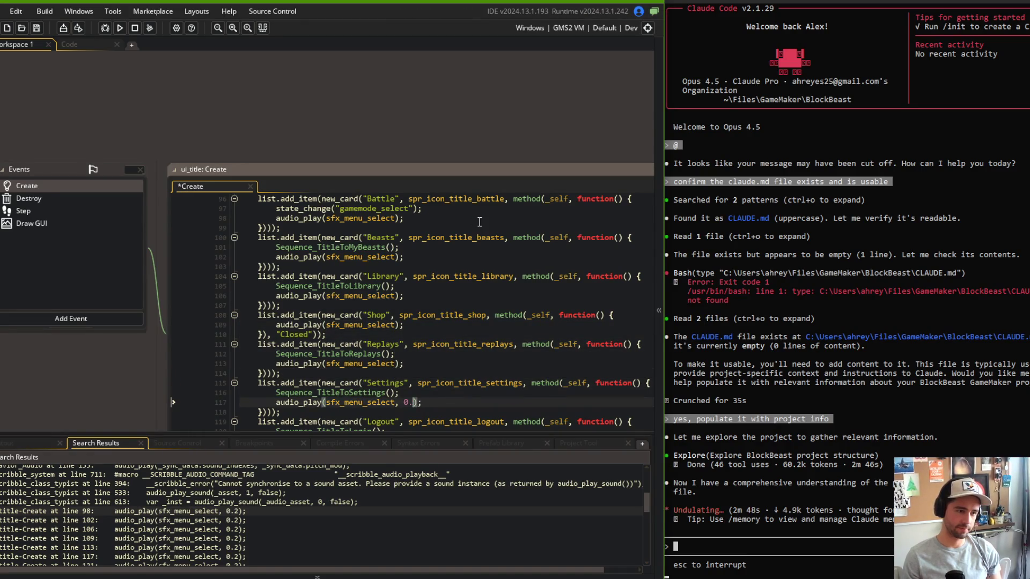
pyautogui.press('BackSpace')
pyautogui.hotkey('ctrl', 's')
pyautogui.scroll(-4, 461, 268)
pyautogui.click(453, 327)
pyautogui.press('Left')
pyautogui.press('Left')
pyautogui.press('BackSpace')
pyautogui.press('BackSpace')
pyautogui.press('BackSpace')
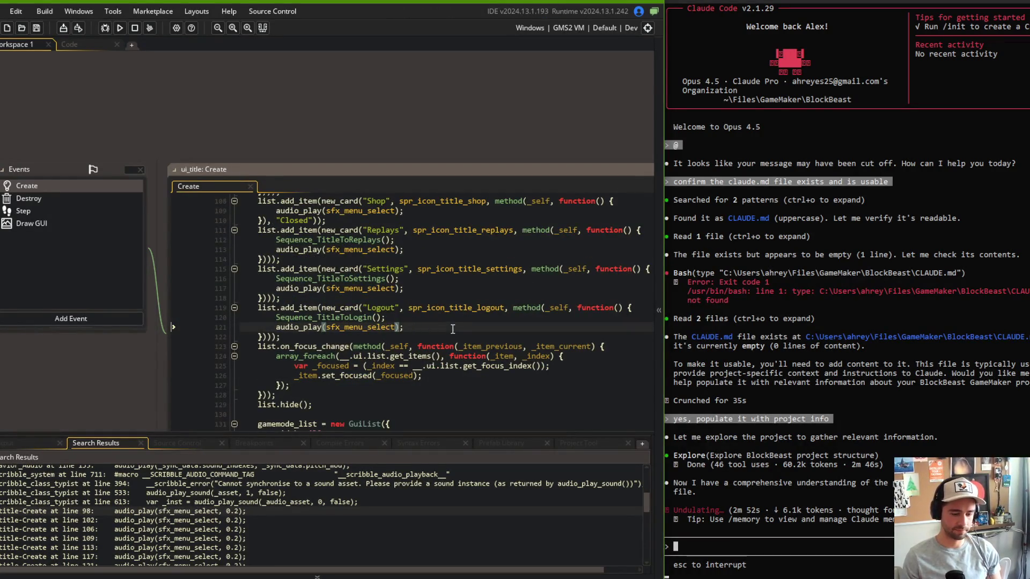
pyautogui.scroll(-5, 453, 329)
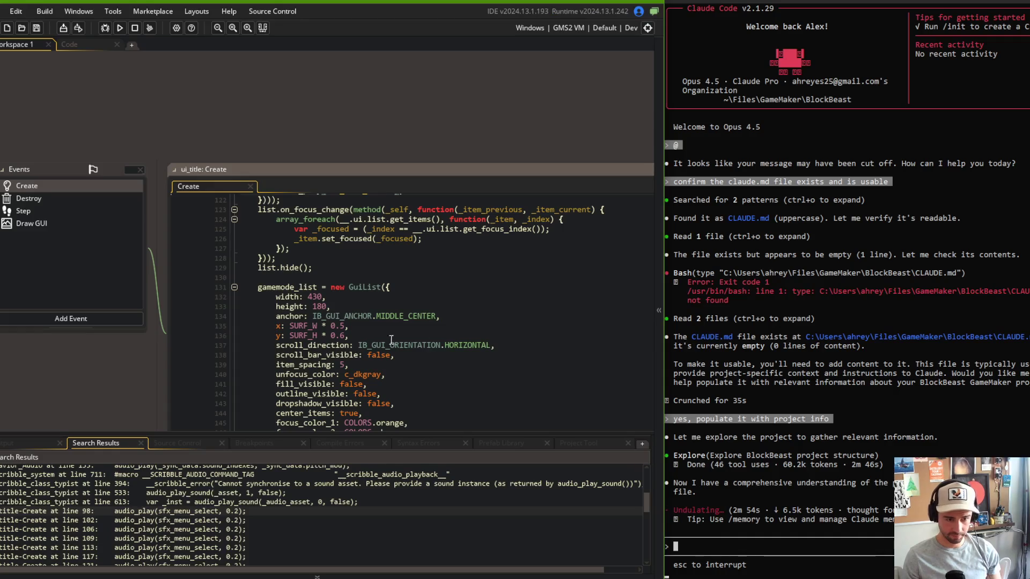
pyautogui.scroll(-3, 246, 510)
# Remove the 0.2 argument from ui_title's audio_play calls on lines 155, 164 and 173
pyautogui.doubleClick(236, 515)
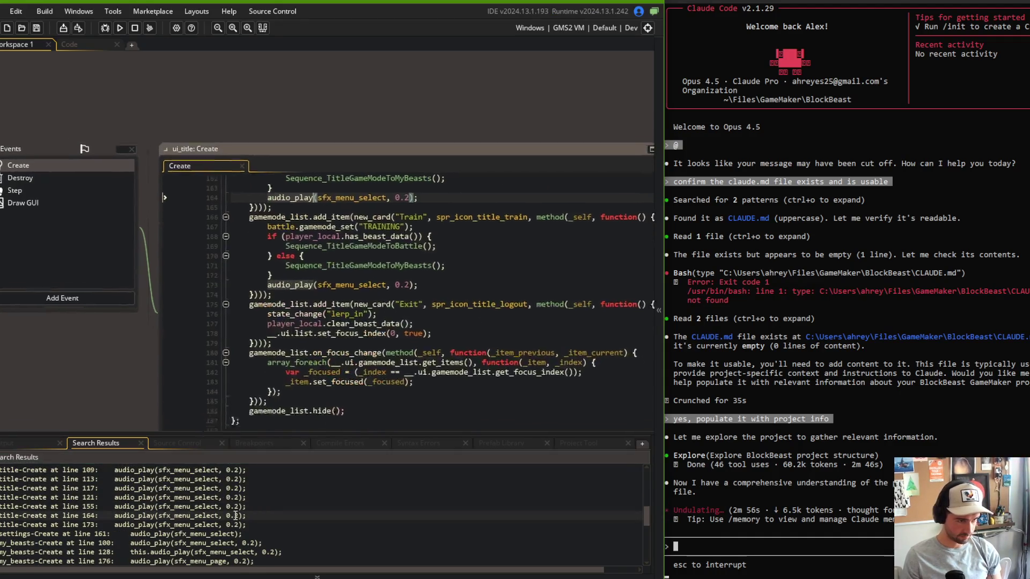
pyautogui.scroll(3, 336, 281)
pyautogui.doubleClick(240, 488)
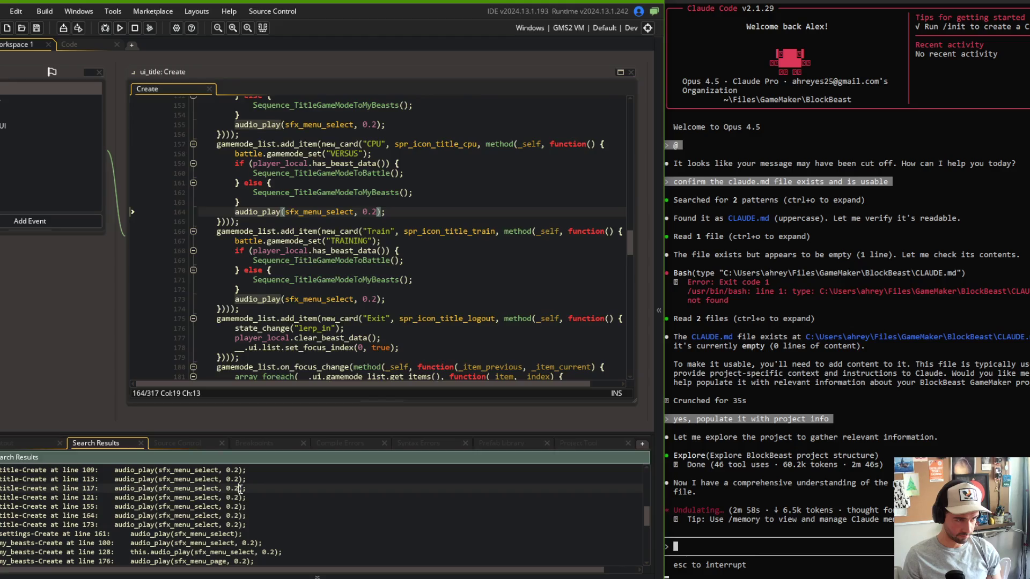
pyautogui.doubleClick(239, 498)
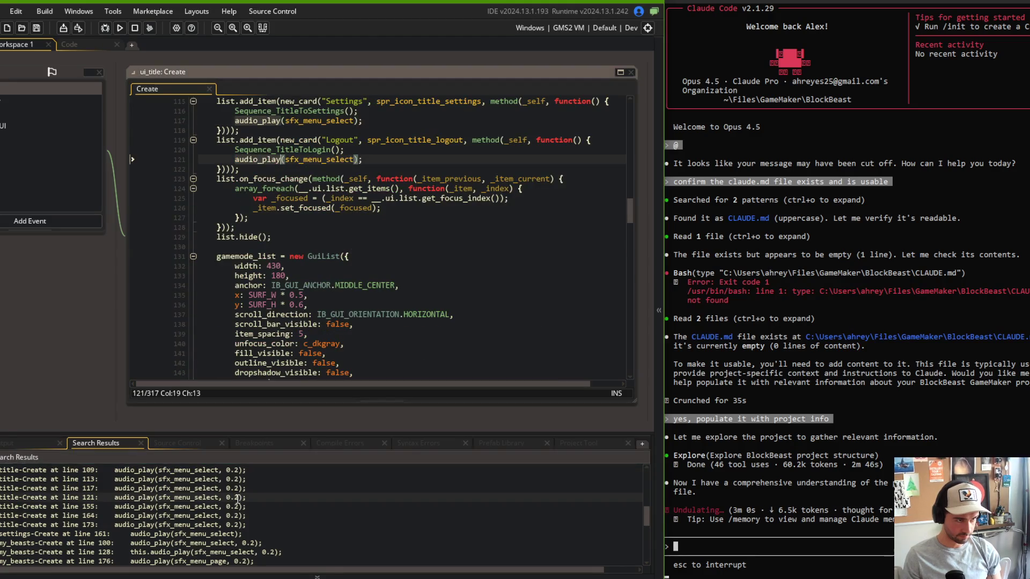
pyautogui.doubleClick(236, 506)
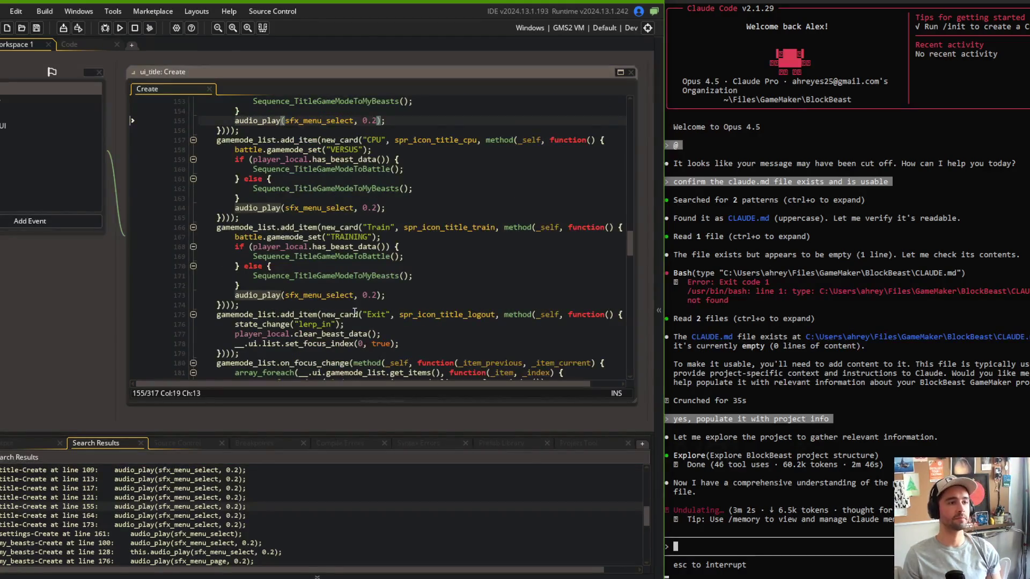
pyautogui.click(411, 124)
pyautogui.press('Left')
pyautogui.press('BackSpace')
pyautogui.press('BackSpace')
pyautogui.press('BackSpace')
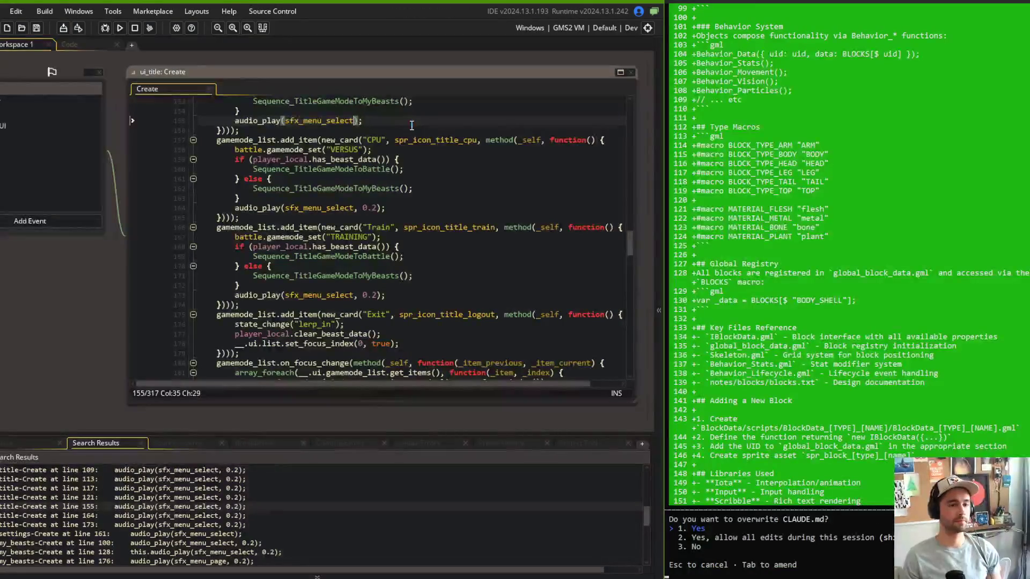
pyautogui.doubleClick(235, 515)
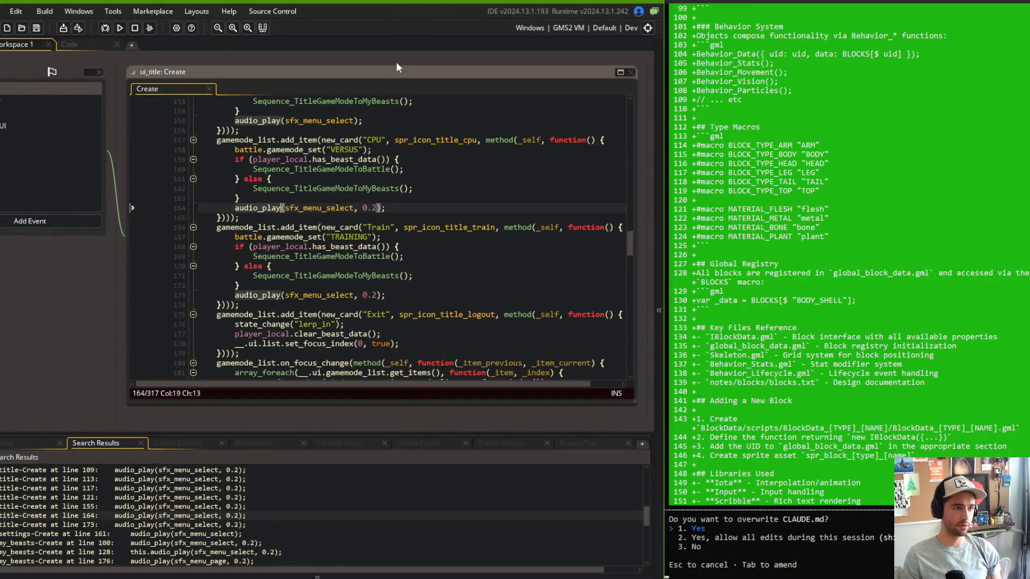
pyautogui.press('End')
pyautogui.press('Left')
pyautogui.press('BackSpace')
pyautogui.press('BackSpace')
pyautogui.press('BackSpace')
pyautogui.press('BackSpace')
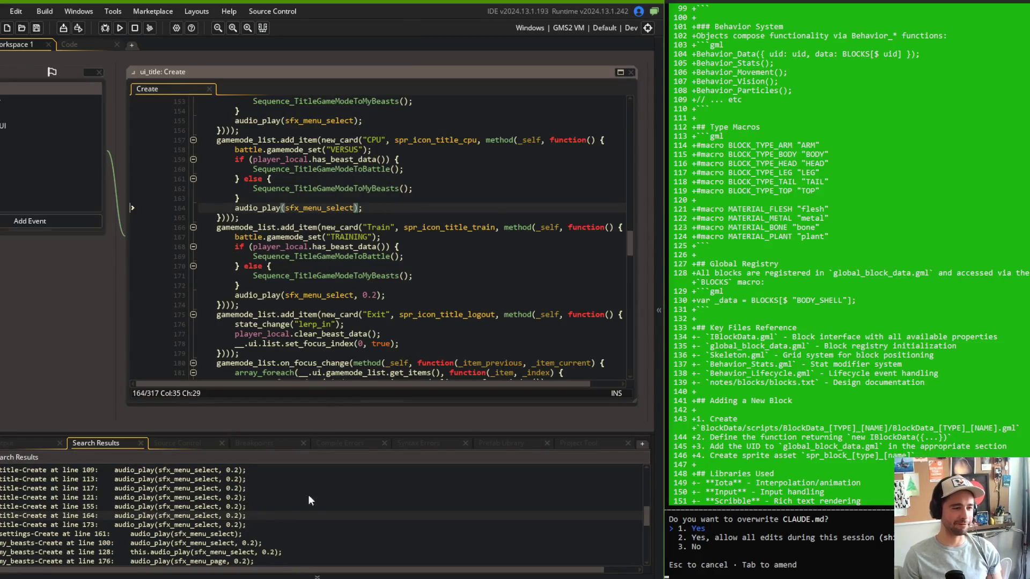
pyautogui.doubleClick(236, 524)
pyautogui.press('End')
pyautogui.press('Left')
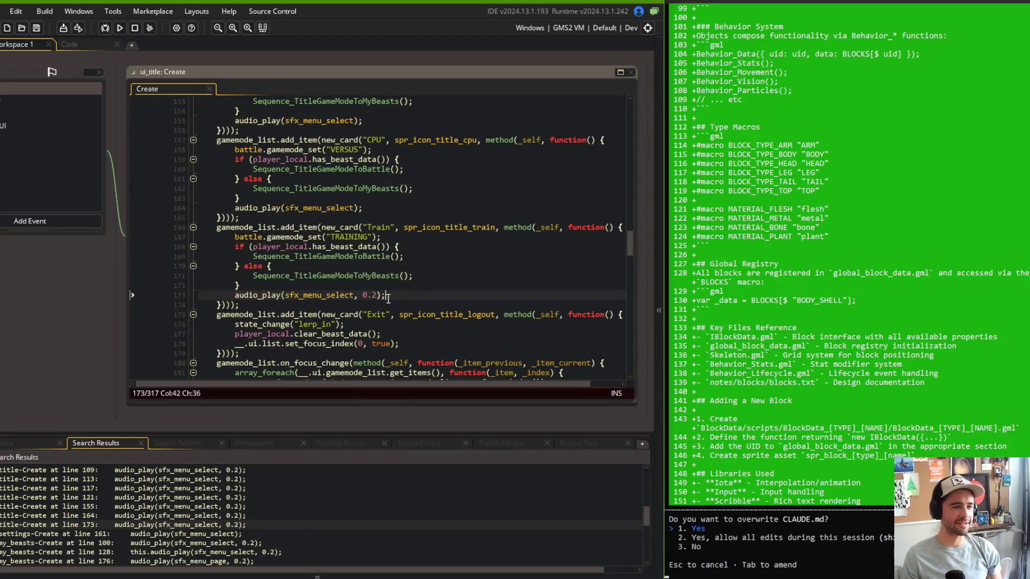
pyautogui.press('BackSpace')
pyautogui.press('BackSpace')
pyautogui.press('BackSpace')
# Remove the 0.2 argument from ui_my_beasts audio_play calls on lines 100, 128, 176 and 180
pyautogui.click(160, 535)
pyautogui.doubleClick(161, 543)
pyautogui.scroll(-5, 178, 545)
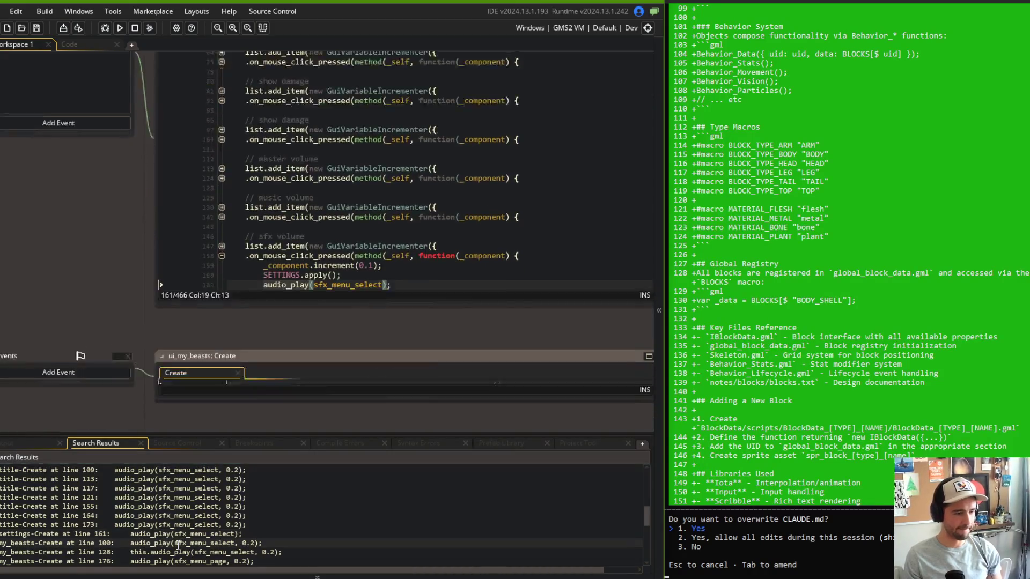
pyautogui.scroll(5, 178, 545)
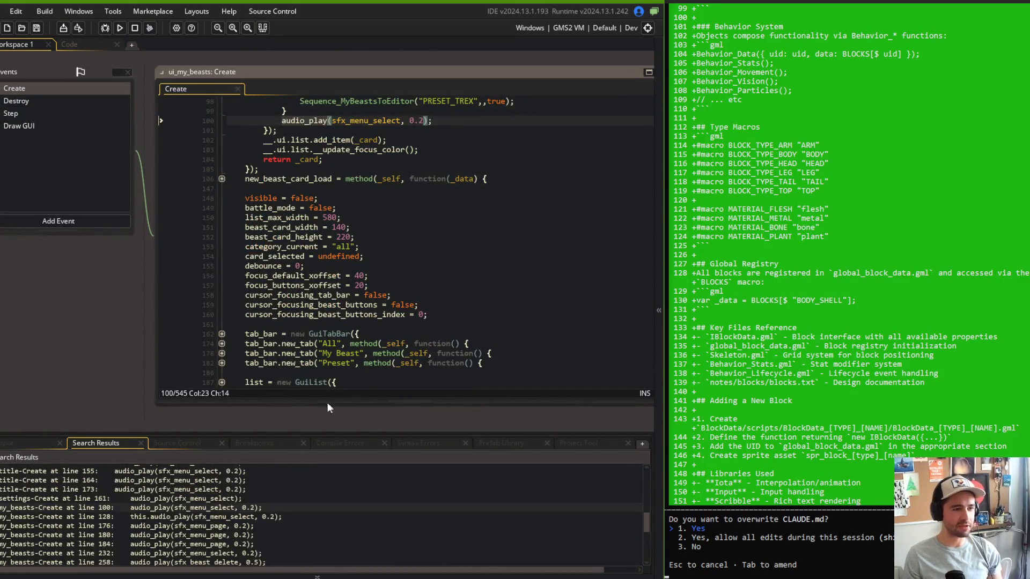
pyautogui.click(418, 297)
pyautogui.click(461, 120)
pyautogui.press('Left')
pyautogui.press('Left')
pyautogui.press('BackSpace')
pyautogui.press('BackSpace')
pyautogui.press('BackSpace')
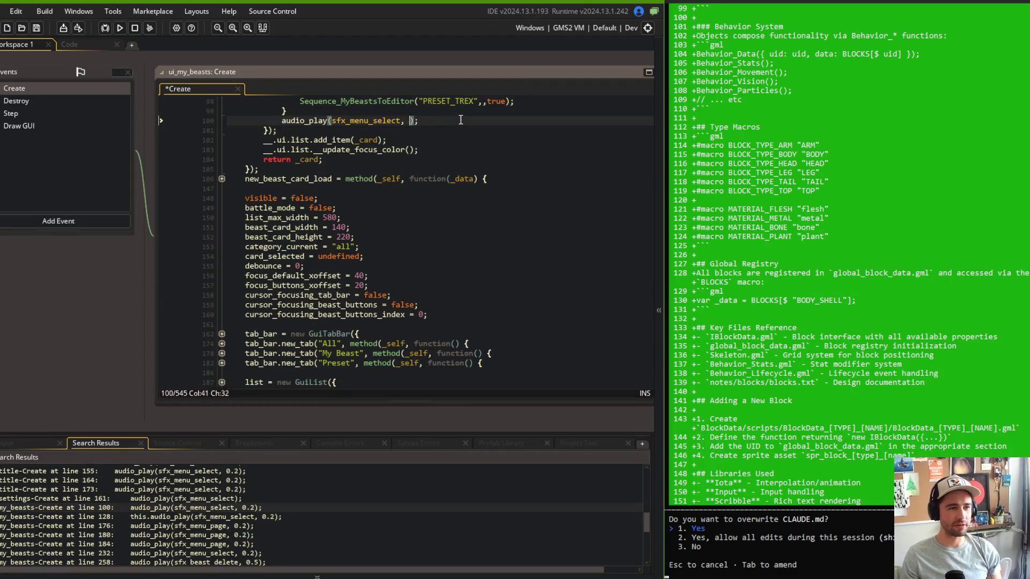
pyautogui.doubleClick(253, 516)
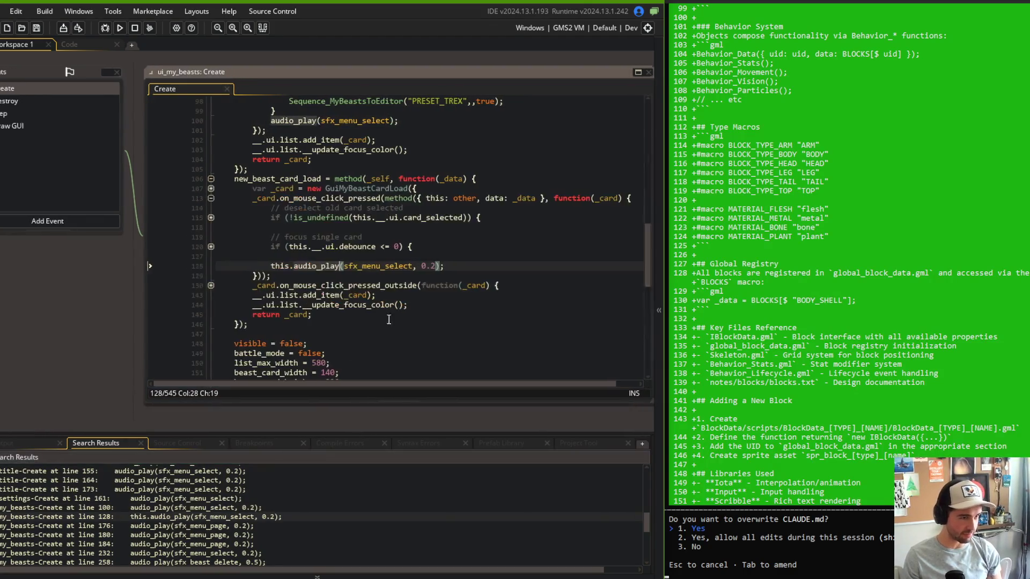
pyautogui.press('BackSpace')
pyautogui.press('BackSpace')
pyautogui.press('BackSpace')
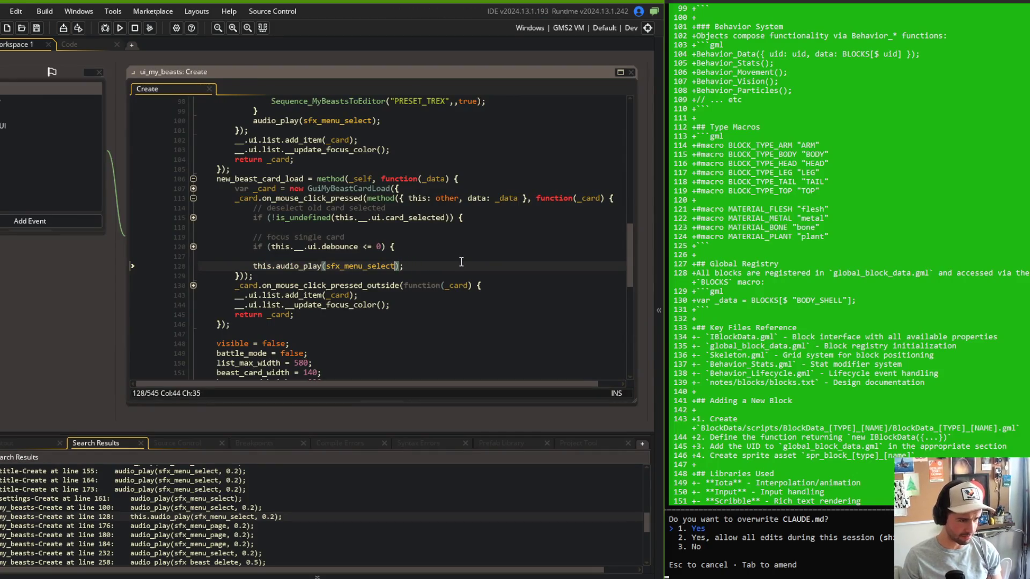
pyautogui.doubleClick(243, 528)
pyautogui.click(399, 377)
pyautogui.press('BackSpace')
pyautogui.doubleClick(234, 535)
pyautogui.click(388, 373)
pyautogui.press('Left')
pyautogui.press('Left')
pyautogui.press('BackSpace')
pyautogui.press('BackSpace')
pyautogui.press('BackSpace')
# Drop the 0.2 gain on ui_my_beasts lines 184 and 232 and 0.5 on line 258, saving
pyautogui.doubleClick(250, 544)
pyautogui.click(406, 377)
pyautogui.press('BackSpace')
pyautogui.press('BackSpace')
pyautogui.press('BackSpace')
pyautogui.doubleClick(250, 507)
pyautogui.click(410, 373)
pyautogui.press('Left')
pyautogui.press('Left')
pyautogui.press('BackSpace')
pyautogui.press('BackSpace')
pyautogui.press('BackSpace')
pyautogui.press('BackSpace')
pyautogui.press('BackSpace')
pyautogui.hotkey('ctrl', 's')
pyautogui.doubleClick(258, 516)
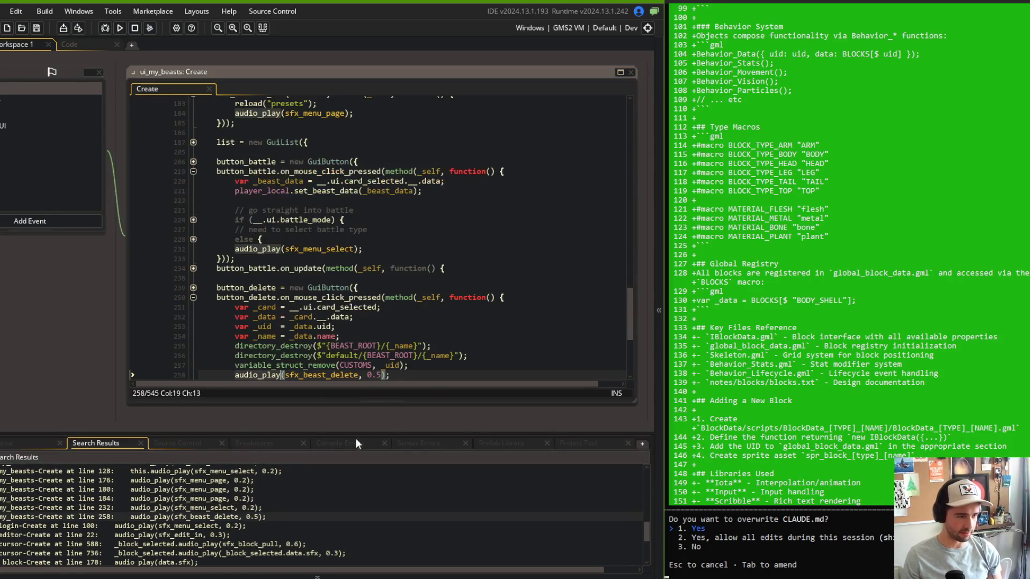
pyautogui.click(444, 377)
pyautogui.press('Left')
pyautogui.press('Left')
pyautogui.press('BackSpace')
pyautogui.press('BackSpace')
pyautogui.press('BackSpace')
pyautogui.hotkey('ctrl', 's')
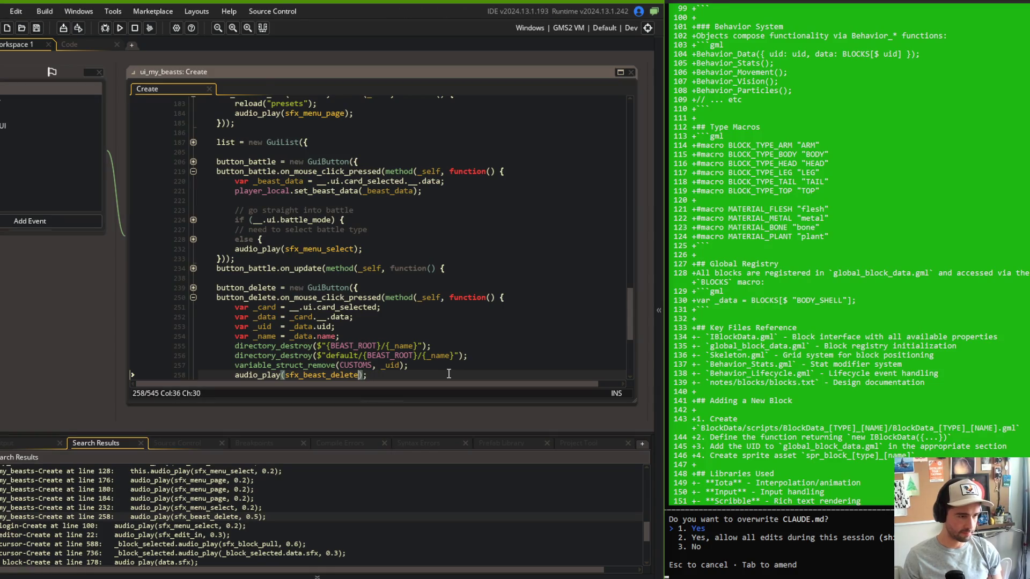
# Remove the 0.2 gain in ui_login line 100 and the 0.3 gain in ui_editor line 22
pyautogui.doubleClick(209, 527)
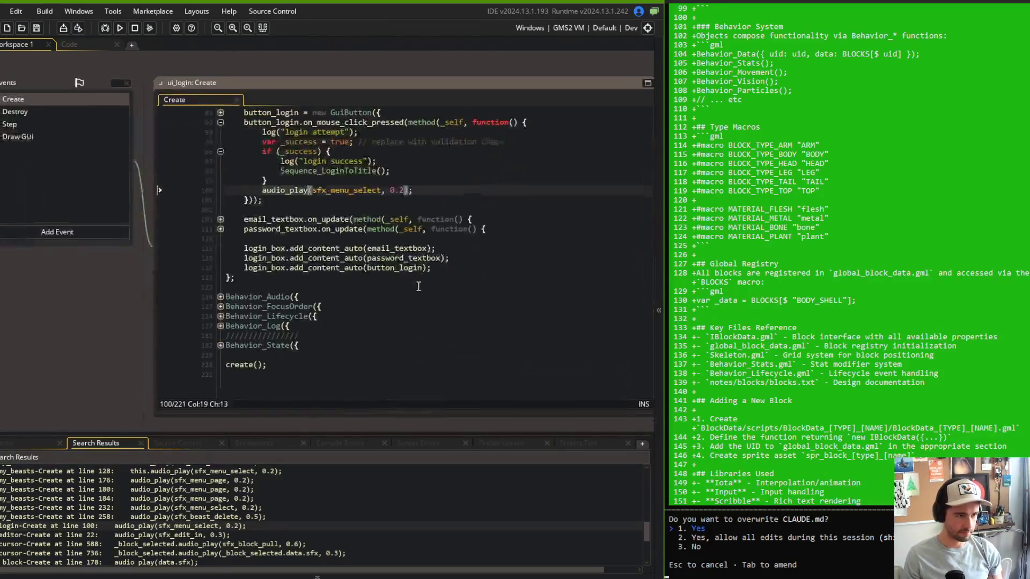
pyautogui.click(424, 179)
pyautogui.press('Left')
pyautogui.press('Left')
pyautogui.press('BackSpace')
pyautogui.press('BackSpace')
pyautogui.press('BackSpace')
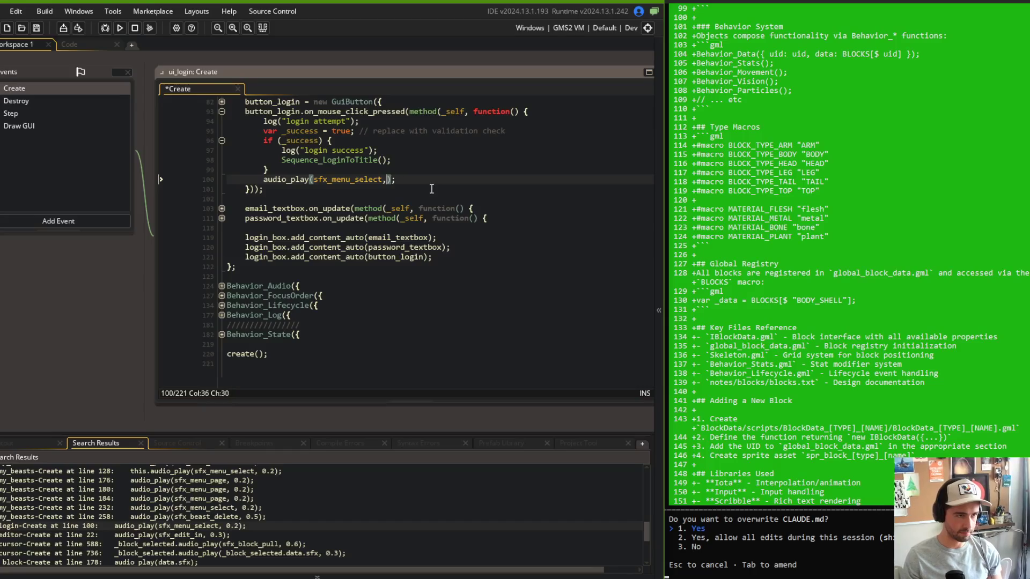
pyautogui.doubleClick(218, 535)
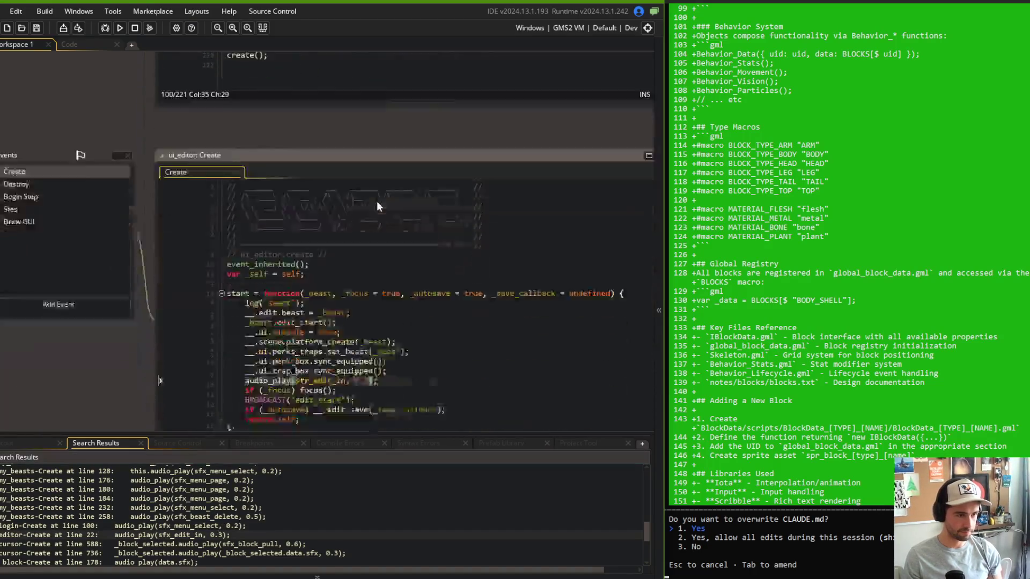
pyautogui.click(376, 298)
pyautogui.press('Left')
pyautogui.press('BackSpace')
pyautogui.press('BackSpace')
pyautogui.press('BackSpace')
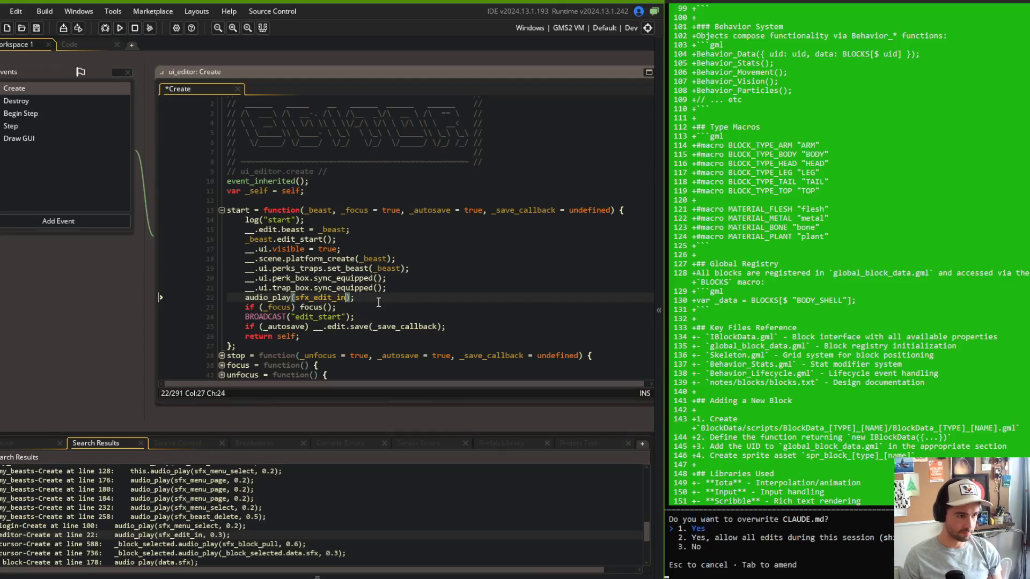
pyautogui.scroll(-1, 287, 522)
pyautogui.click(287, 521)
# Remove the volume arguments from the ui_cursor call on line 588 (0.6) and the line 736 audio_play call (0.3)
pyautogui.doubleClick(287, 522)
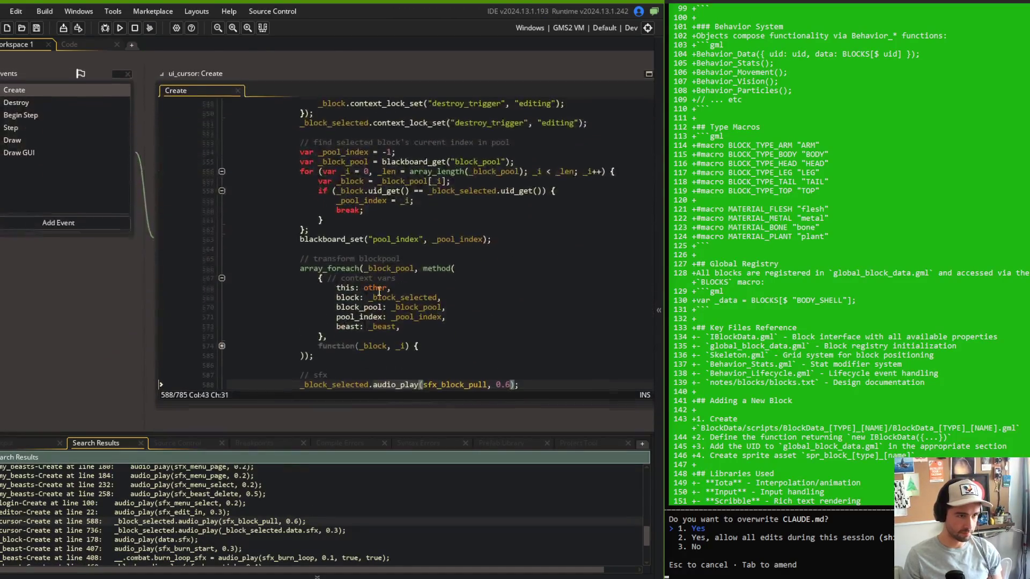
pyautogui.click(528, 384)
pyautogui.press('Left')
pyautogui.press('Left')
pyautogui.press('BackSpace')
pyautogui.press('BackSpace')
pyautogui.press('BackSpace')
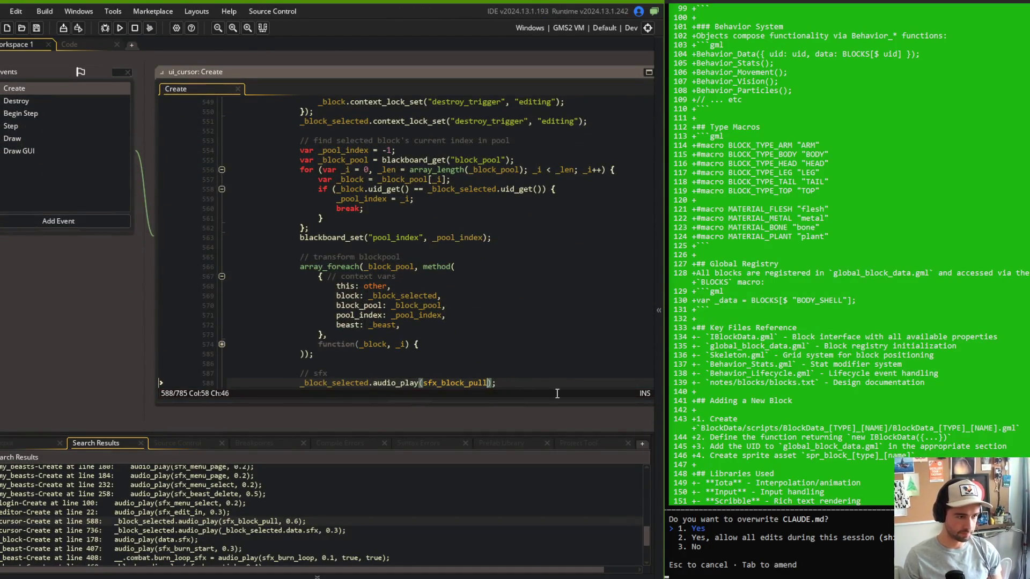
pyautogui.doubleClick(336, 531)
pyautogui.click(559, 291)
pyautogui.press('Home')
pyautogui.press('BackSpace')
pyautogui.press('BackSpace')
pyautogui.press('BackSpace')
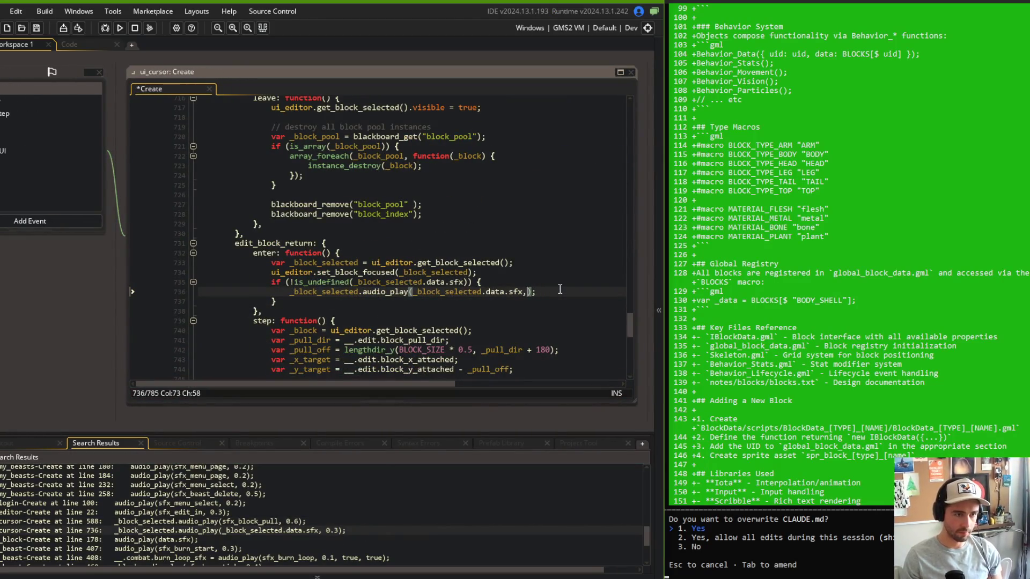
# In obj_beast, drop the 0.3 gain on line 407 and change the burn loop gain from 0.1 to 1
pyautogui.doubleClick(204, 545)
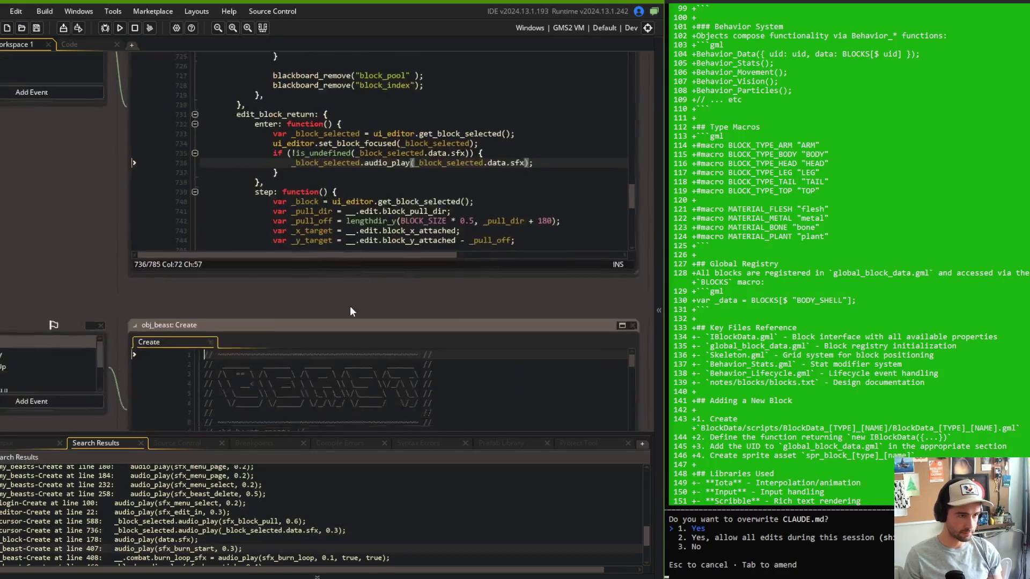
pyautogui.click(465, 381)
pyautogui.press('BackSpace')
pyautogui.press('BackSpace')
pyautogui.press('BackSpace')
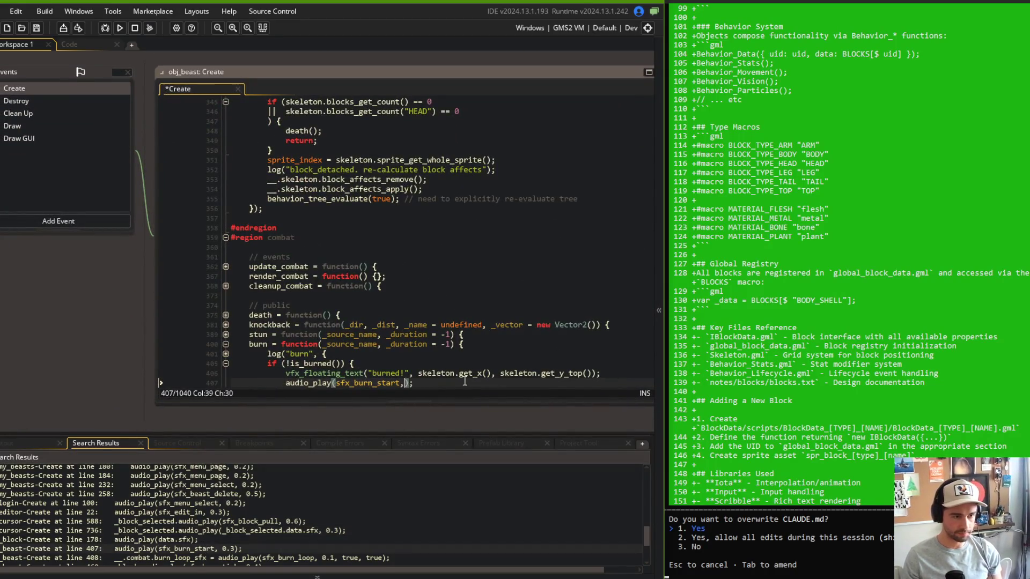
pyautogui.scroll(-3, 373, 530)
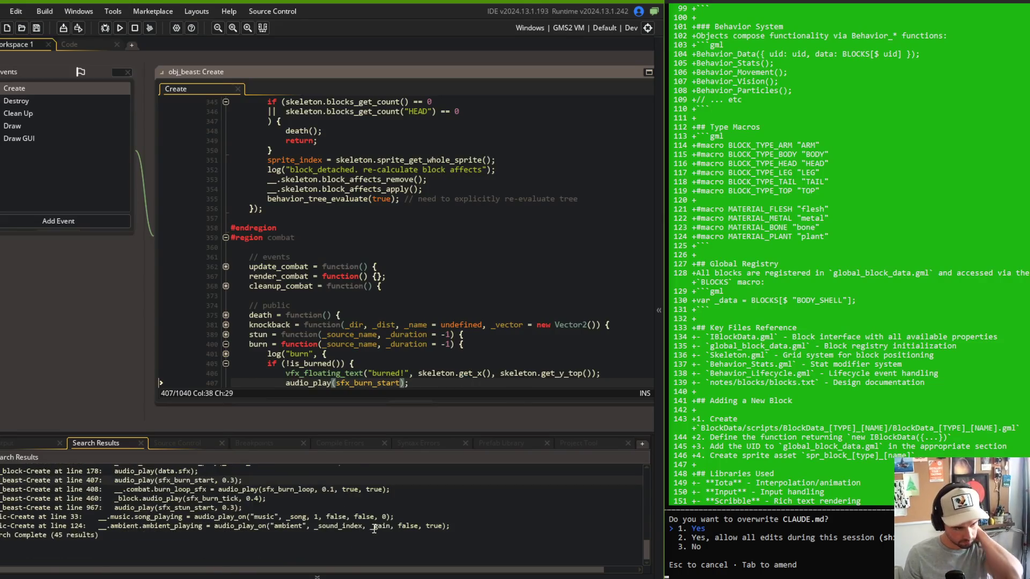
pyautogui.doubleClick(331, 496)
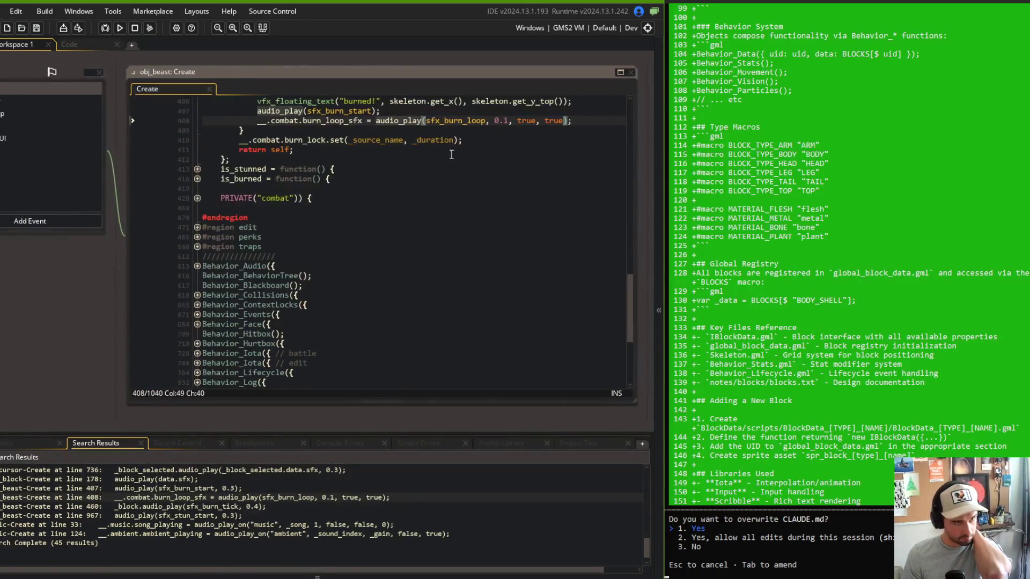
pyautogui.click(506, 121)
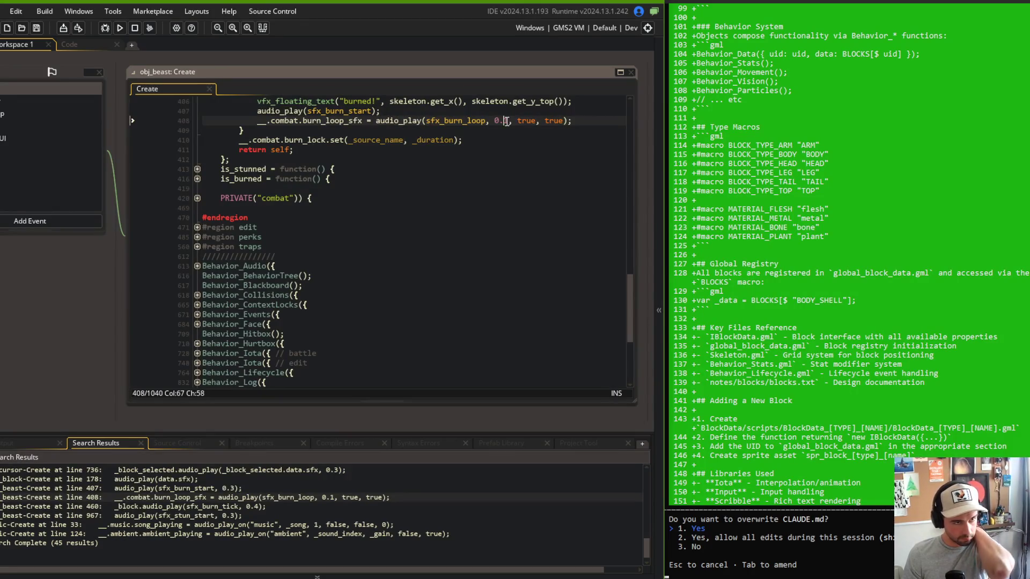
pyautogui.press('BackSpace')
pyautogui.press('BackSpace')
pyautogui.press('BackSpace')
pyautogui.write('1')
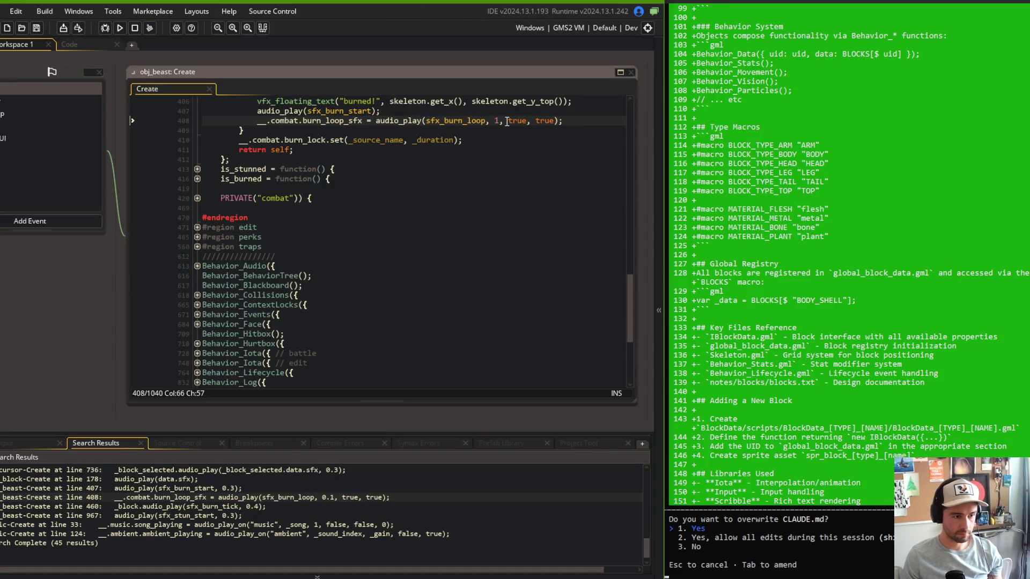
# Remove the 0.4 gain from the sfx_burn_tick call on line 460 and save obj_beast's Create event
pyautogui.doubleClick(209, 506)
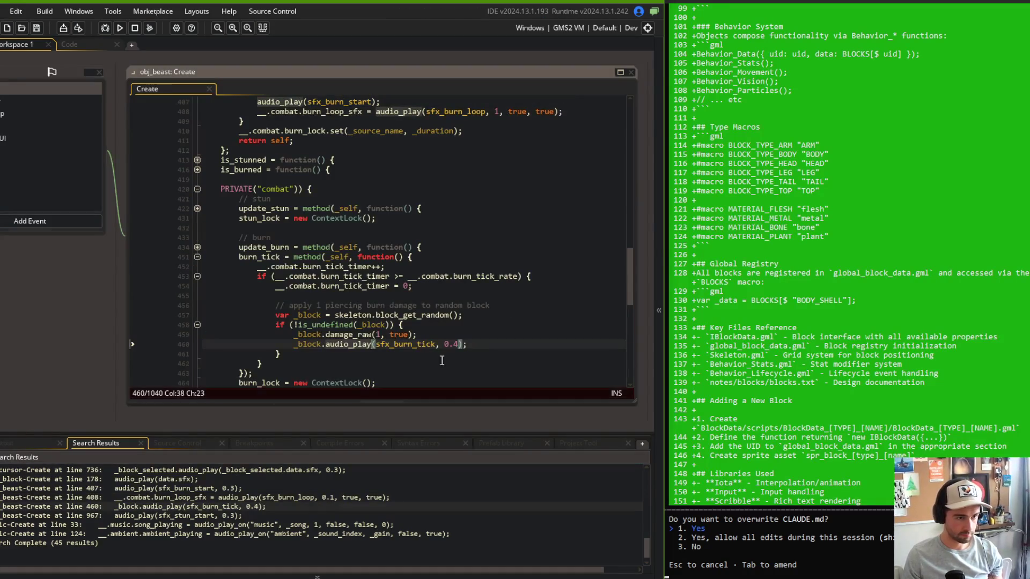
pyautogui.click(459, 343)
pyautogui.press('BackSpace')
pyautogui.press('BackSpace')
pyautogui.hotkey('ctrl', 's')
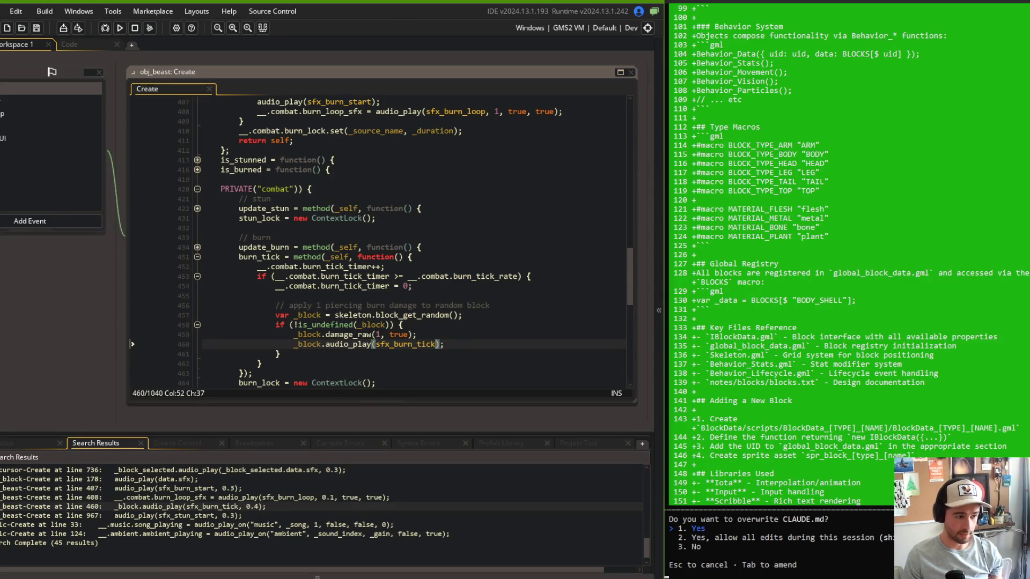
# Drop the 0.3 volume from the sfx_stun_start call and save
pyautogui.doubleClick(215, 515)
pyautogui.scroll(-3, 461, 316)
pyautogui.click(413, 314)
pyautogui.press('BackSpace')
pyautogui.press('BackSpace')
pyautogui.press('BackSpace')
pyautogui.press('BackSpace')
pyautogui.hotkey('ctrl', 's')
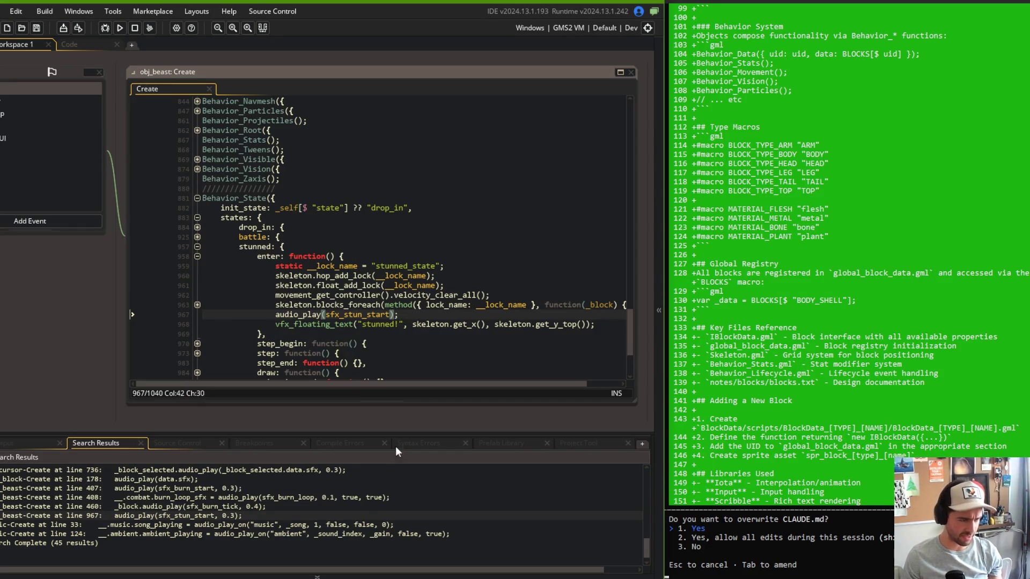
pyautogui.doubleClick(331, 525)
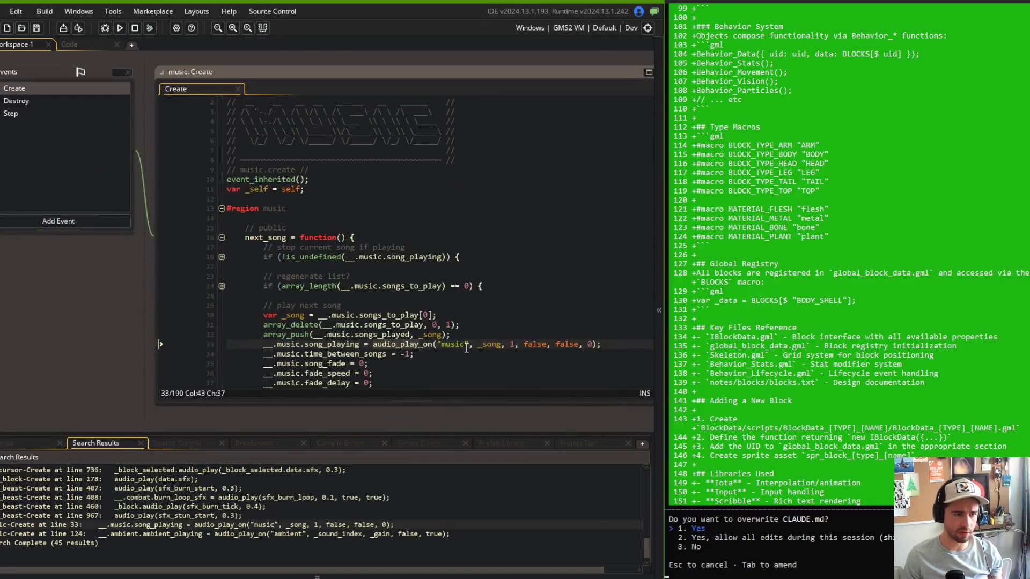
# Check the music object's music and ambient audio_play_on calls, then collapse its editor windows
pyautogui.click(513, 345)
pyautogui.doubleClick(324, 534)
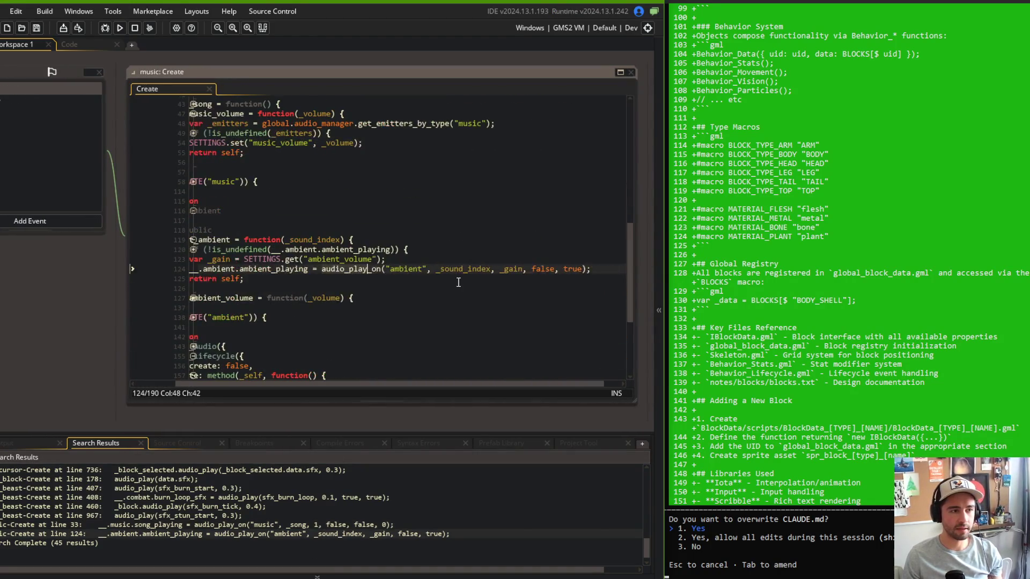
pyautogui.click(465, 240)
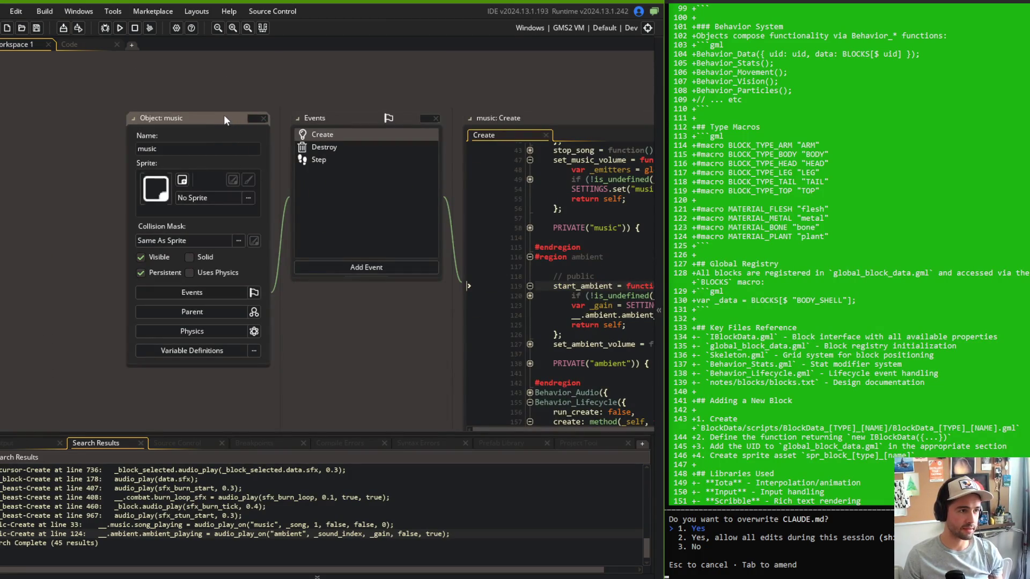
pyautogui.doubleClick(213, 113)
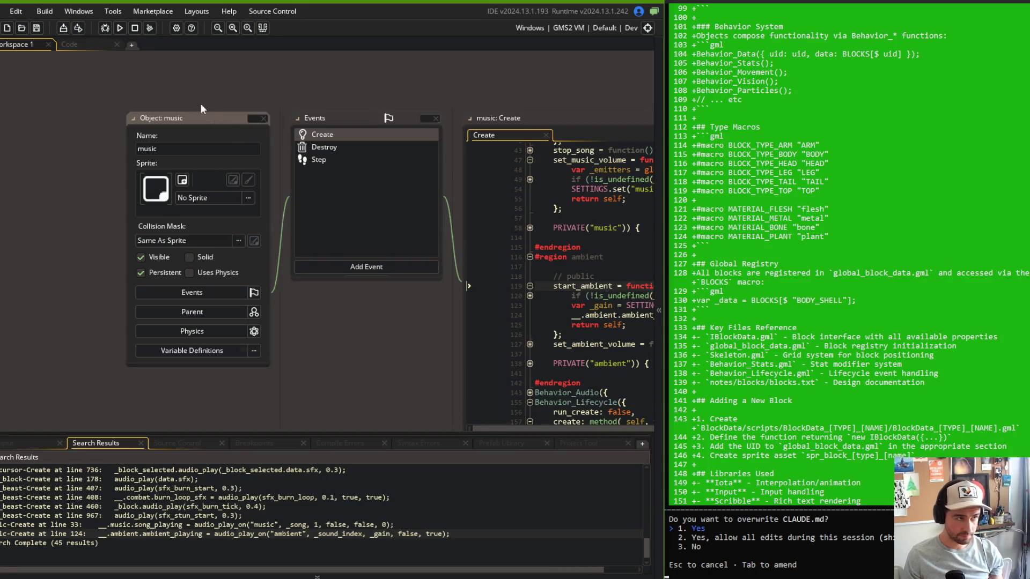
# Remove the finished audio-calls entry from todo.txt and stage all changes with 'git add .'
pyautogui.click(89, 40)
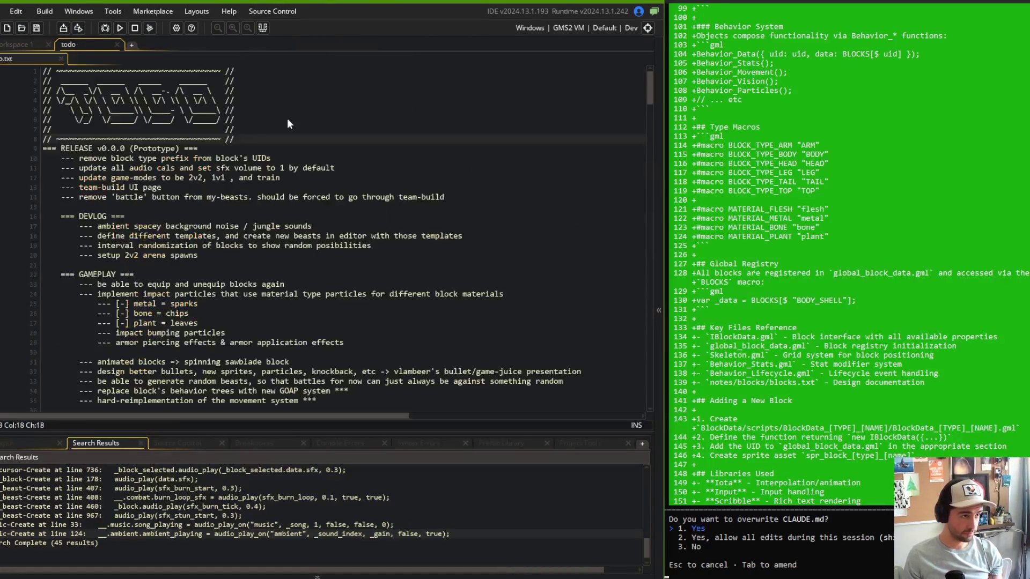
pyautogui.press('End')
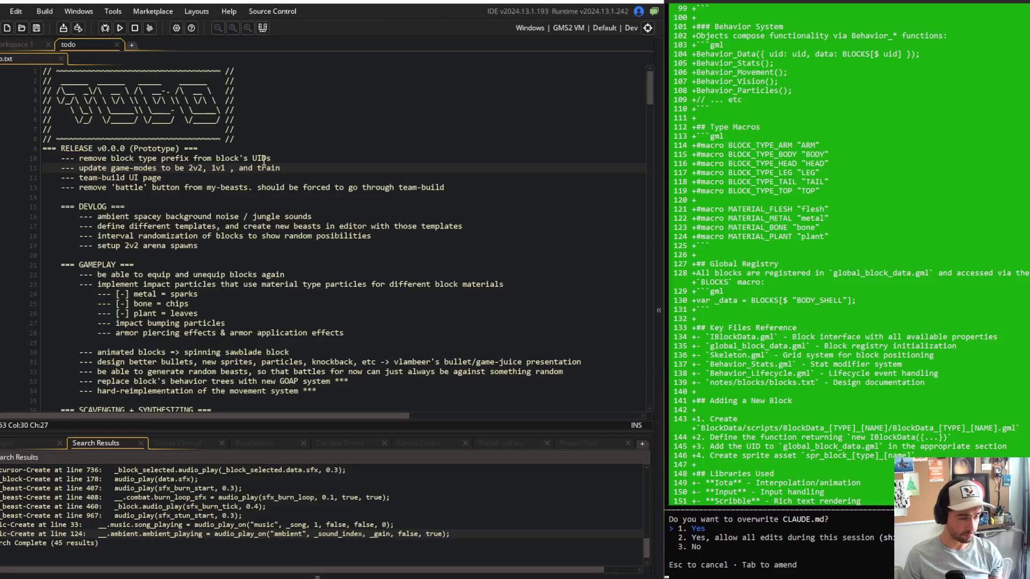
pyautogui.hotkey('alt', 'Tab')
pyautogui.write('git add .')
pyautogui.press('Return')
pyautogui.write('git commit -m "updated')
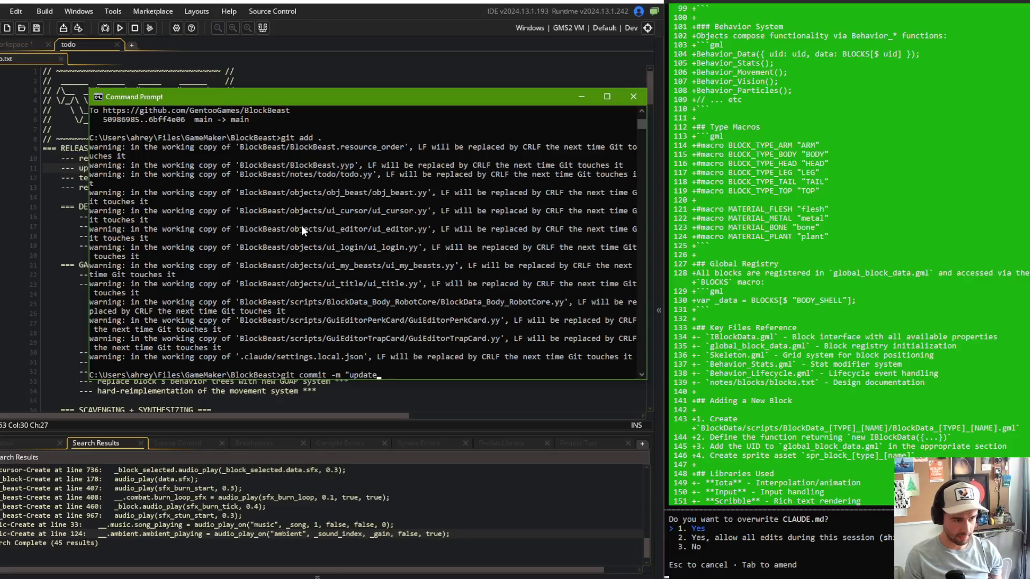
# Commit with message 'created CLAUDE.md | updated all audio calls to use default gain' and git push
pyautogui.press('BackSpace')
pyautogui.press('BackSpace')
pyautogui.press('BackSpace')
pyautogui.press('BackSpace')
pyautogui.press('BackSpace')
pyautogui.press('BackSpace')
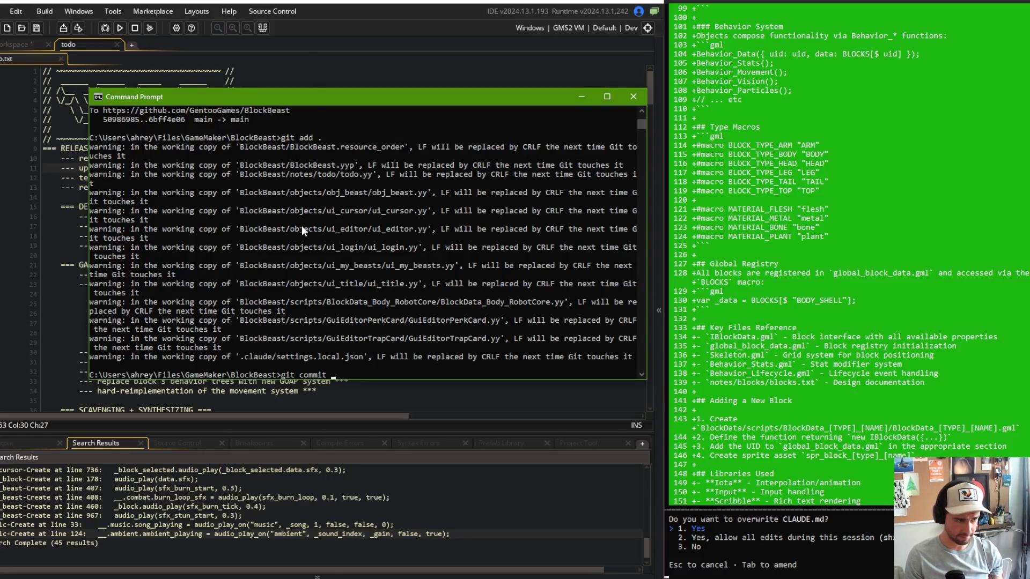
pyautogui.write('git co')
pyautogui.press('Escape')
pyautogui.write('git commit -m "created C')
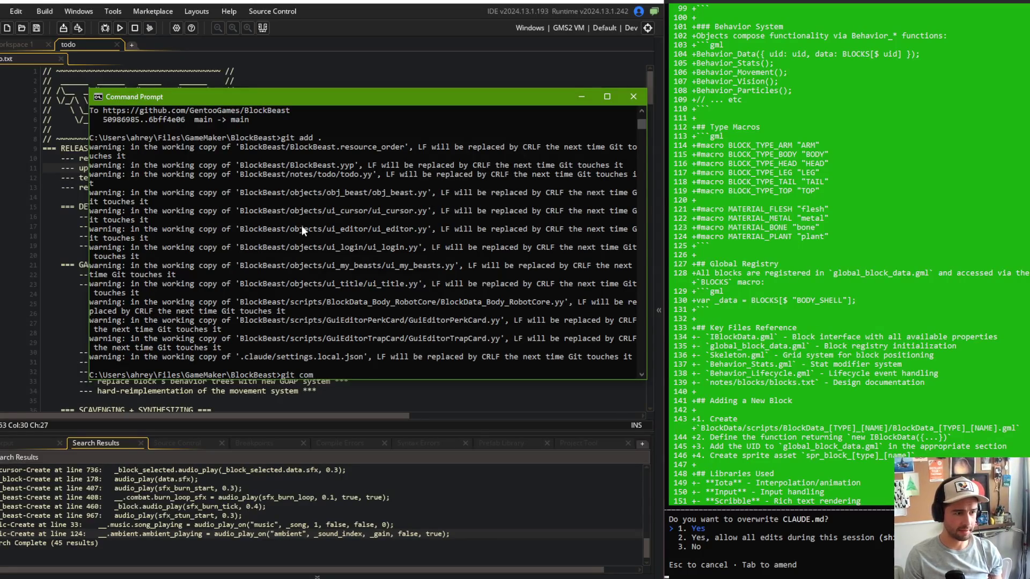
pyautogui.write('LAUDE.md')
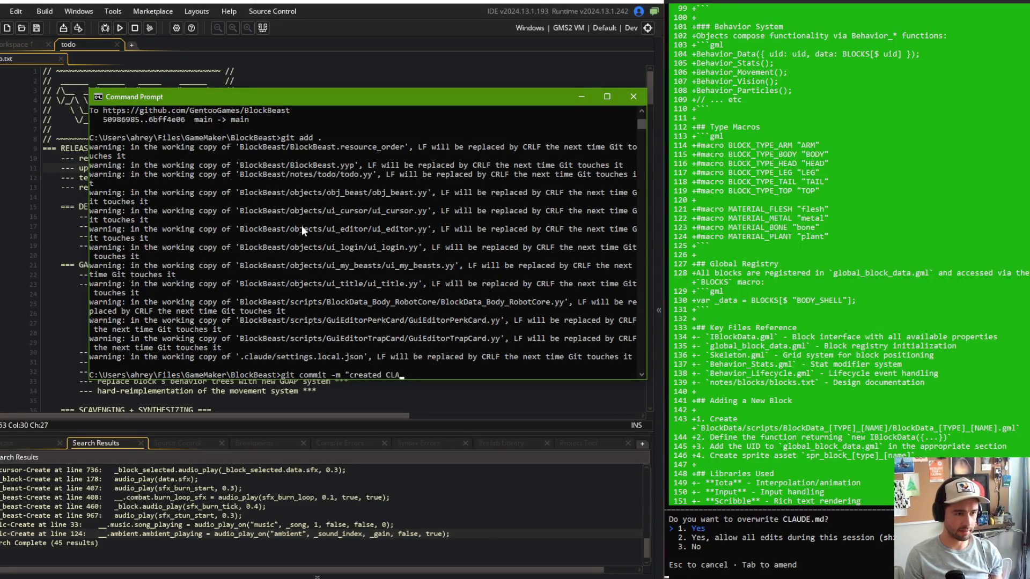
pyautogui.write(' | updated al')
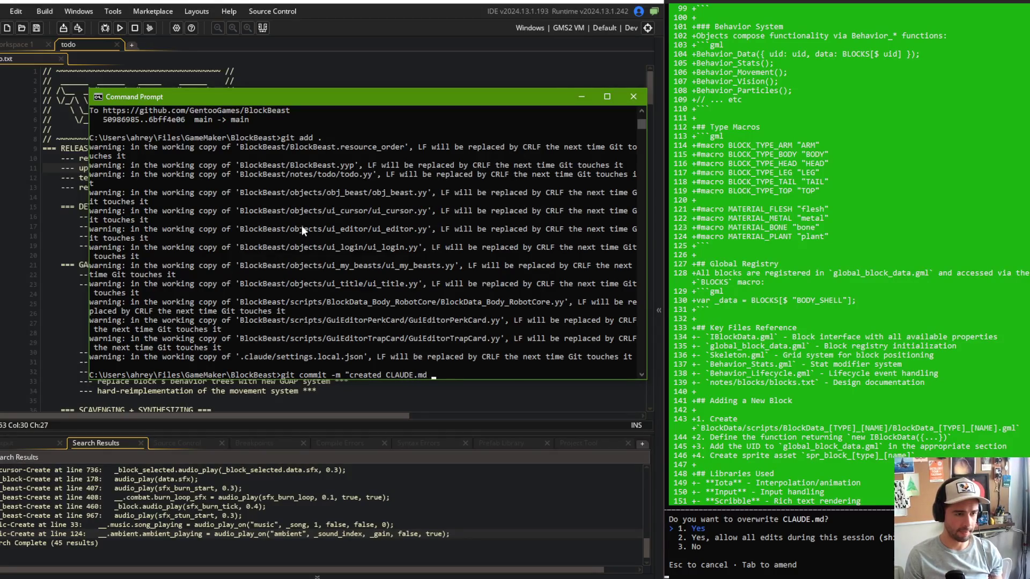
pyautogui.write('l audio calls to use')
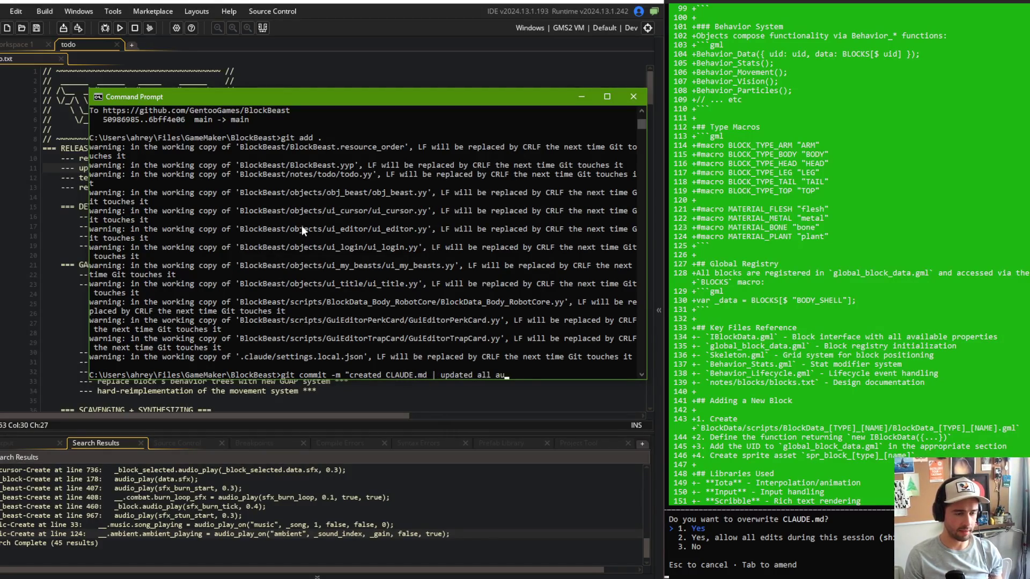
pyautogui.write(' default gain')
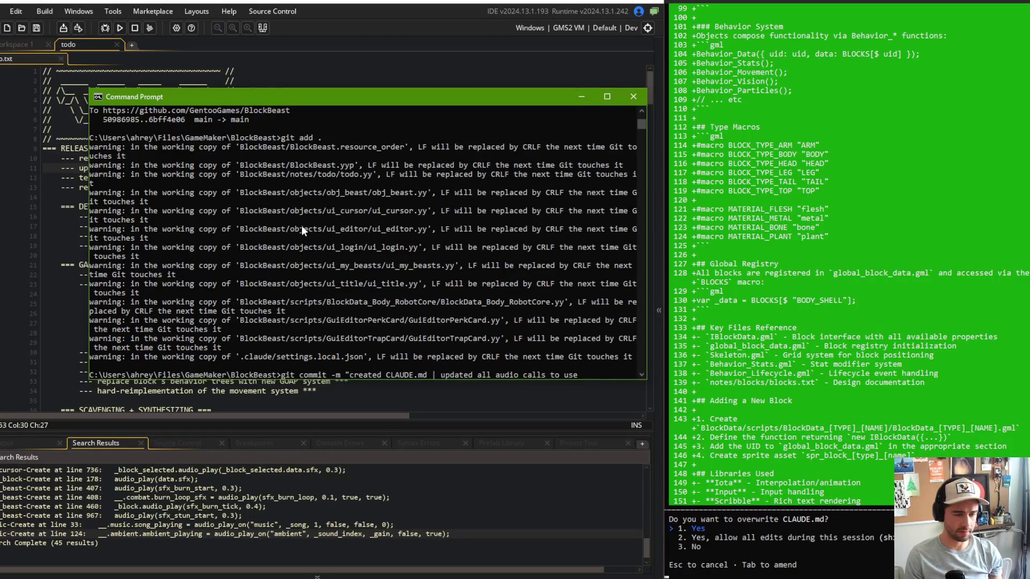
pyautogui.write('"')
pyautogui.press('Return')
pyautogui.write('git push')
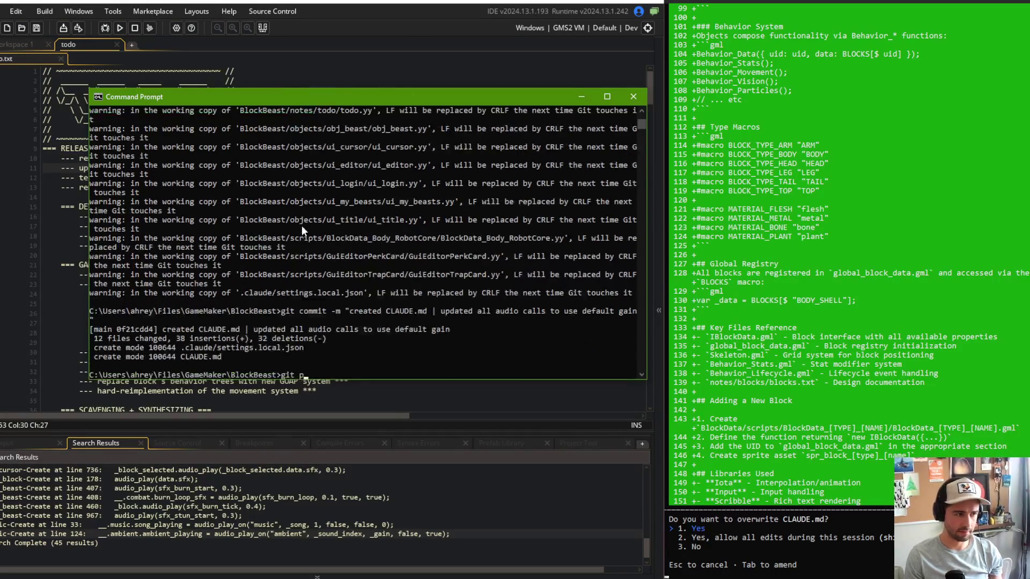
pyautogui.press('Return')
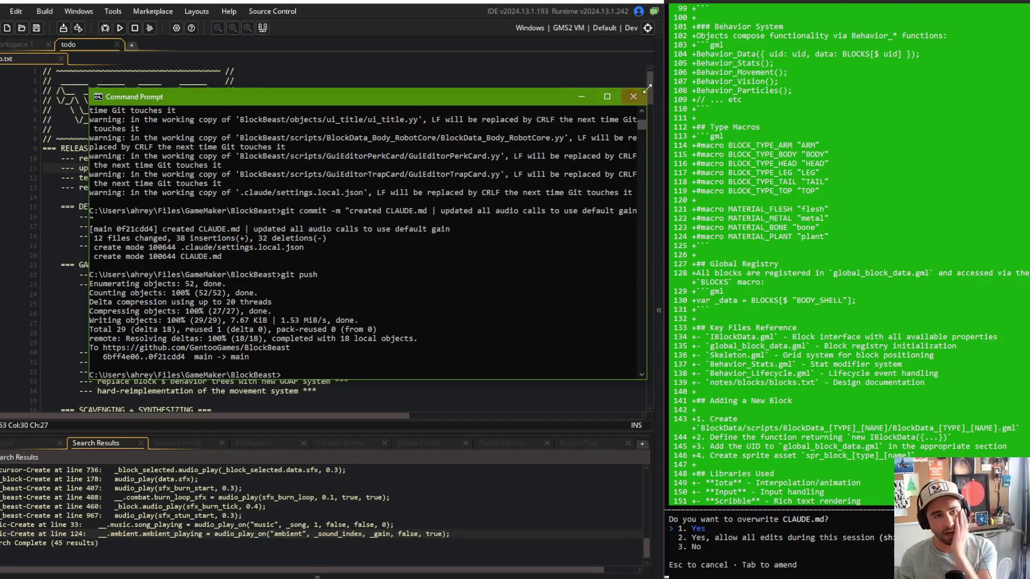
pyautogui.scroll(20, 755, 156)
pyautogui.scroll(10, 755, 156)
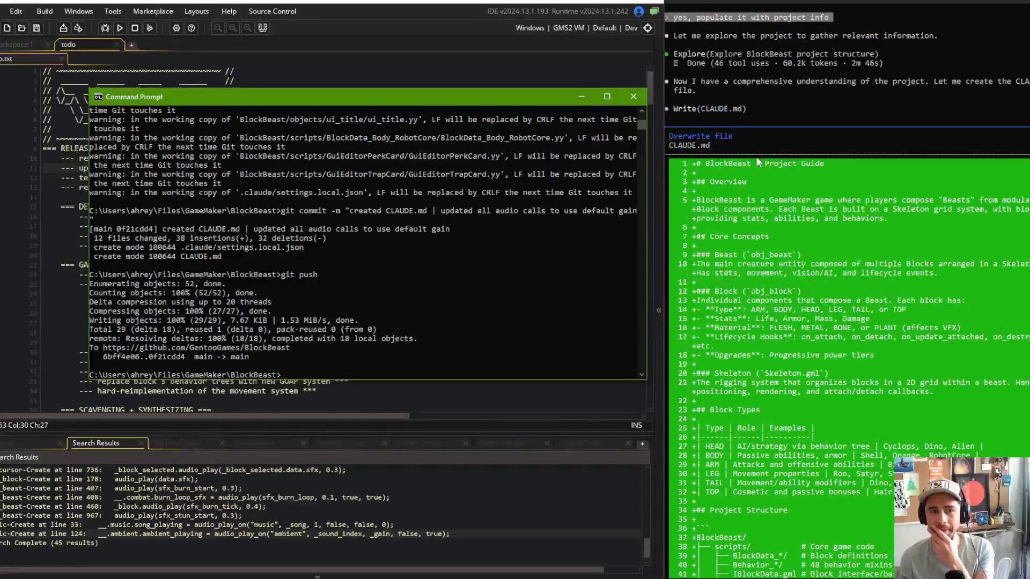
pyautogui.scroll(-3, 756, 144)
pyautogui.scroll(-2, 758, 132)
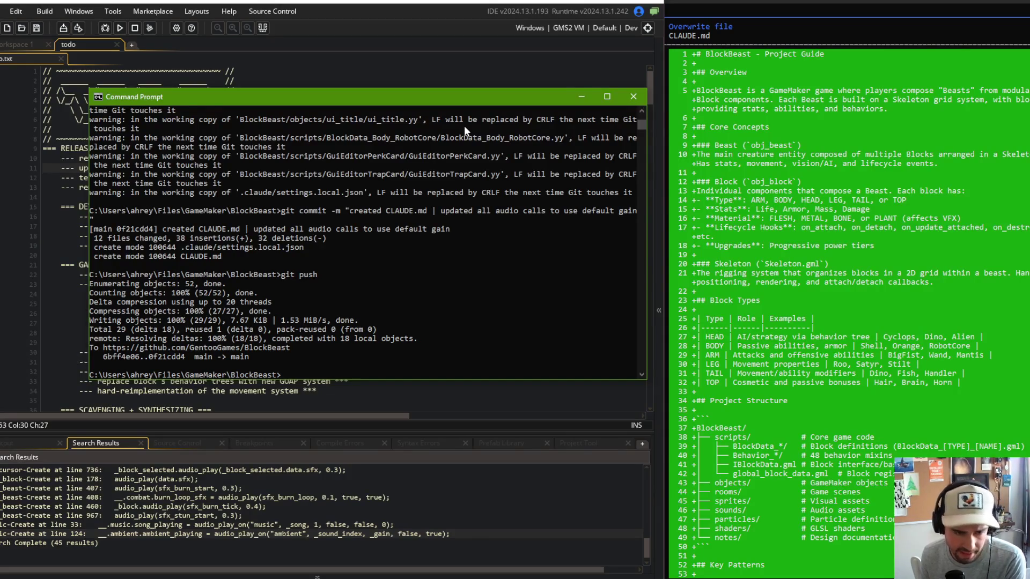
pyautogui.scroll(-9, 897, 221)
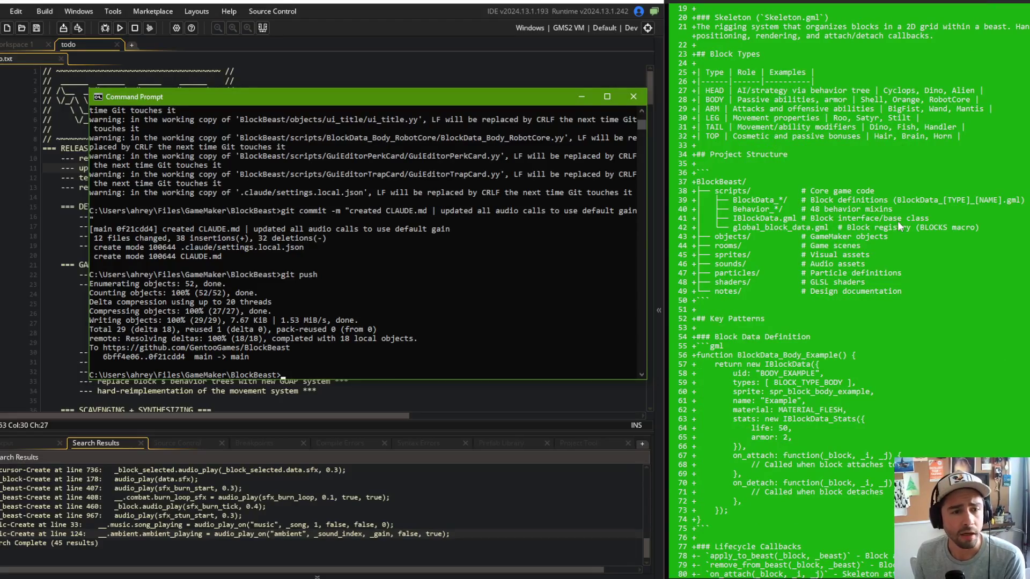
# Review the proposed CLAUDE.md, then approve it with '2. Yes, allow all edits during this session'
pyautogui.scroll(-5, 888, 130)
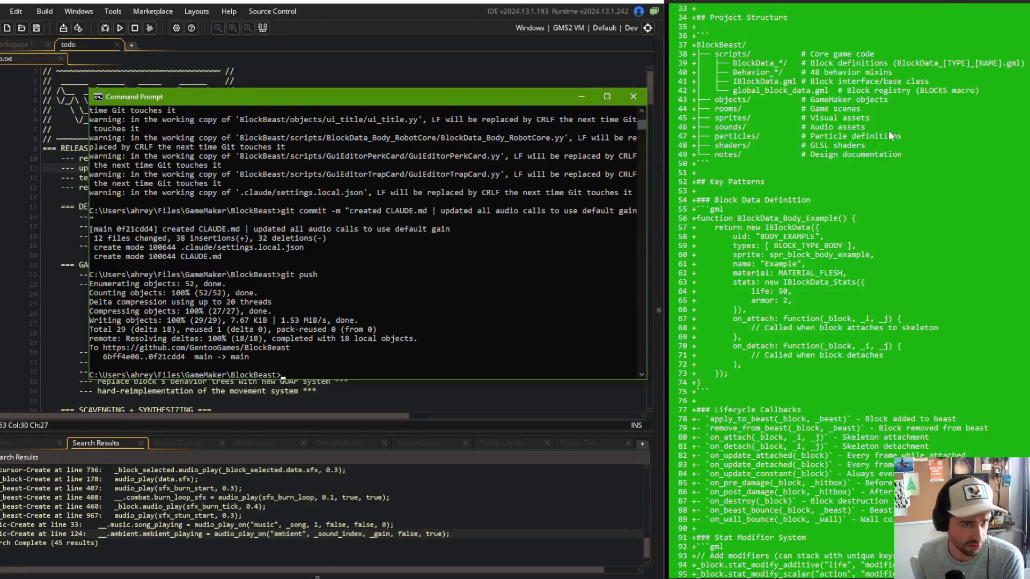
pyautogui.scroll(-1, 888, 134)
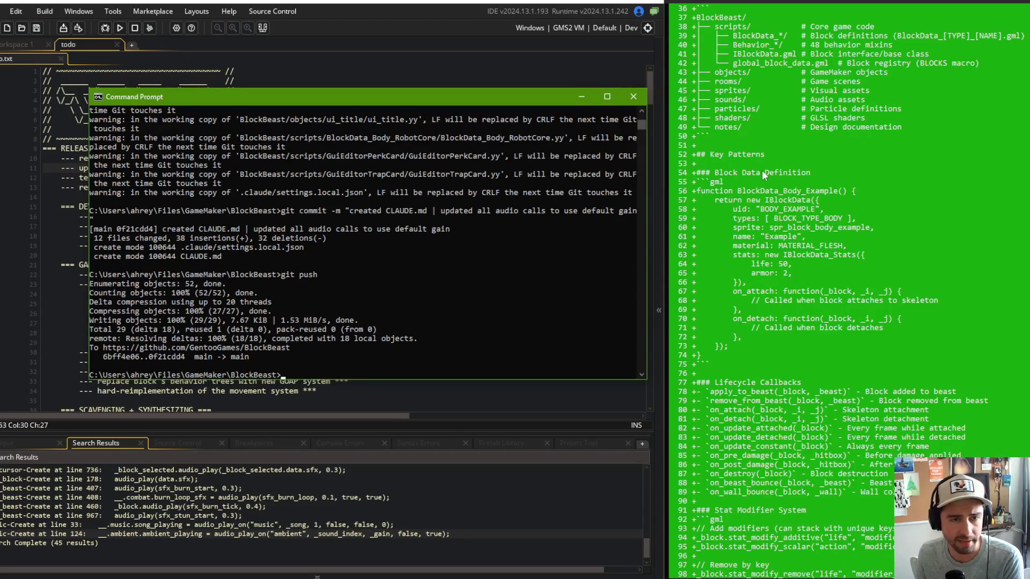
pyautogui.scroll(-1, 816, 153)
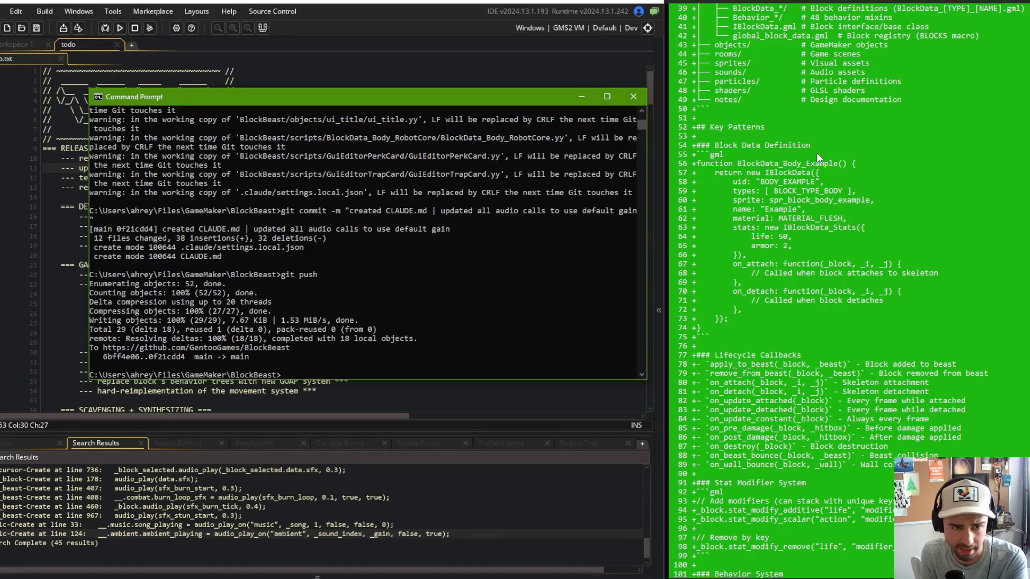
pyautogui.scroll(-9, 816, 152)
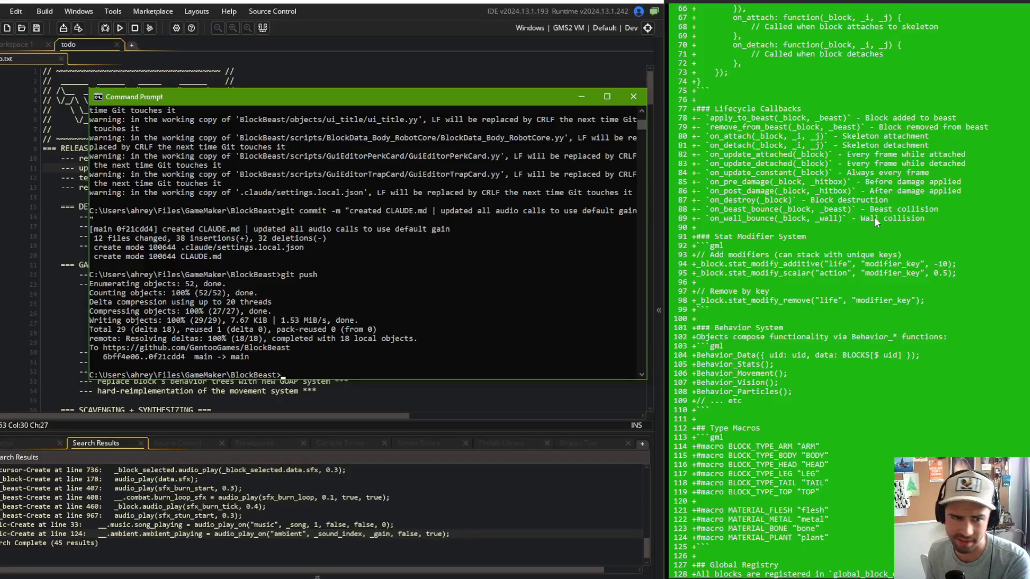
pyautogui.scroll(-4, 875, 217)
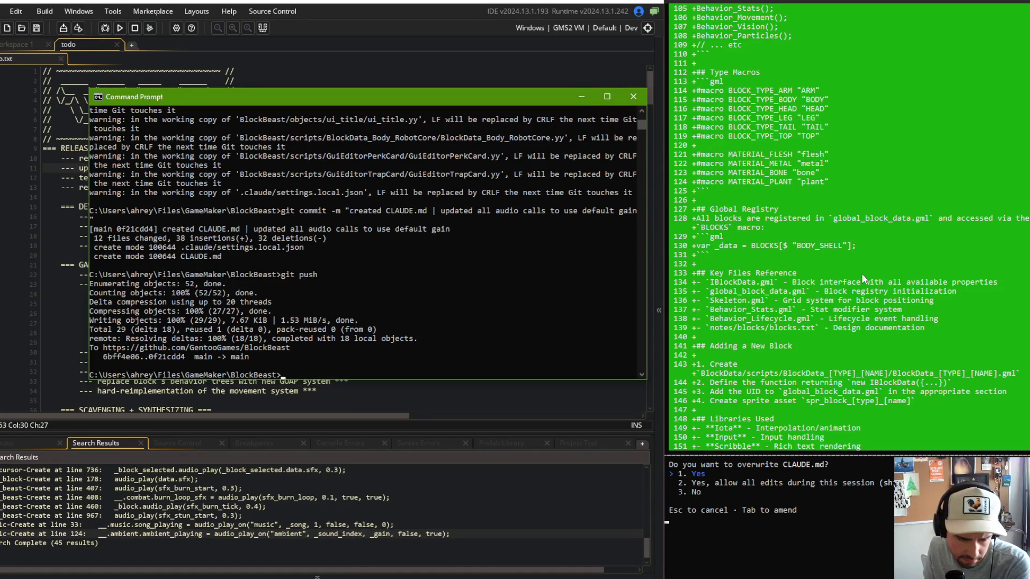
pyautogui.click(861, 274)
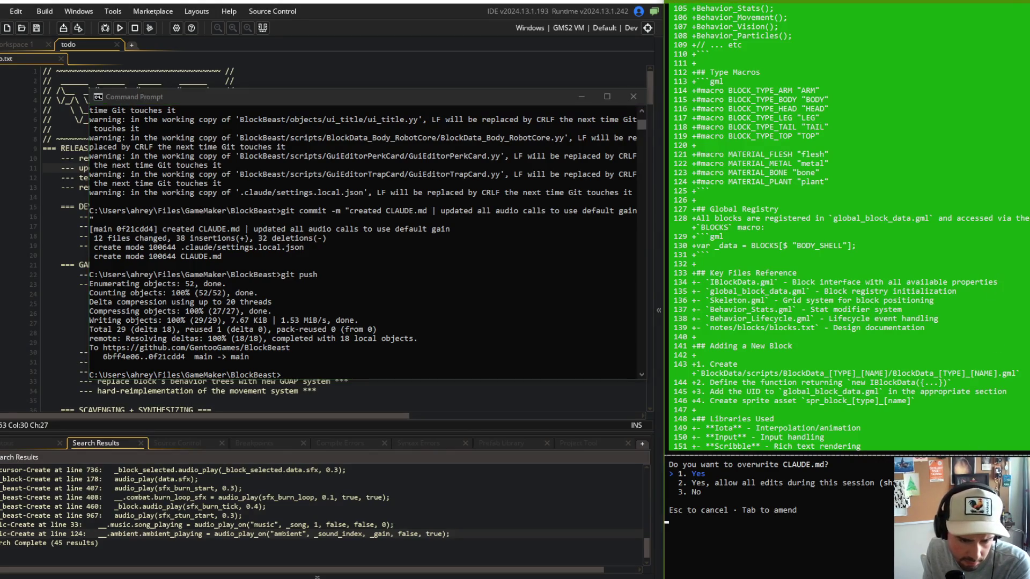
pyautogui.press('Down')
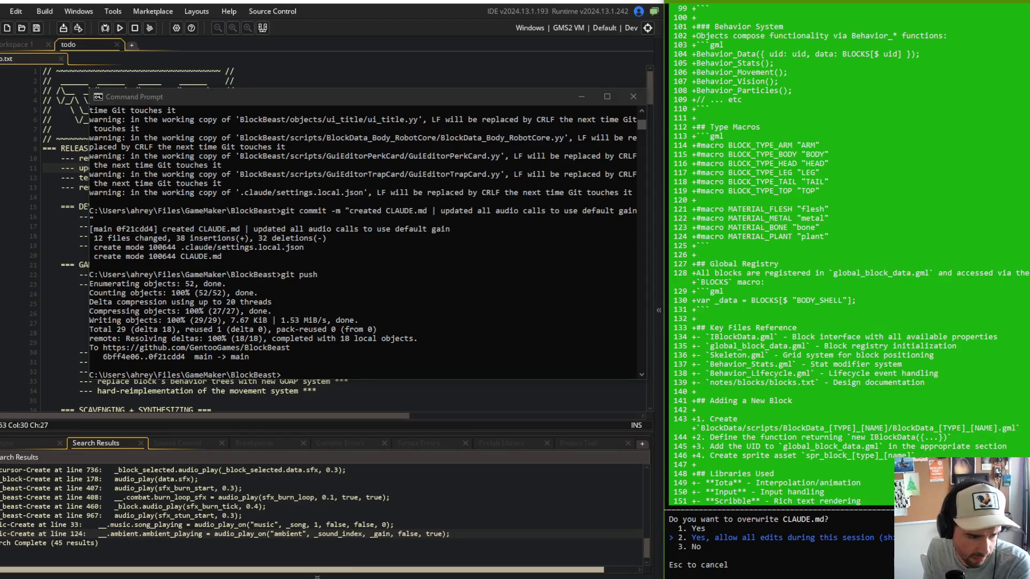
pyautogui.press('Return')
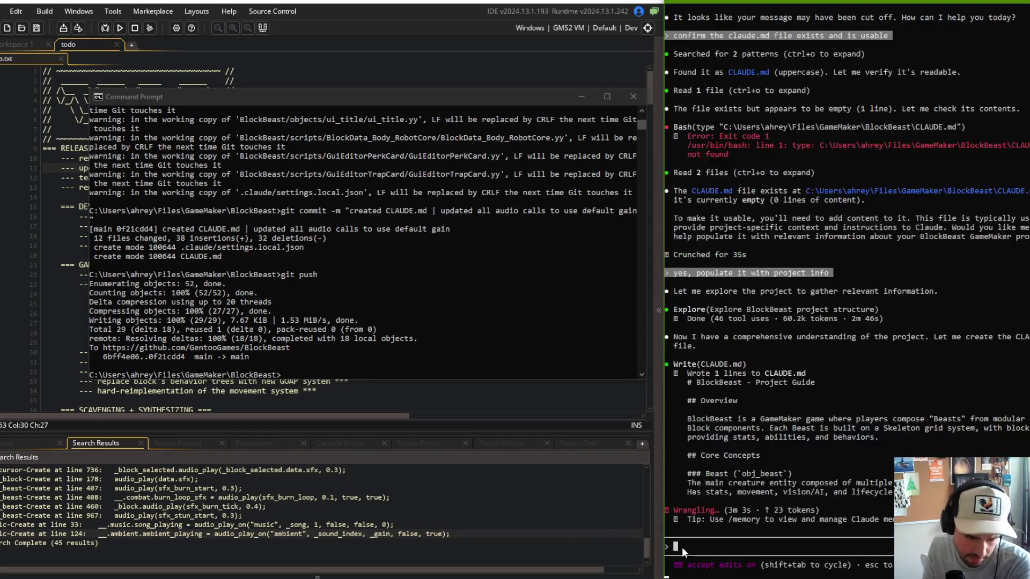
pyautogui.scroll(1, 751, 368)
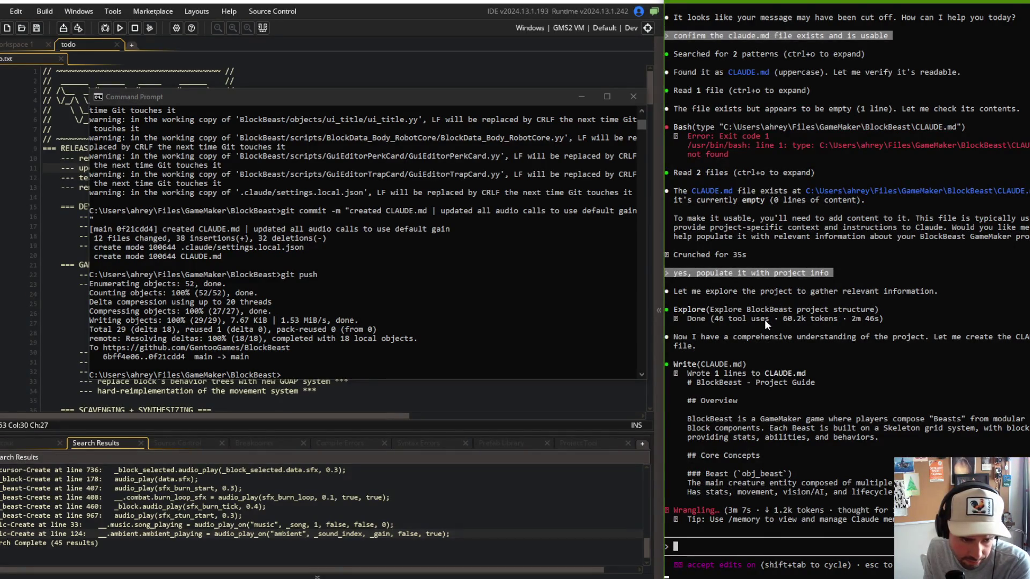
pyautogui.press('super+e')
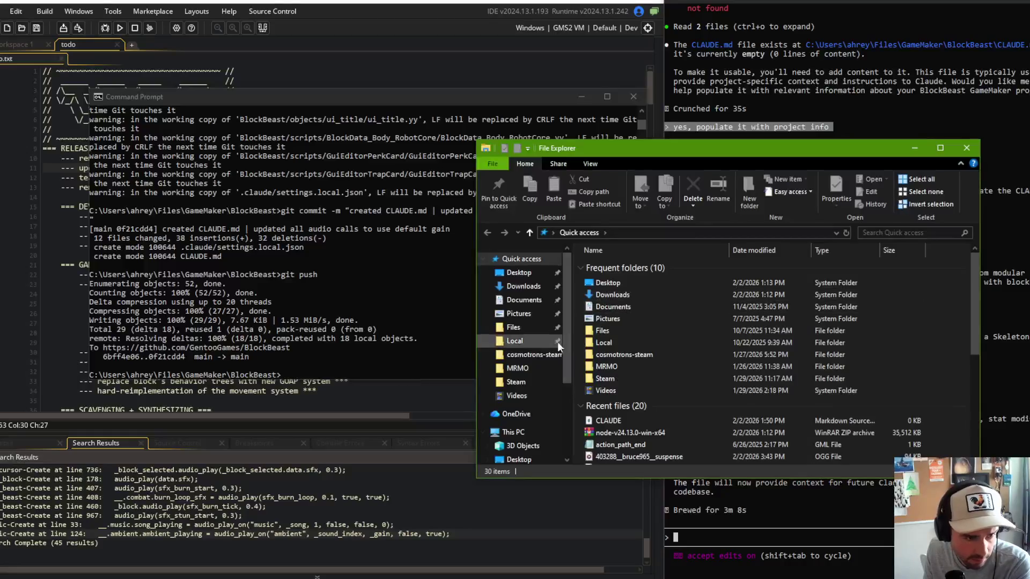
# Browse to Files > GameMaker > BlockBeast and open CLAUDE.md with Visual Studio Code
pyautogui.click(533, 327)
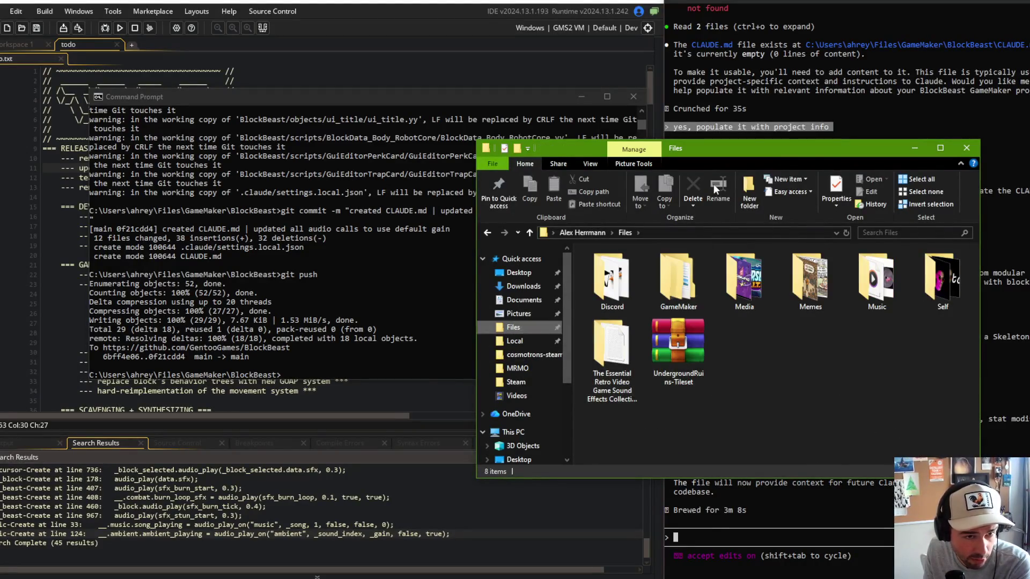
pyautogui.moveTo(718, 153); pyautogui.dragTo(433, 188)
pyautogui.doubleClick(394, 293)
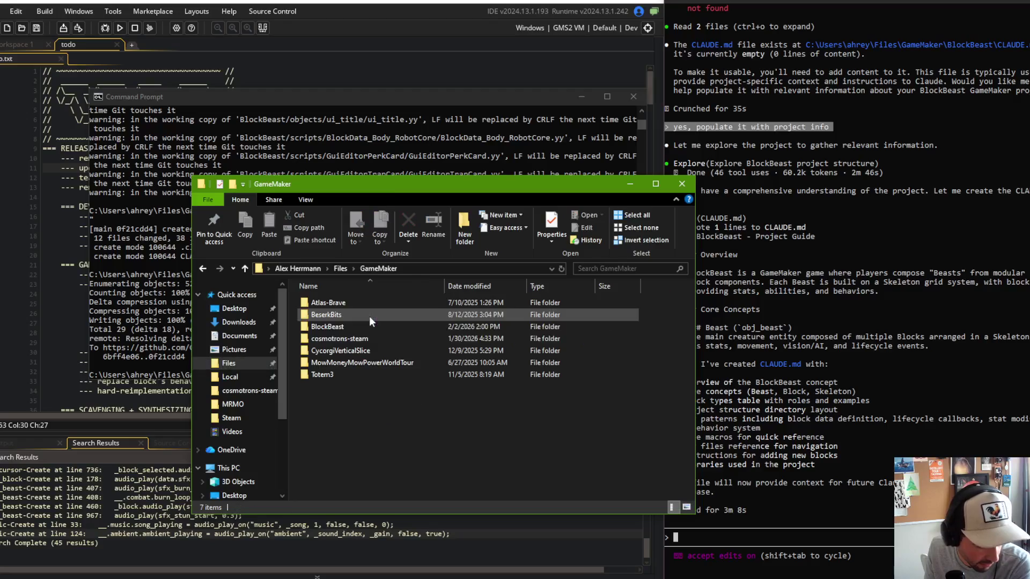
pyautogui.doubleClick(325, 324)
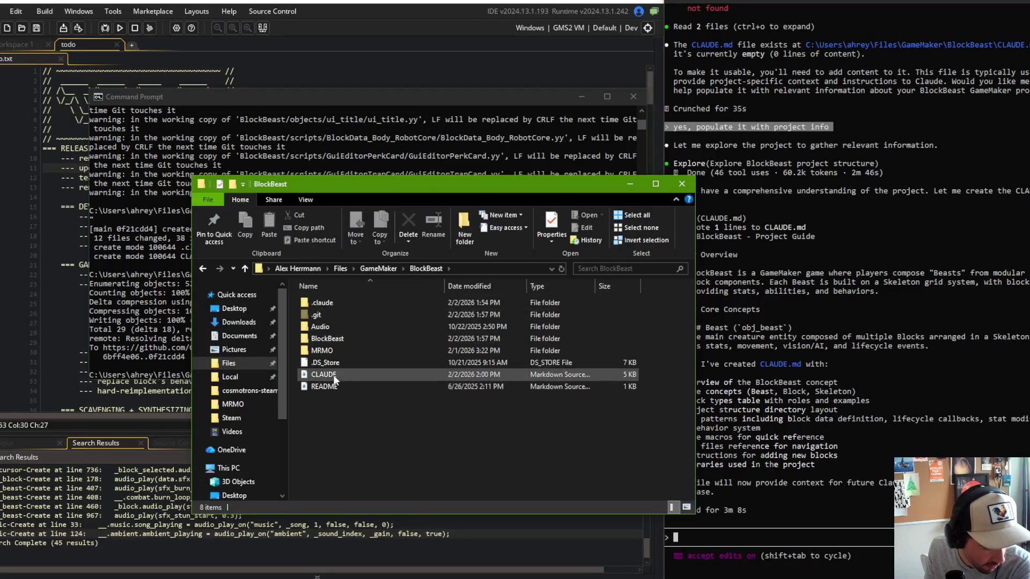
pyautogui.click(334, 376)
pyautogui.doubleClick(324, 375)
pyautogui.click(558, 366)
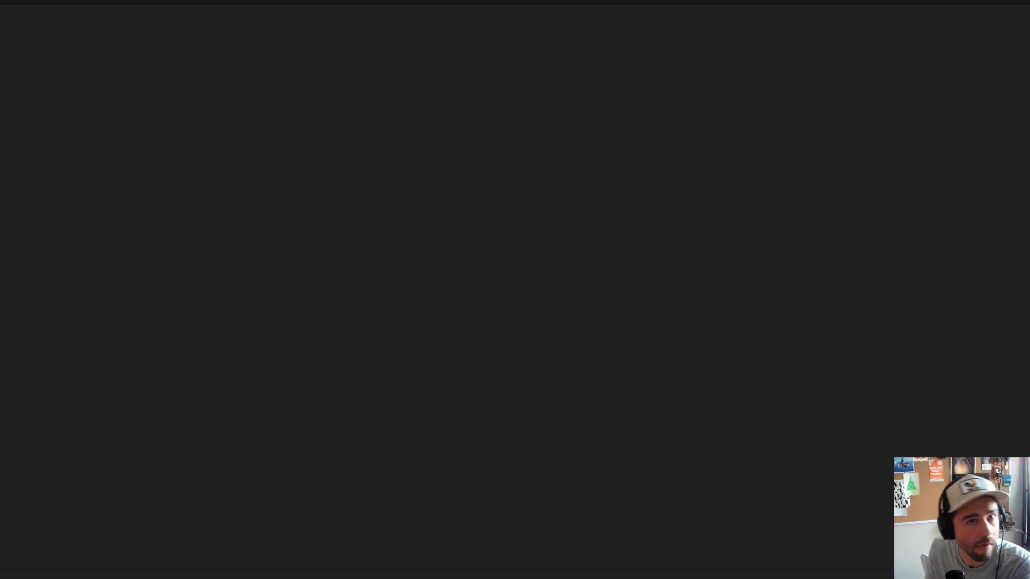
# Read through the 152-line CLAUDE.md guide in VS Code, then minimize the editor
pyautogui.scroll(-20, 220, 75)
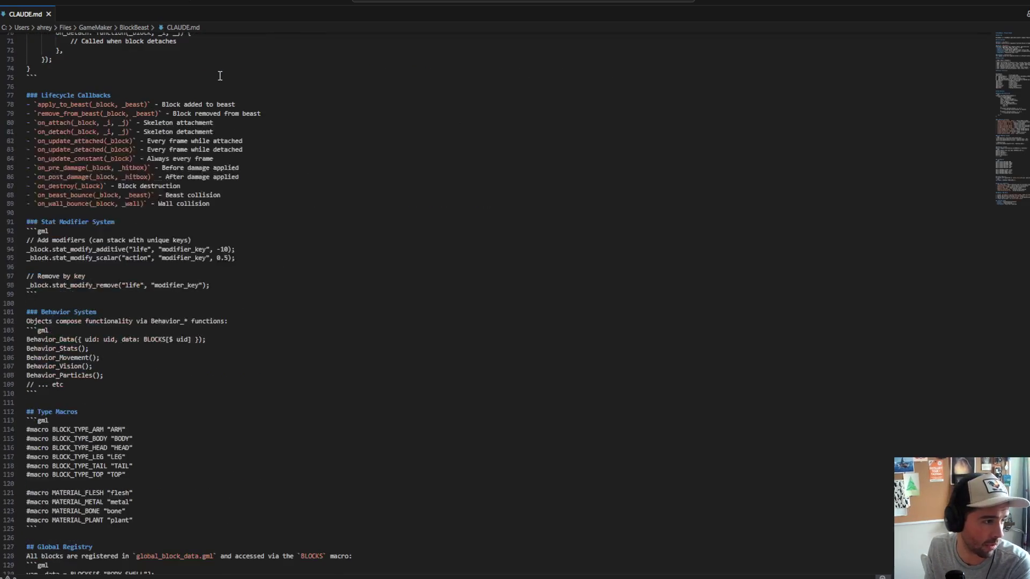
pyautogui.scroll(-5, 220, 76)
pyautogui.scroll(1, 219, 76)
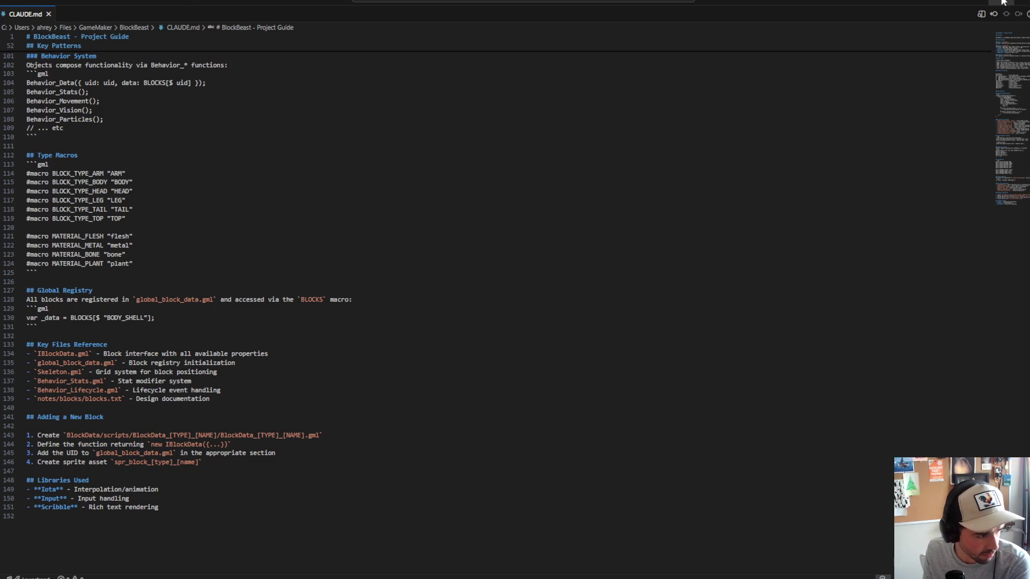
pyautogui.click(1002, 3)
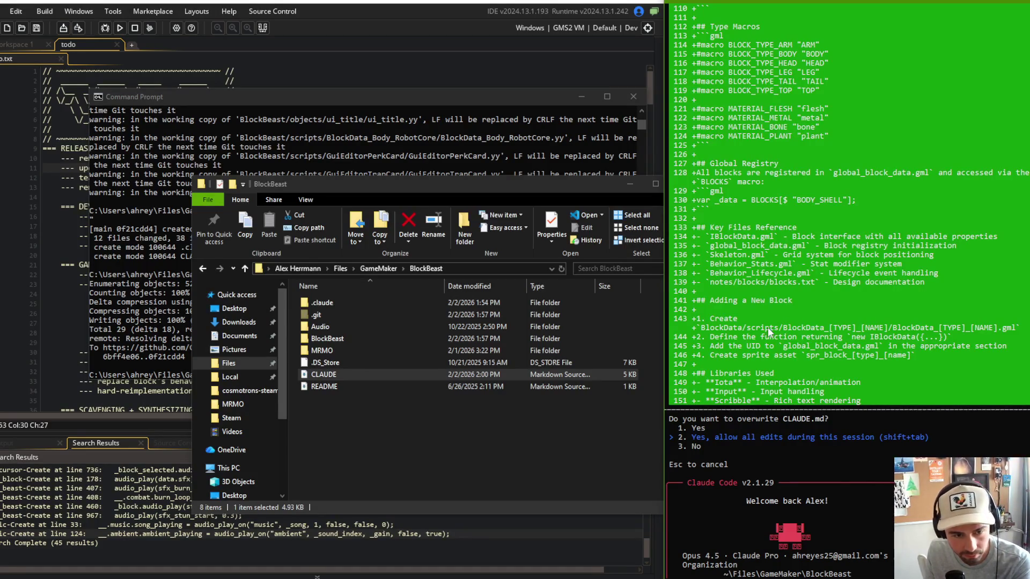
# Ask Claude to 'commit this' and approve its git commands, committing CLAUDE.md as 'add project documentation to CLAUDE.md'
pyautogui.press('Return')
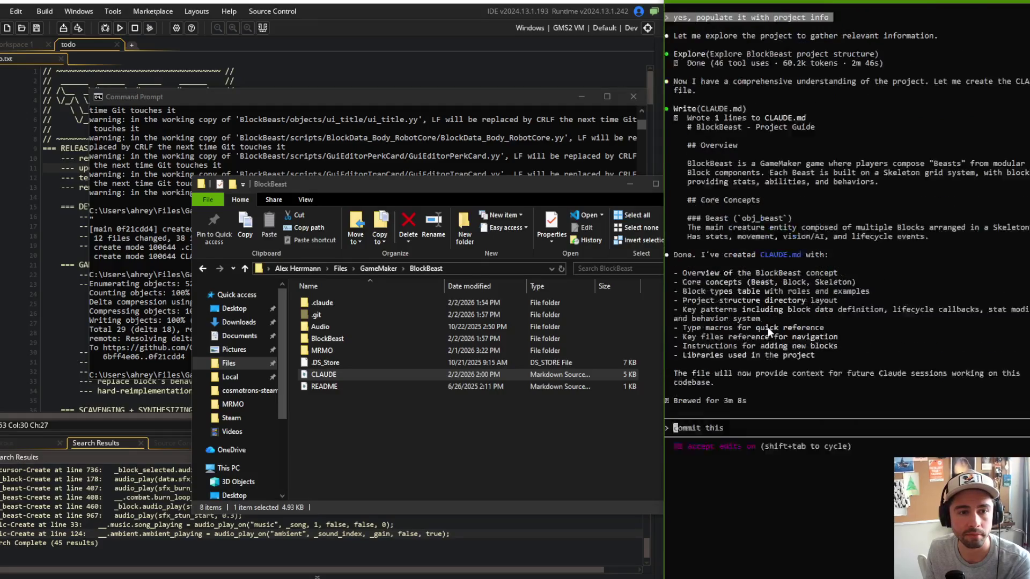
pyautogui.scroll(4, 768, 327)
pyautogui.scroll(-3, 826, 316)
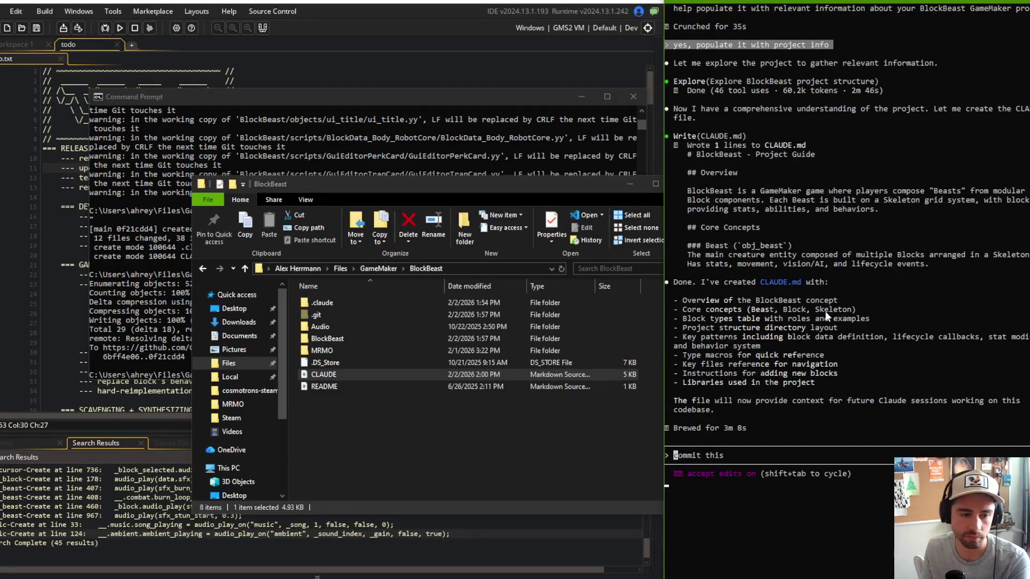
pyautogui.press('Return')
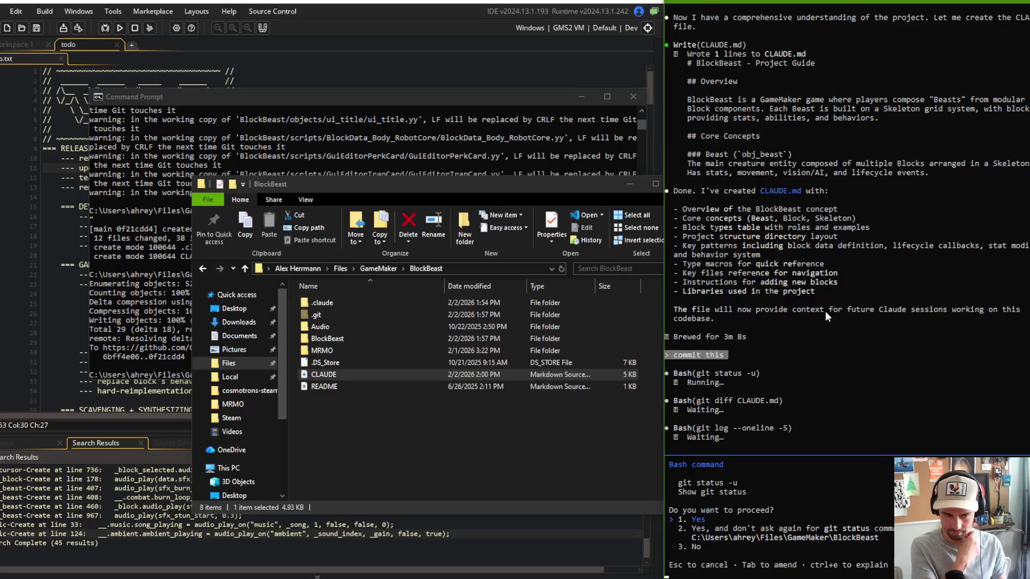
pyautogui.press('Return')
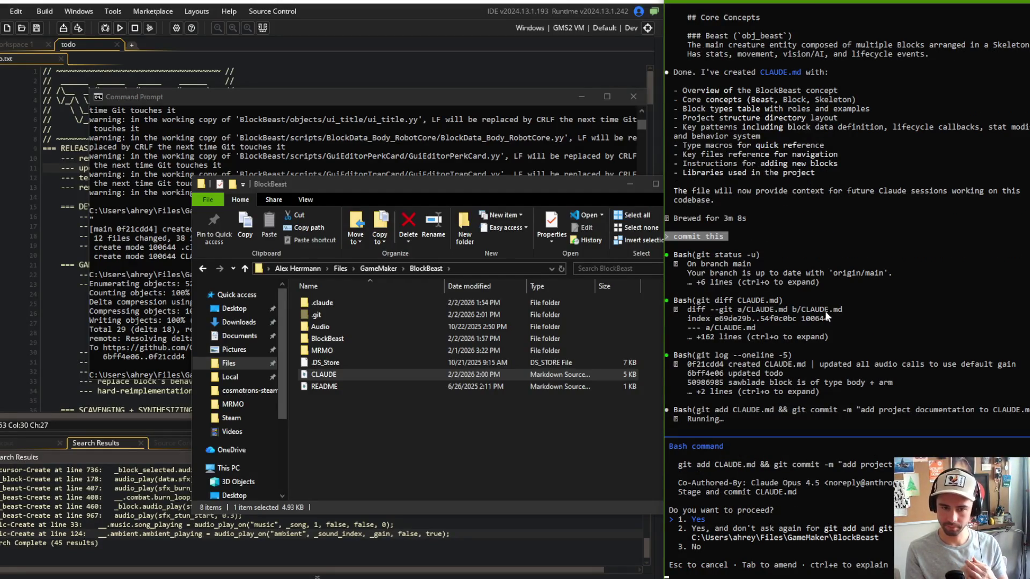
pyautogui.press('Return')
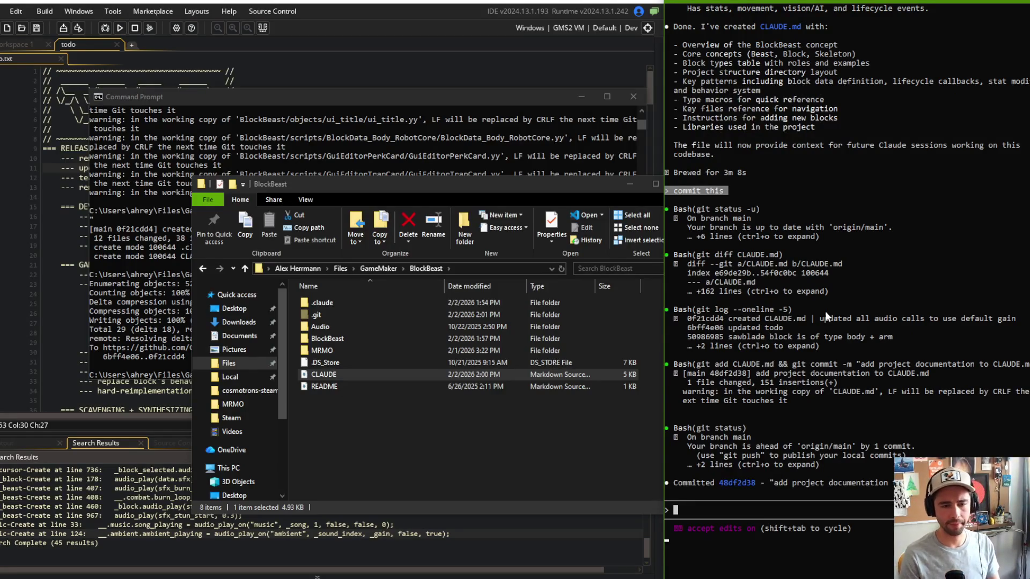
pyautogui.write('add a new rule')
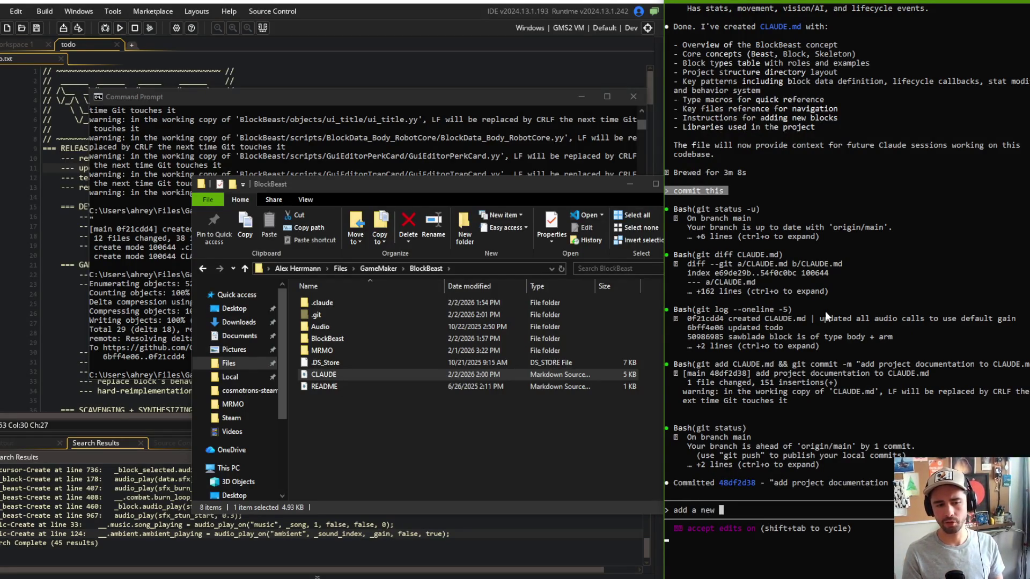
pyautogui.write(' to claude.')
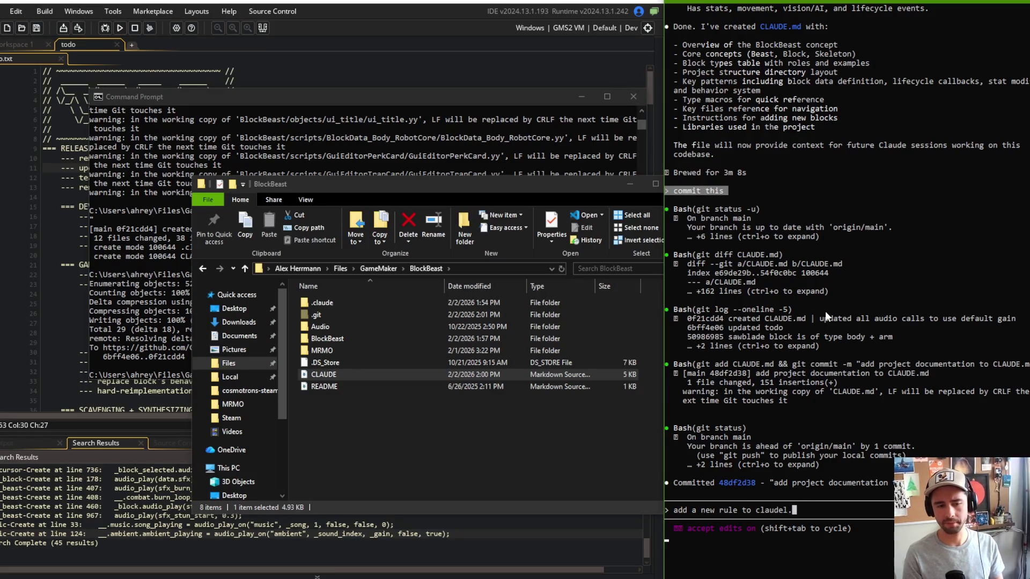
pyautogui.write('md that wi')
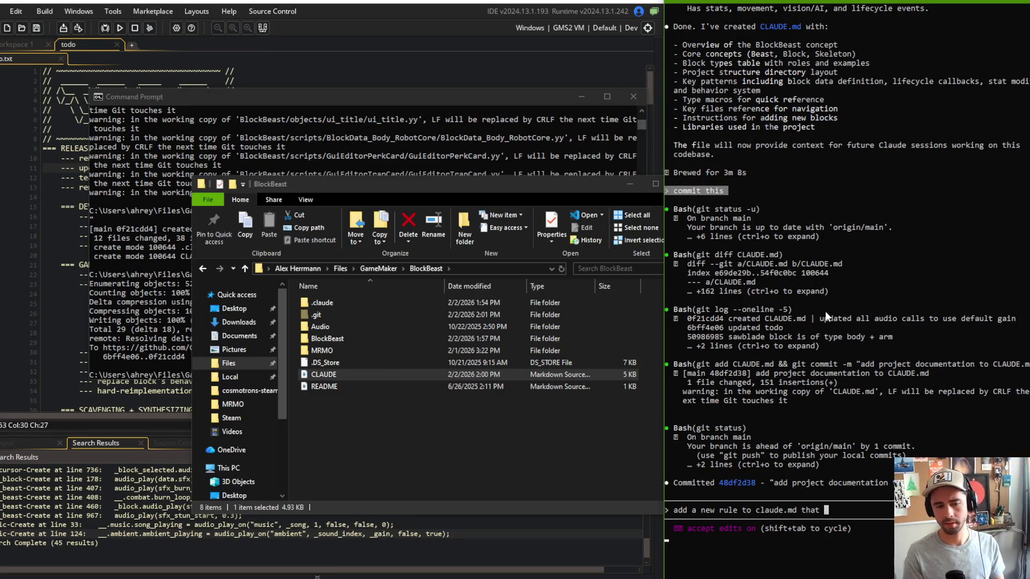
# Request a CLAUDE.md rule to ignore .yy/.yyp edits and focus on .gml files only
pyautogui.press('BackSpace')
pyautogui.press('BackSpace')
pyautogui.press('BackSpace')
pyautogui.press('BackSpace')
pyautogui.press('BackSpace')
pyautogui.write('-> ')
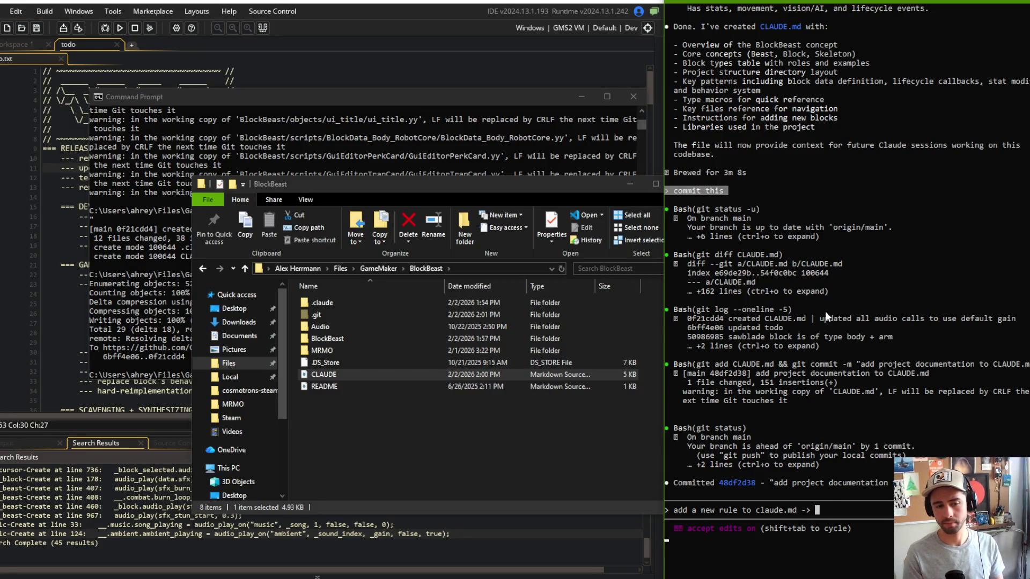
pyautogui.write('ignore .yy and .y')
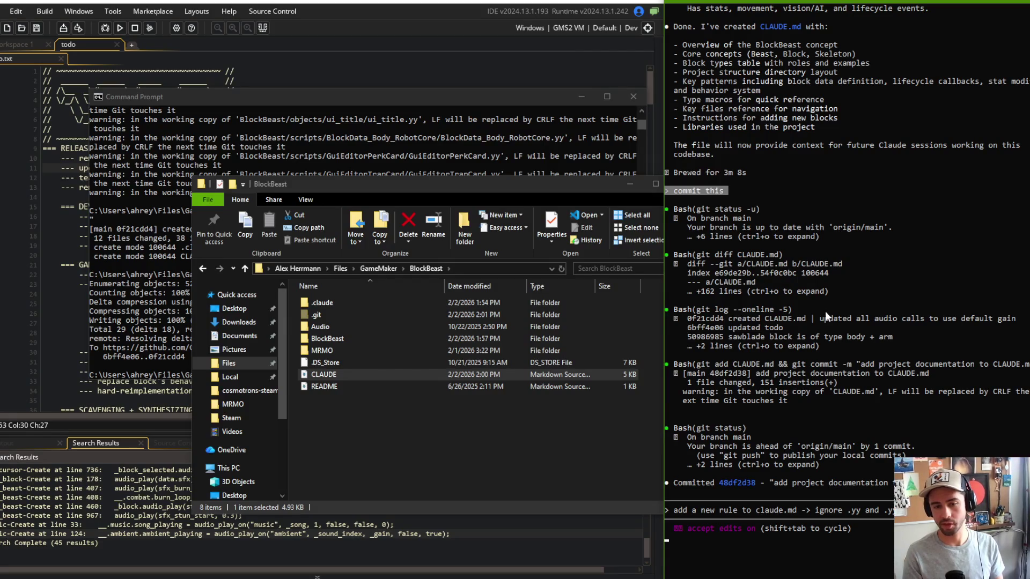
pyautogui.write('edits. paths should')
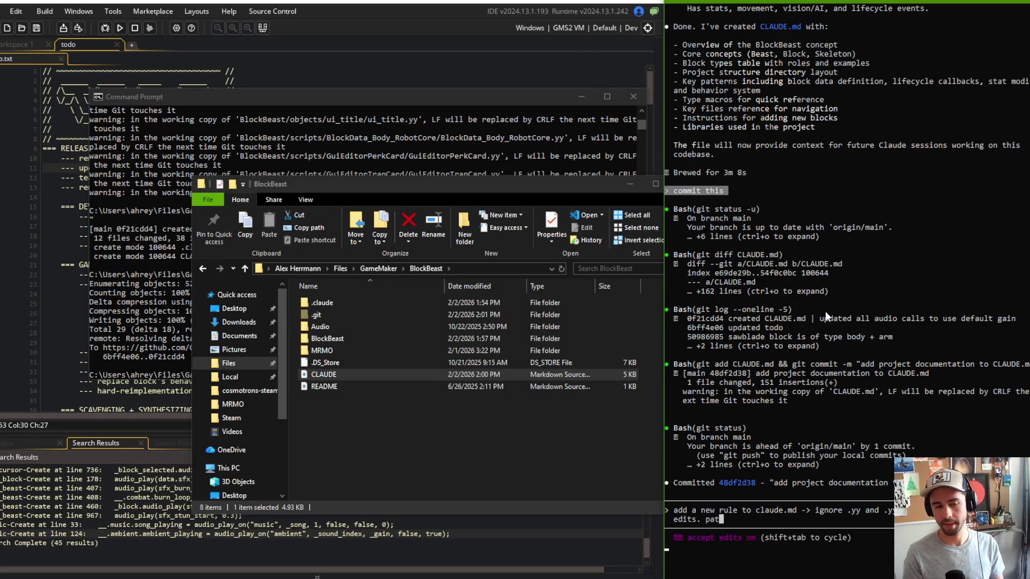
pyautogui.write(' focus on .gml fi')
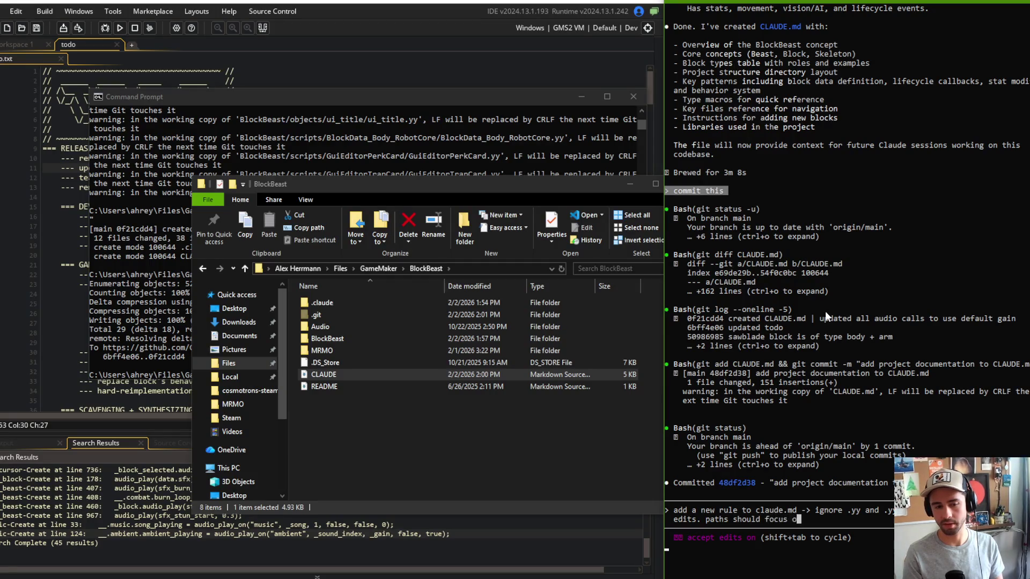
pyautogui.write('les only')
pyautogui.press('Return')
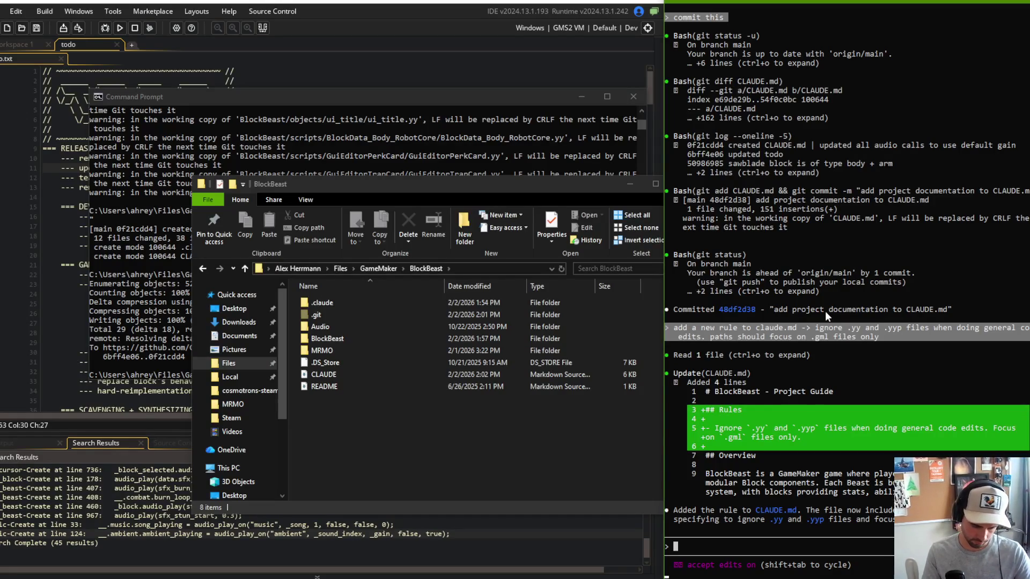
pyautogui.press('Up')
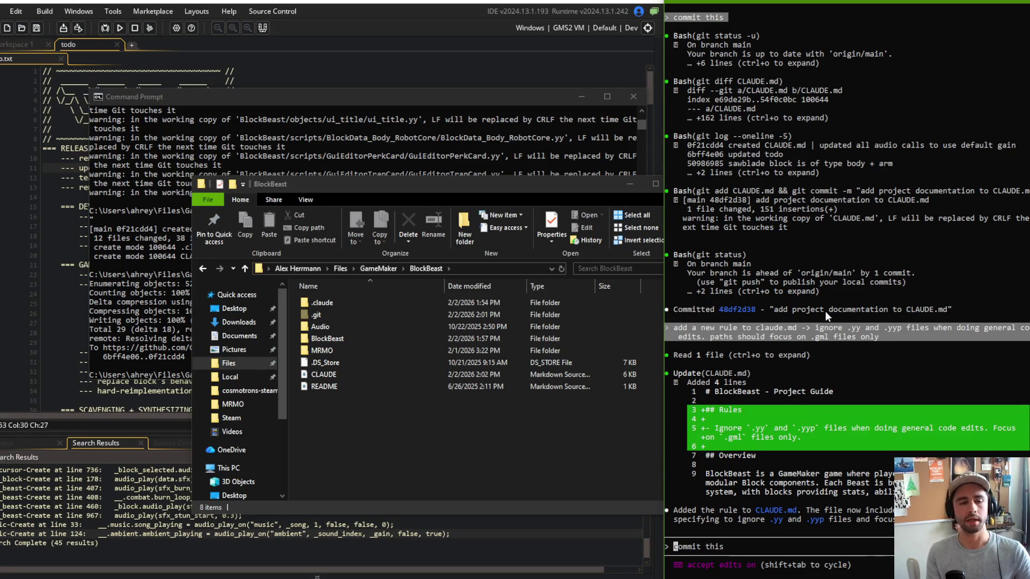
# Request a CLAUDE.md rule keeping new blocks and similar global registries in alphabetical order
pyautogui.write('add ')
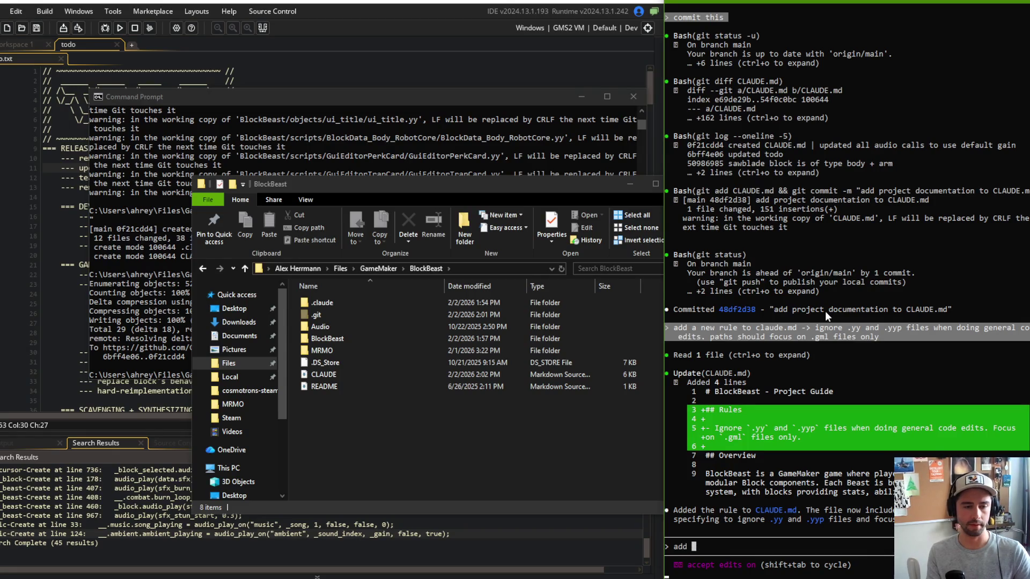
pyautogui.write('ne')
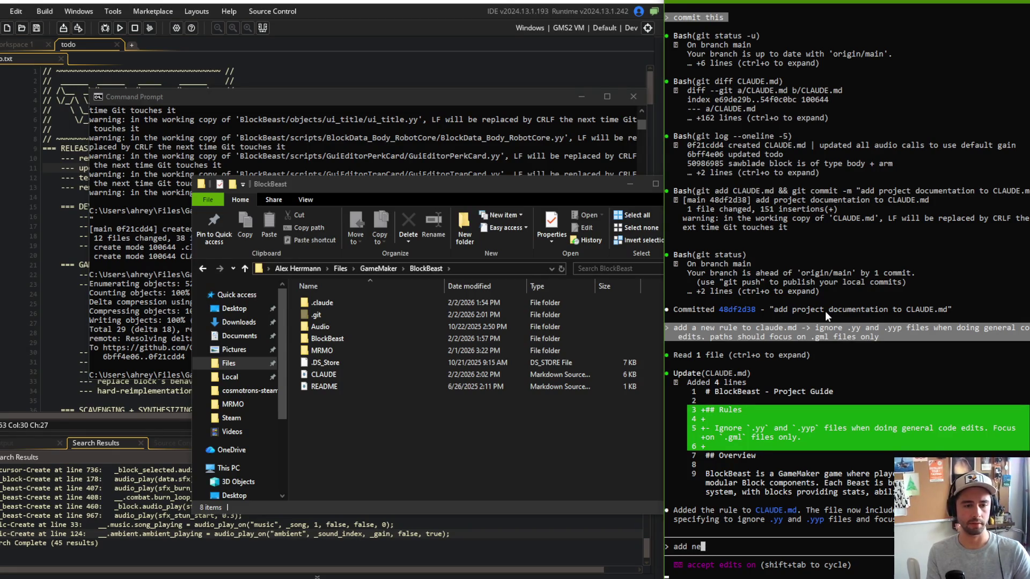
pyautogui.write('w rule to claude.md')
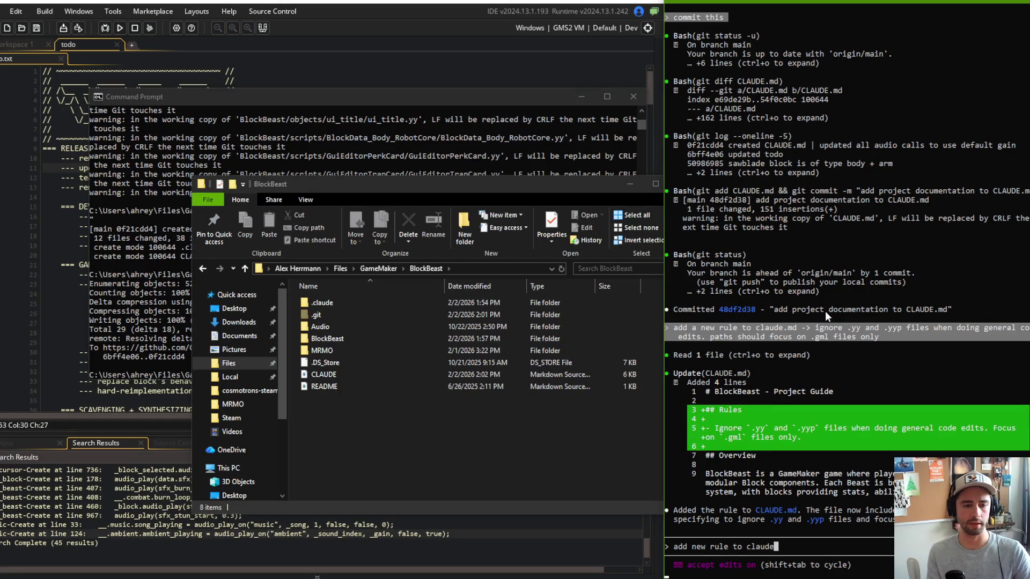
pyautogui.write(' -> new blocks')
pyautogui.press('BackSpace')
pyautogui.press('BackSpace')
pyautogui.press('BackSpace')
pyautogui.press('BackSpace')
pyautogui.press('BackSpace')
pyautogui.press('BackSpace')
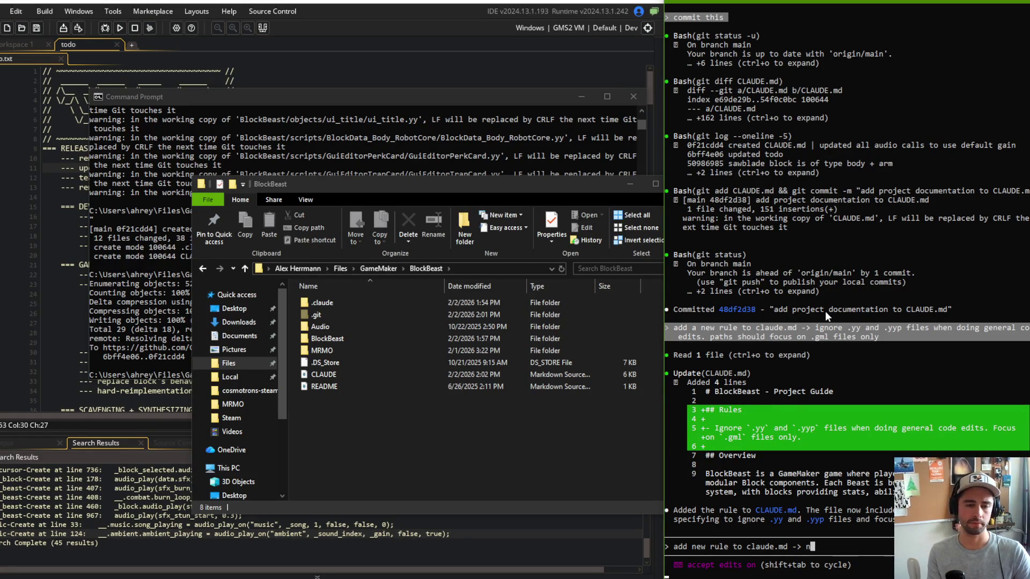
pyautogui.write('sort new ')
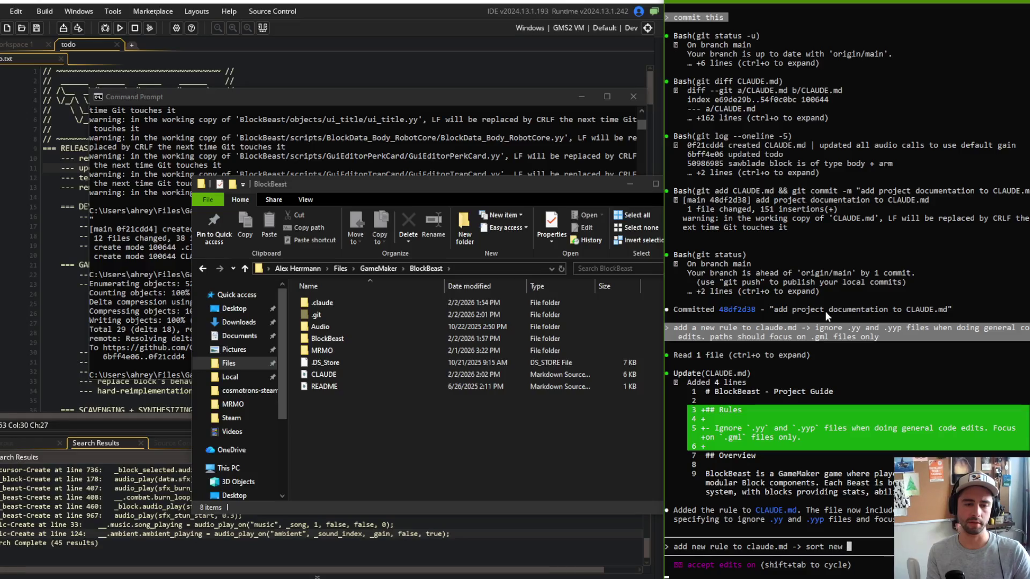
pyautogui.write('blocks stor ')
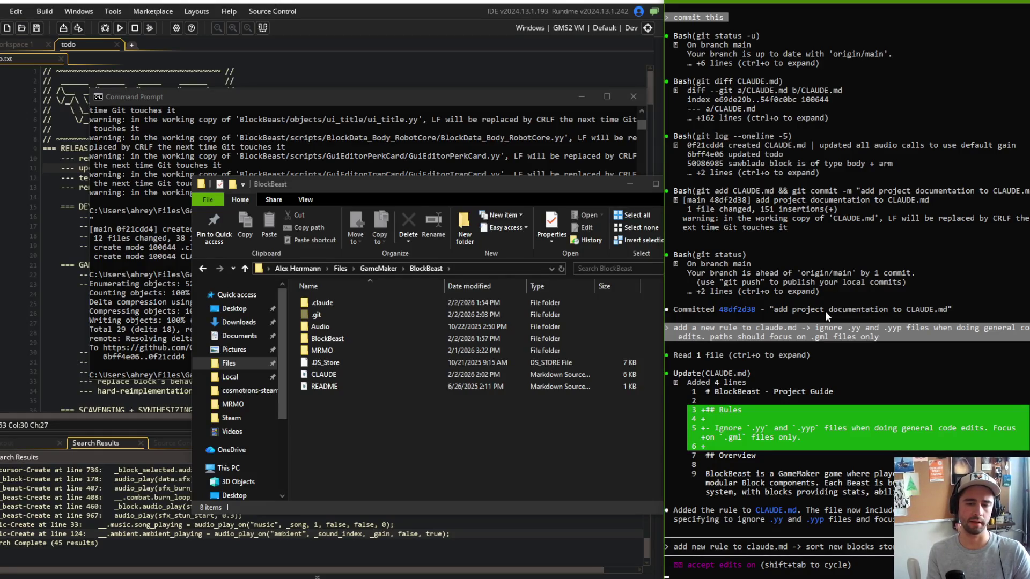
pyautogui.write('other similar ')
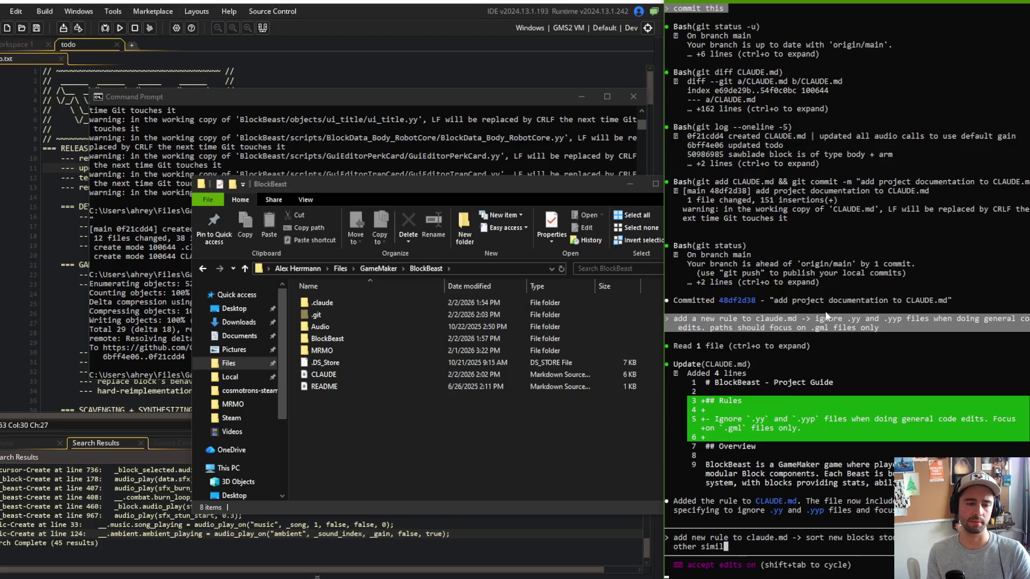
pyautogui.write('global re')
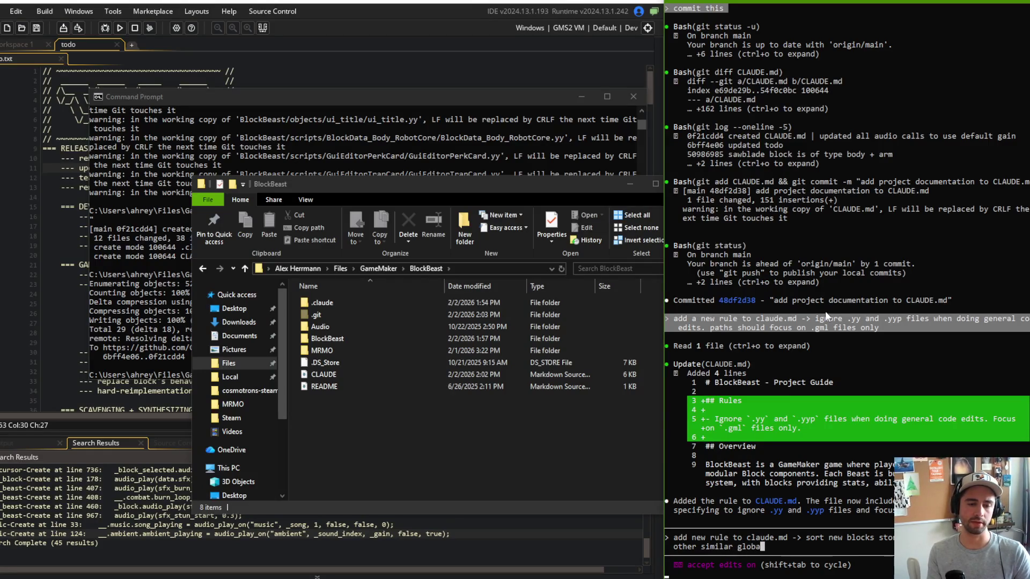
pyautogui.write('gistries (ie ')
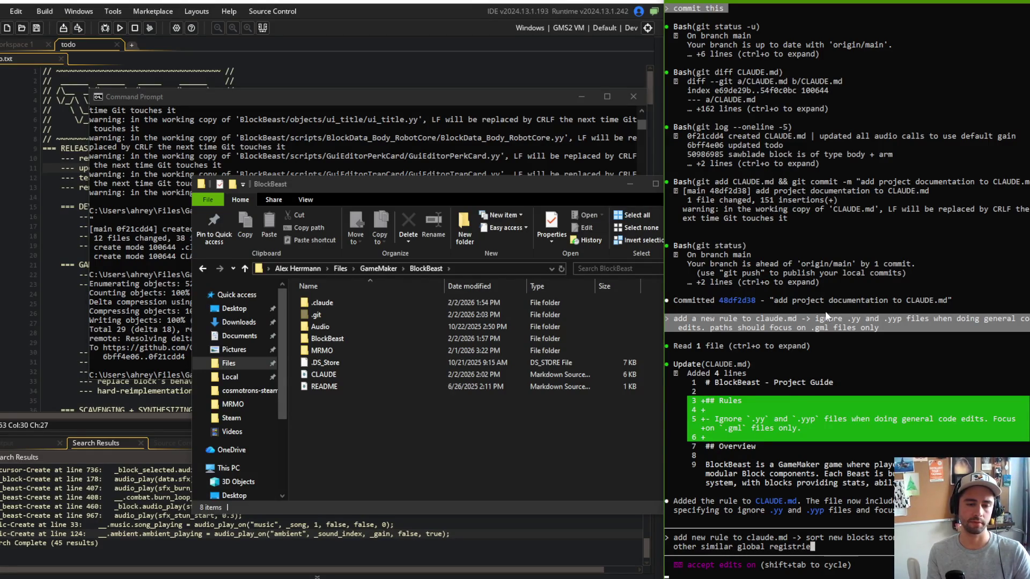
pyautogui.write('projectile_da')
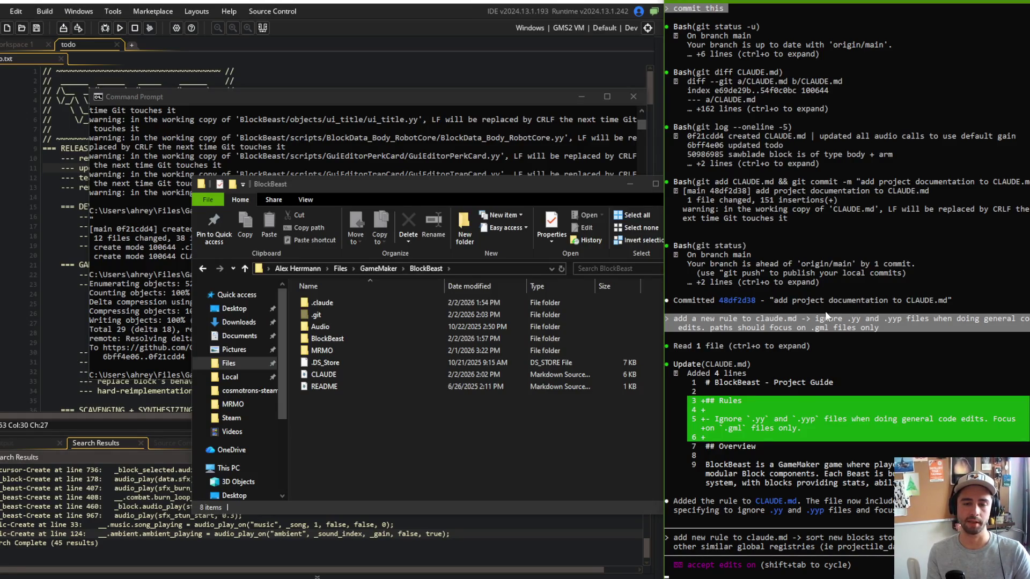
pyautogui.write('alphabetical order')
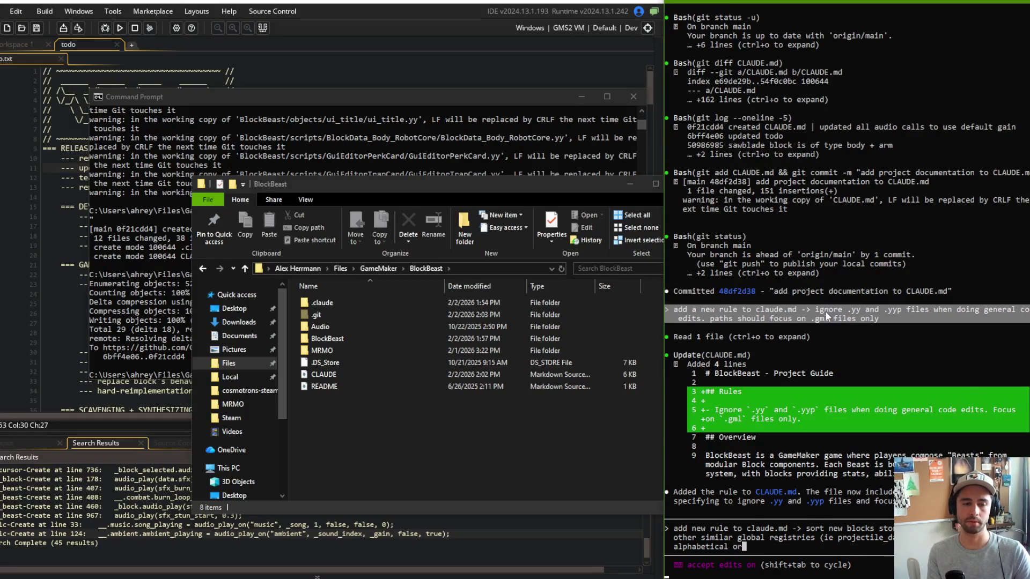
pyautogui.press('Return')
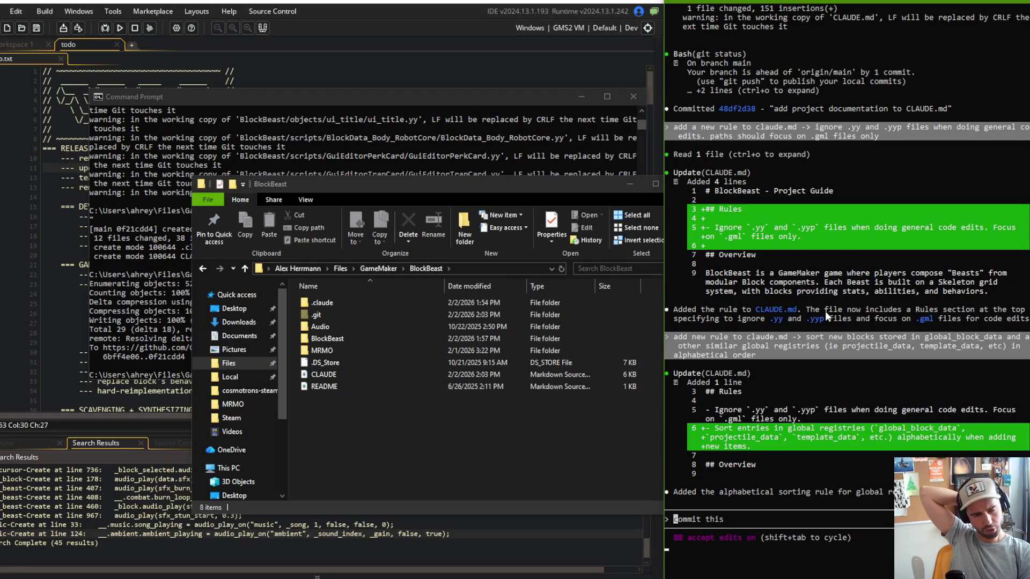
# Approve Claude's git commit of the rules update as 'add rules section to CLAUDE.md'
pyautogui.press('Return')
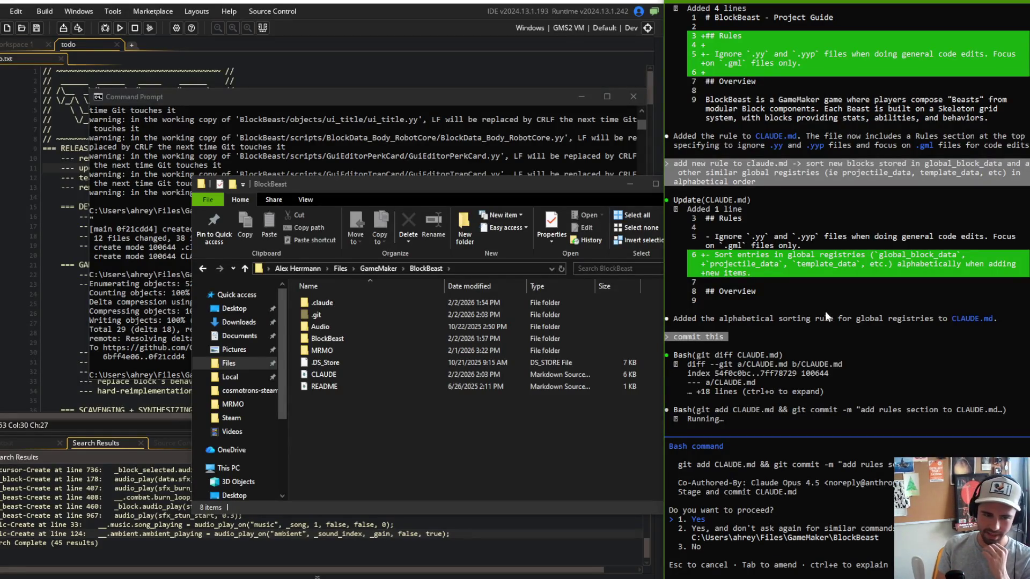
pyautogui.press('Return')
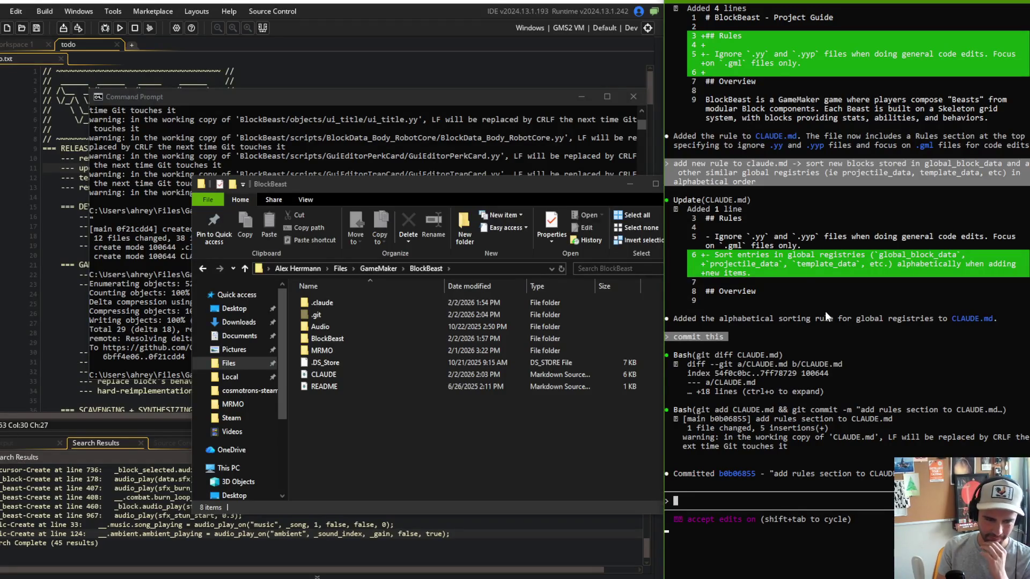
pyautogui.hotkey('alt', 'Tab')
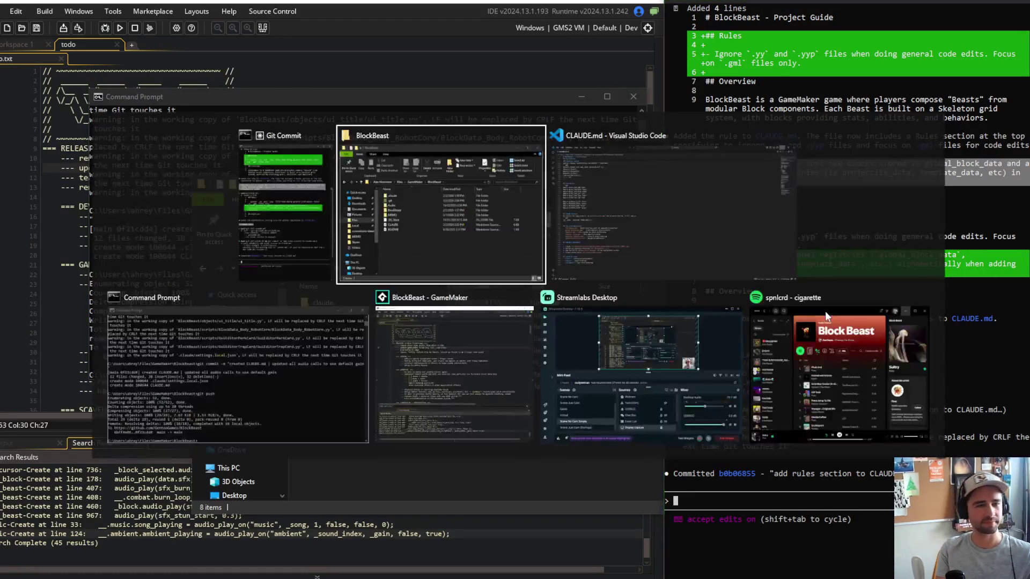
pyautogui.hotkey('alt', 'Tab')
pyautogui.hotkey('alt', 'Tab')
pyautogui.hotkey('alt', 'Tab')
pyautogui.hotkey('alt', 'Tab')
# Review the uncommitted changes with git diff, then quit the diff view
pyautogui.write('git b')
pyautogui.press('BackSpace')
pyautogui.write('diff')
pyautogui.press('Return')
pyautogui.write(':q')
pyautogui.press('Return')
# Push the commits to the remote with git push and return to the Claude Code terminal
pyautogui.write('git push')
pyautogui.press('Return')
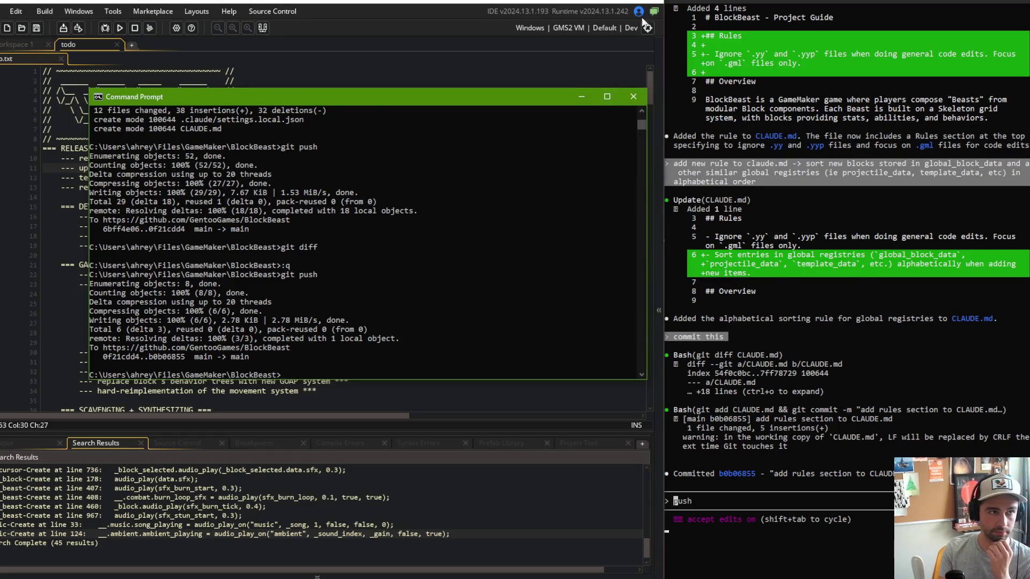
pyautogui.press('super+Down')
pyautogui.click(826, 412)
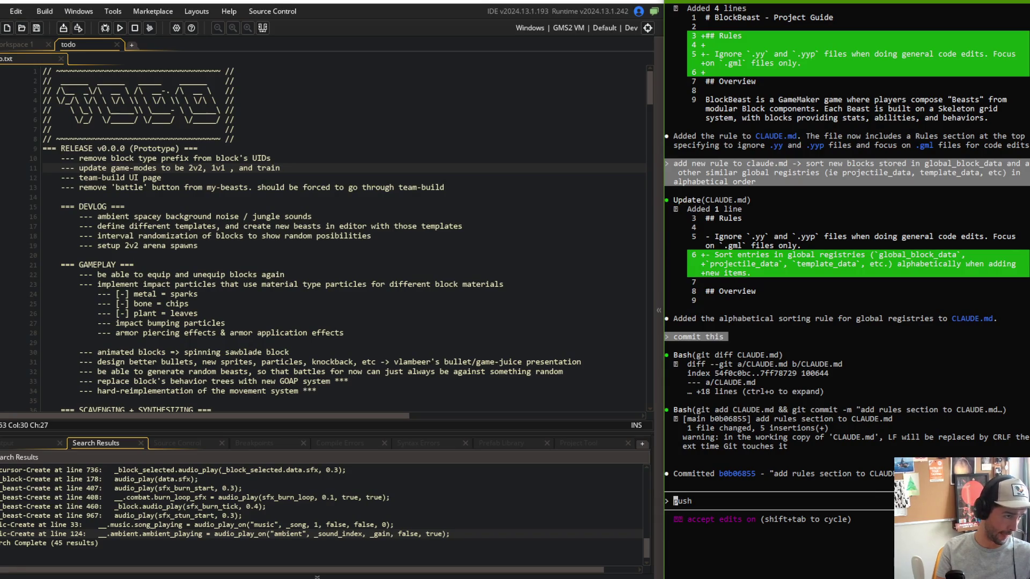
# Ask Claude Code to 'open global block data' and start drafting the replace-definitions request
pyautogui.write('open global')
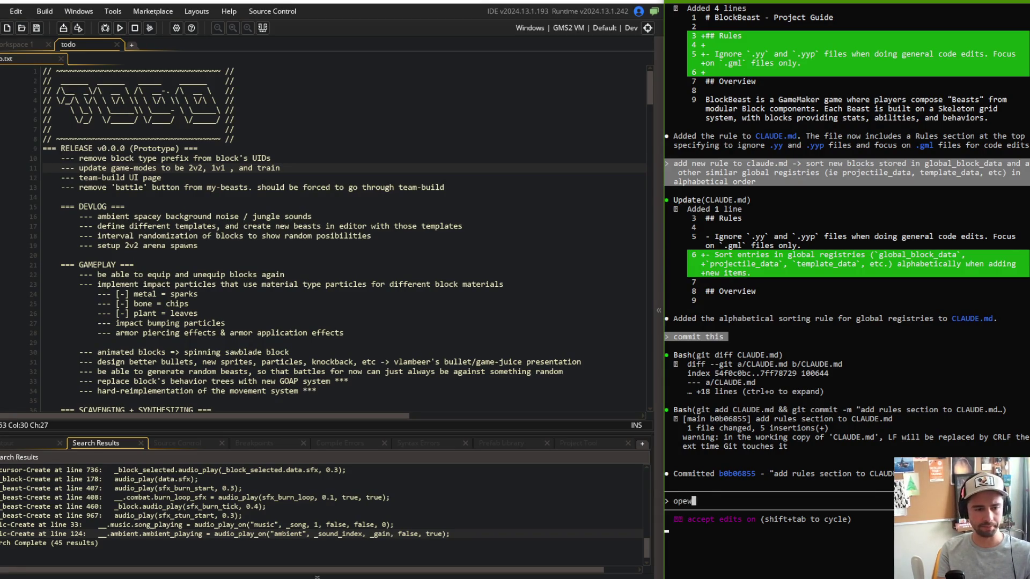
pyautogui.write(' block data')
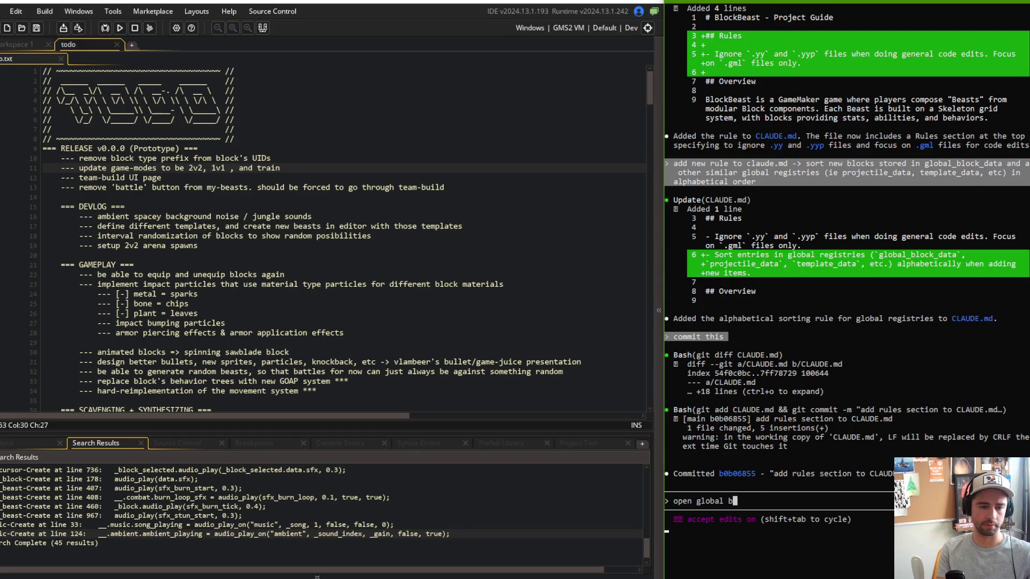
pyautogui.press('Return')
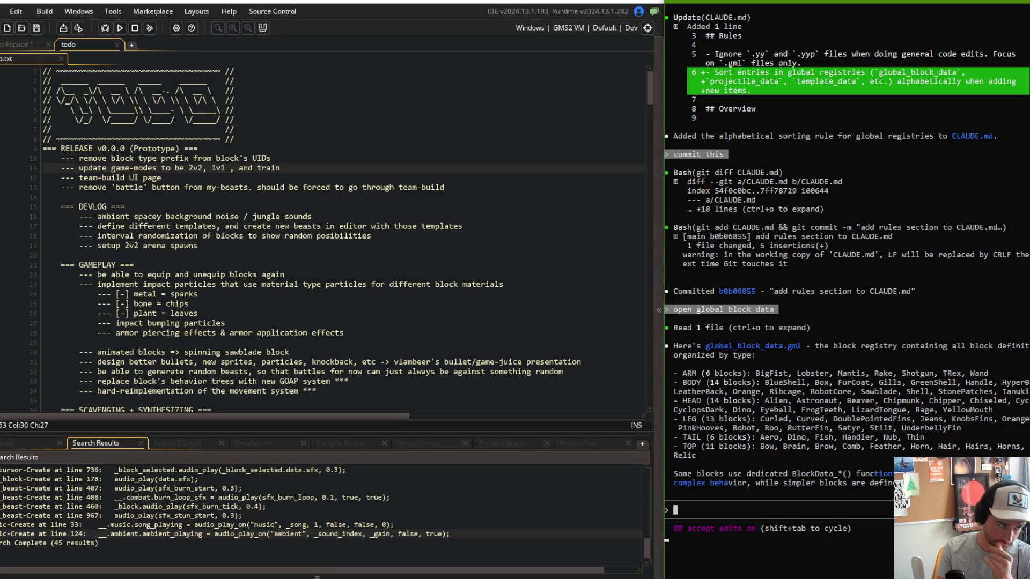
pyautogui.write('repla')
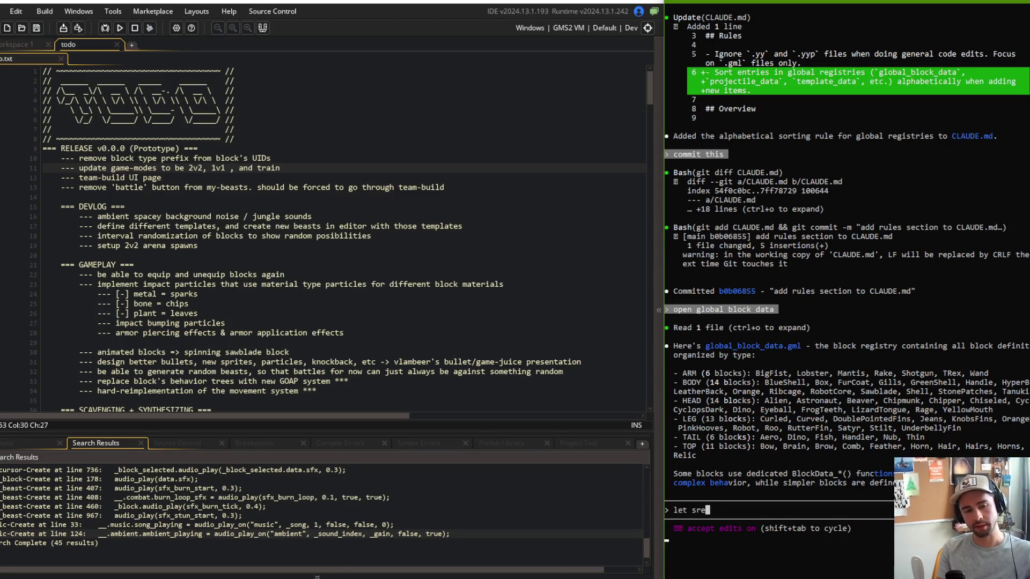
pyautogui.write('ce all in')
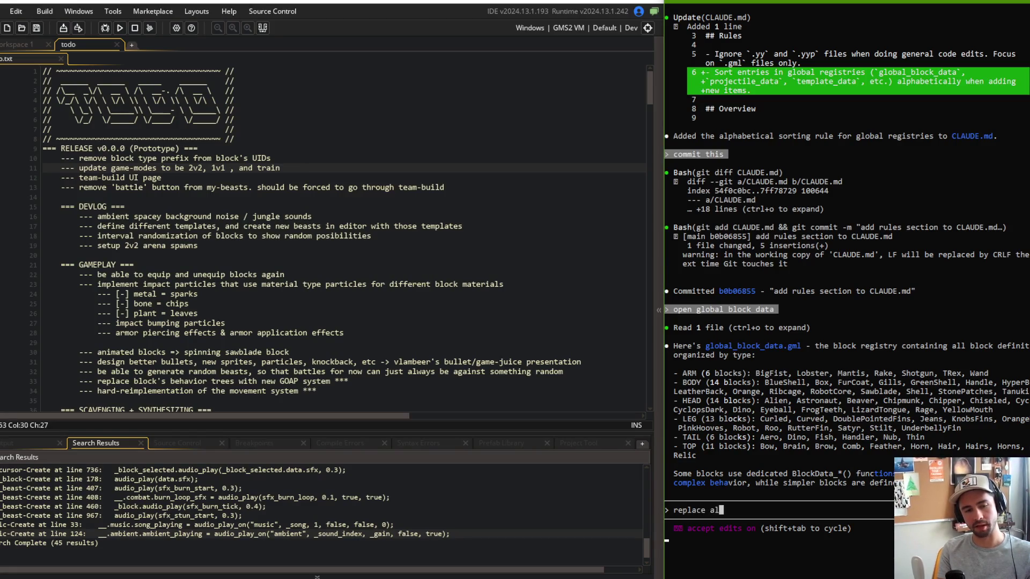
pyautogui.write('line definiitions')
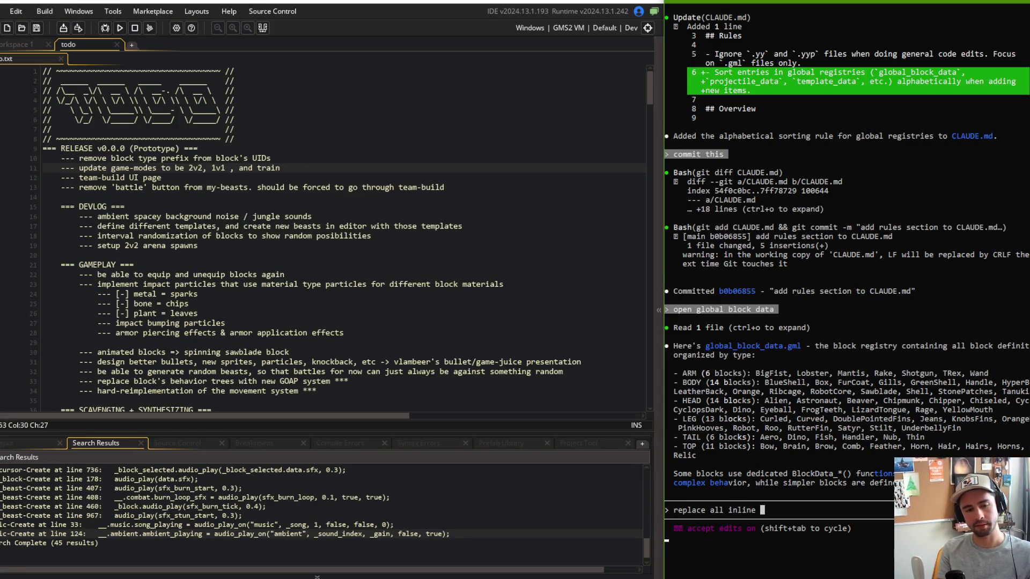
# Send 'replace all inline definitions with new implementations', with the typo fixed, to Claude Code
pyautogui.press('BackSpace')
pyautogui.press('BackSpace')
pyautogui.press('BackSpace')
pyautogui.write('tions with new gml file')
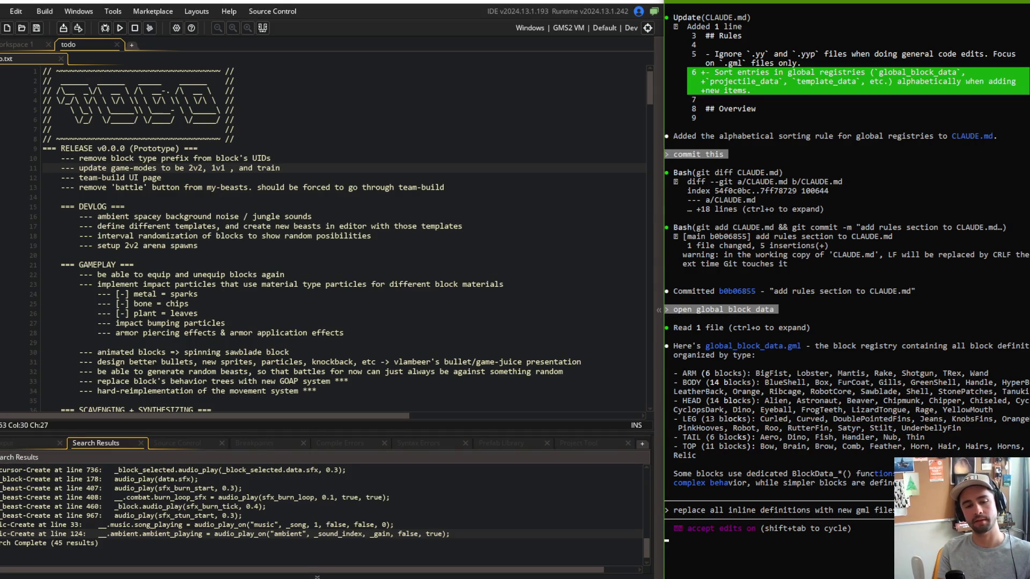
pyautogui.write('implementations')
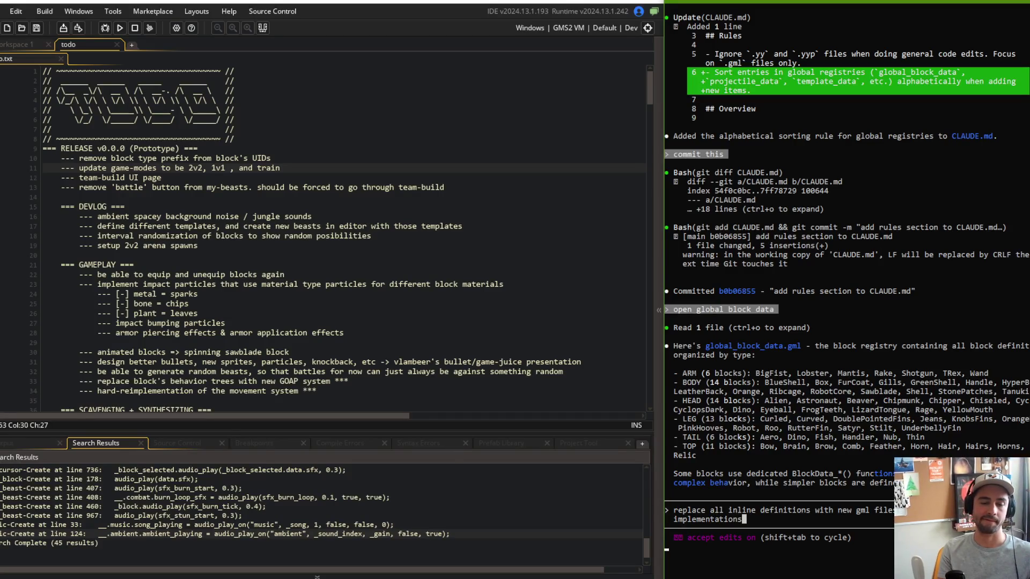
pyautogui.press('Return')
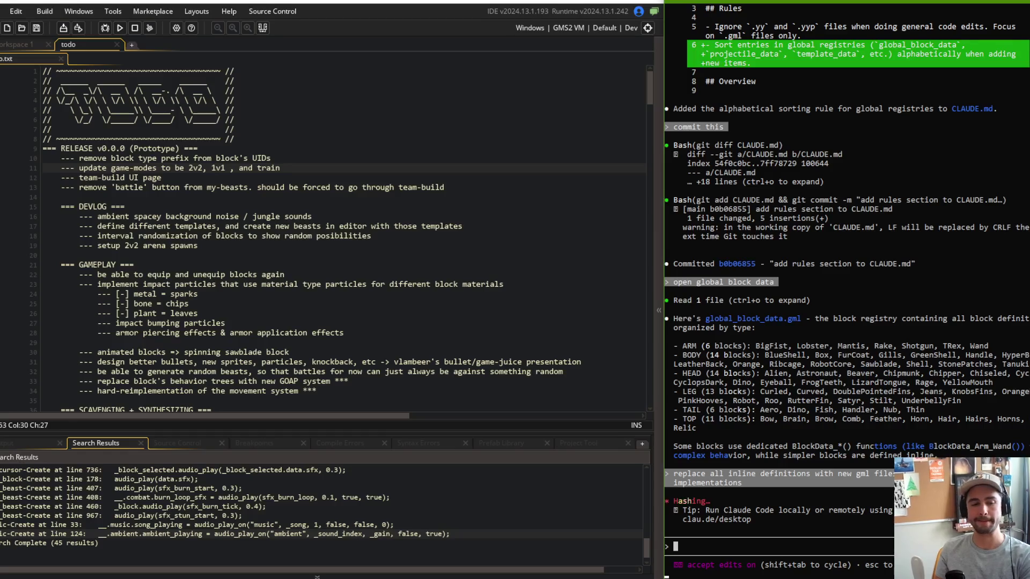
pyautogui.click(127, 236)
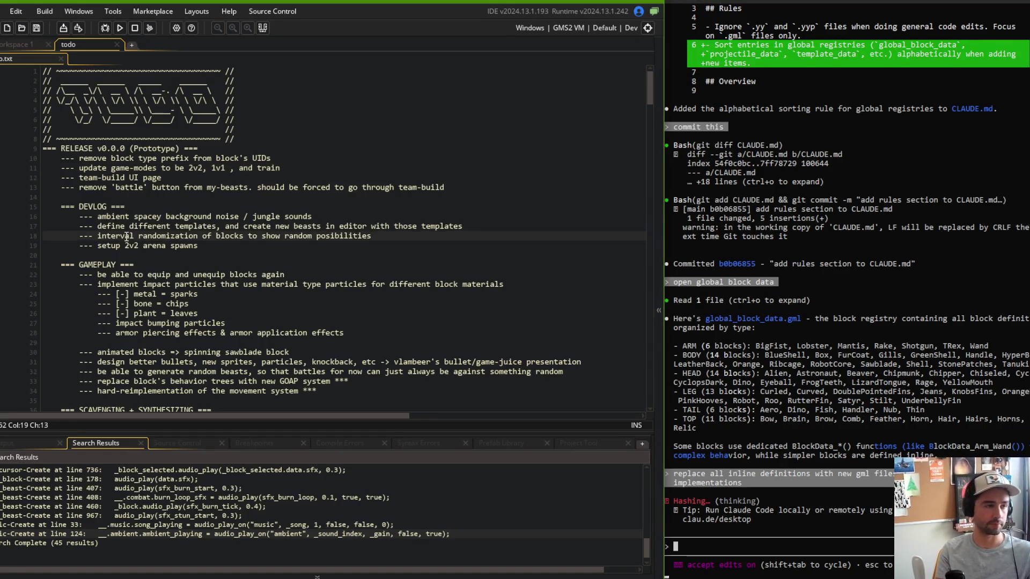
# Open the global_block_data script through the asset search
pyautogui.hotkey('ctrl', 't')
pyautogui.write('global_block_da')
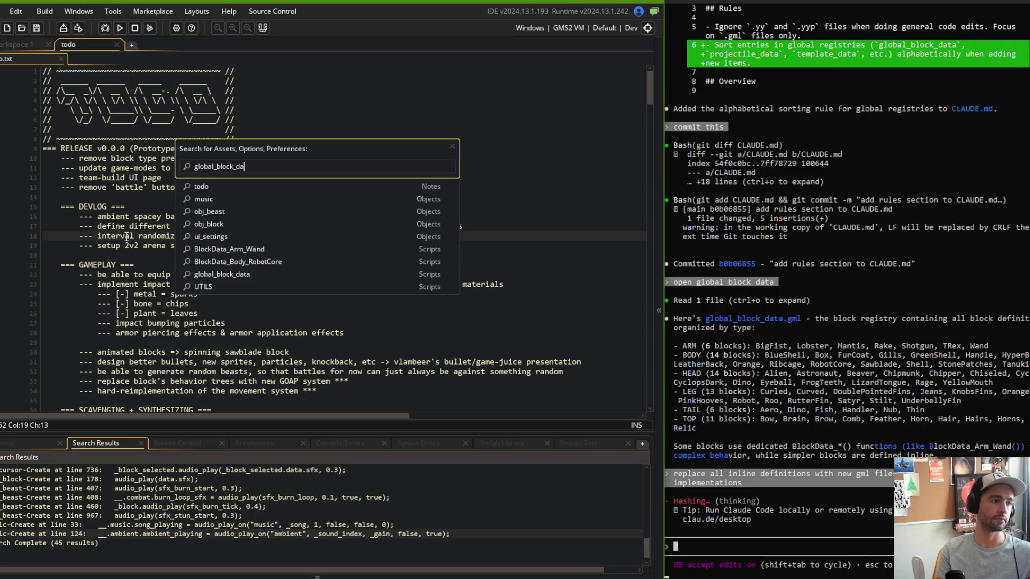
pyautogui.press('Return')
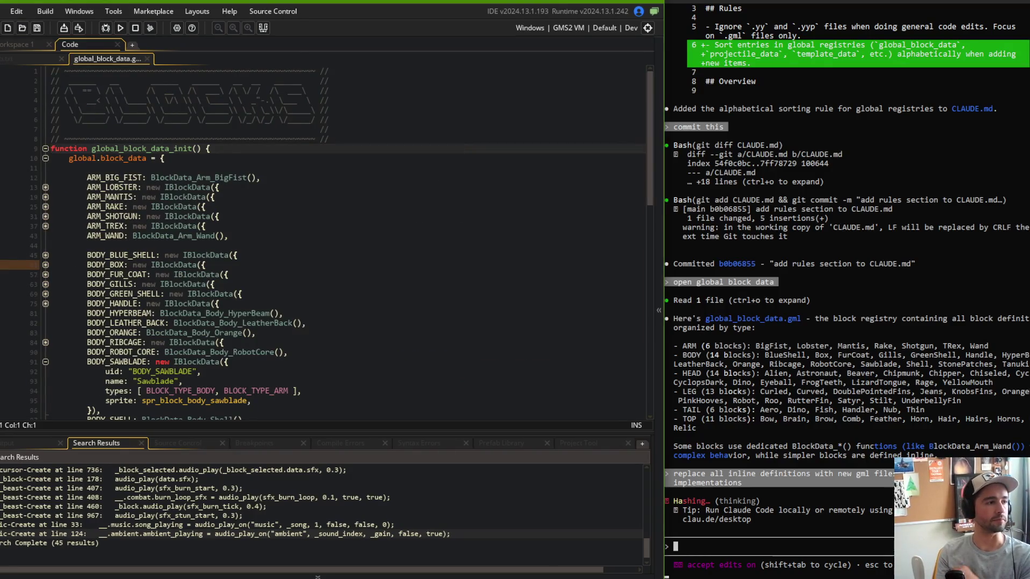
# Collapse all asset folders, then expand the game group and its data folder
pyautogui.rightClick(52, 270)
pyautogui.click(80, 409)
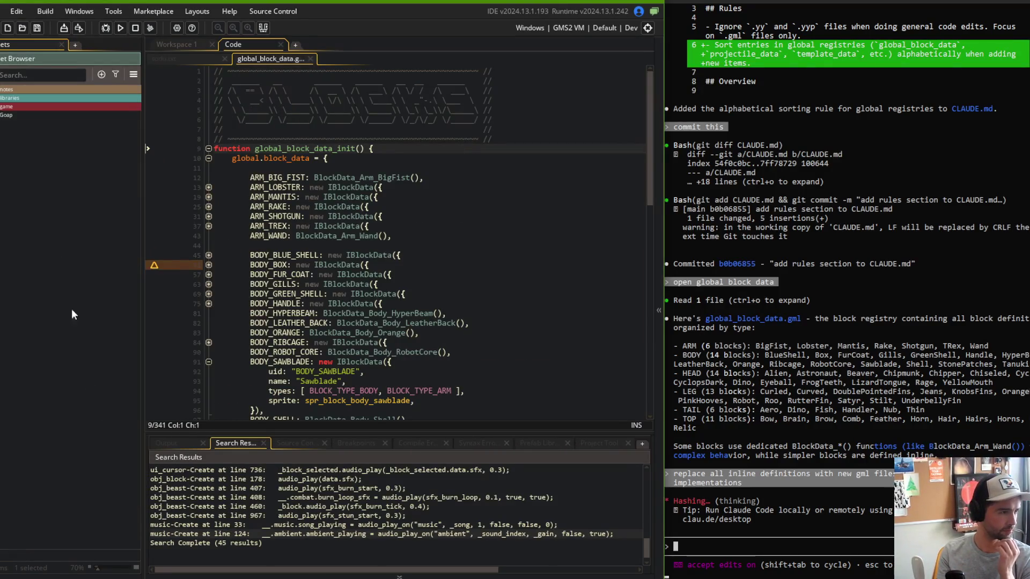
pyautogui.rightClick(87, 203)
pyautogui.click(116, 341)
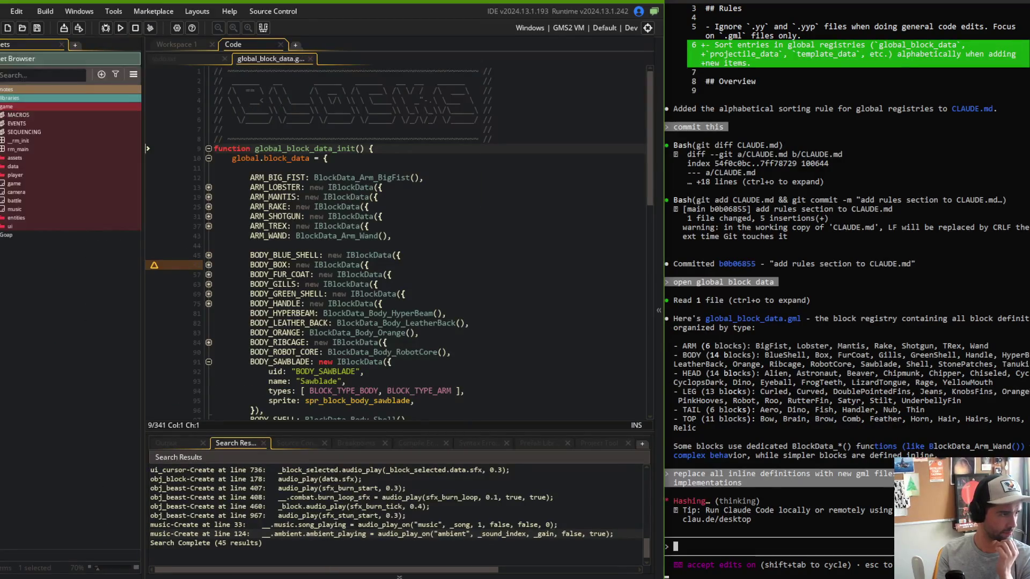
pyautogui.click(2, 166)
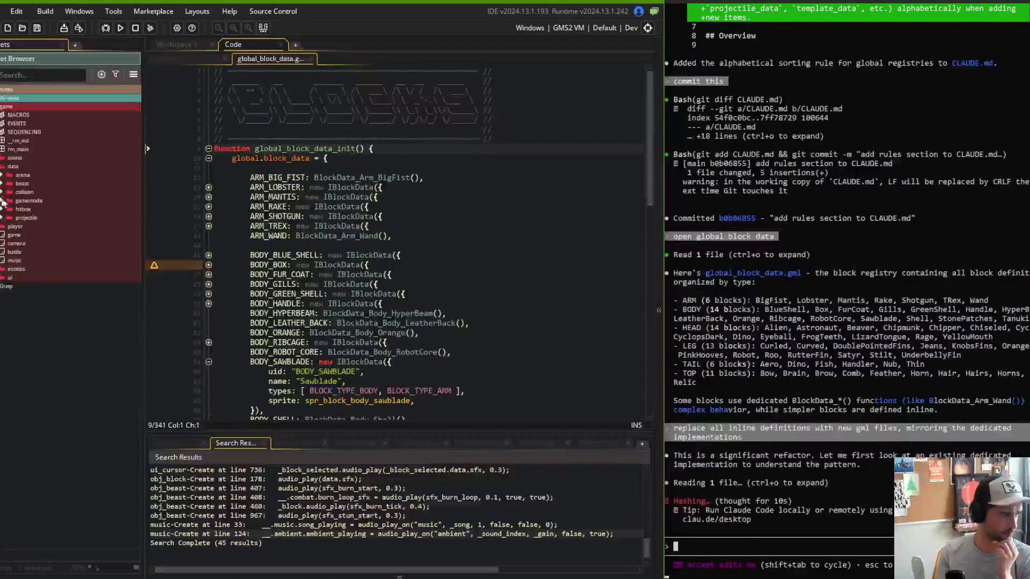
pyautogui.click(2, 184)
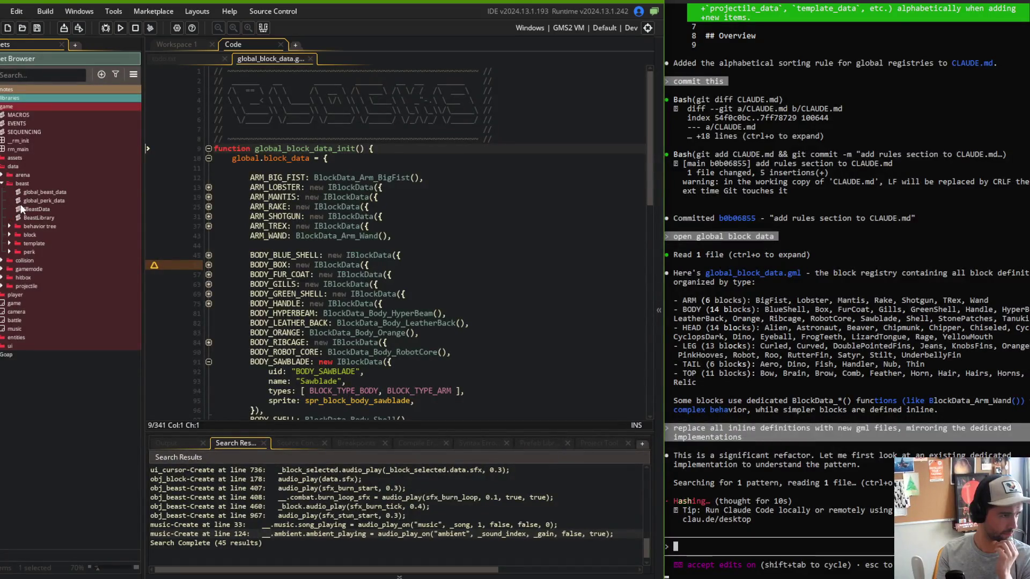
pyautogui.click(10, 235)
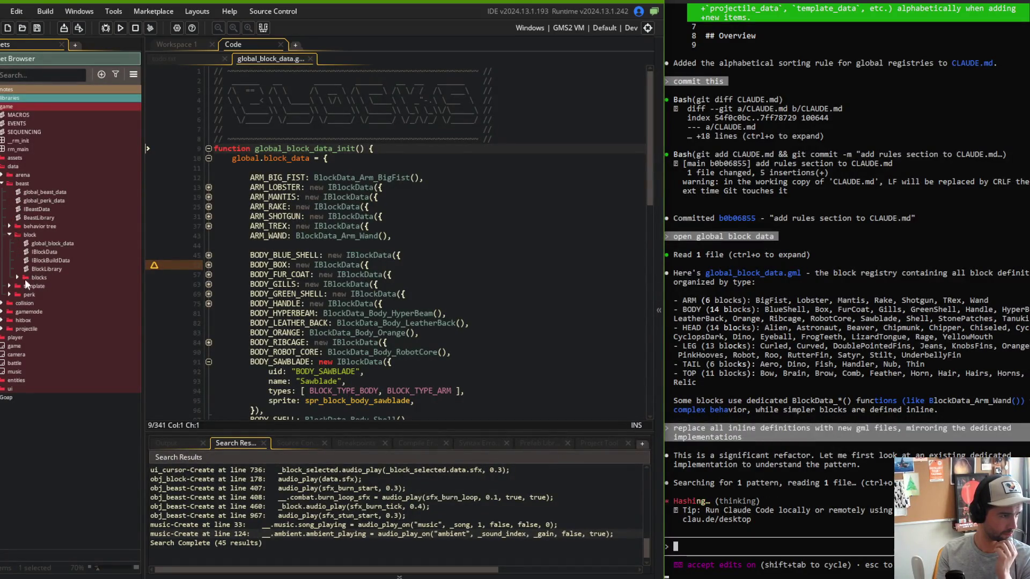
pyautogui.click(18, 277)
pyautogui.click(26, 286)
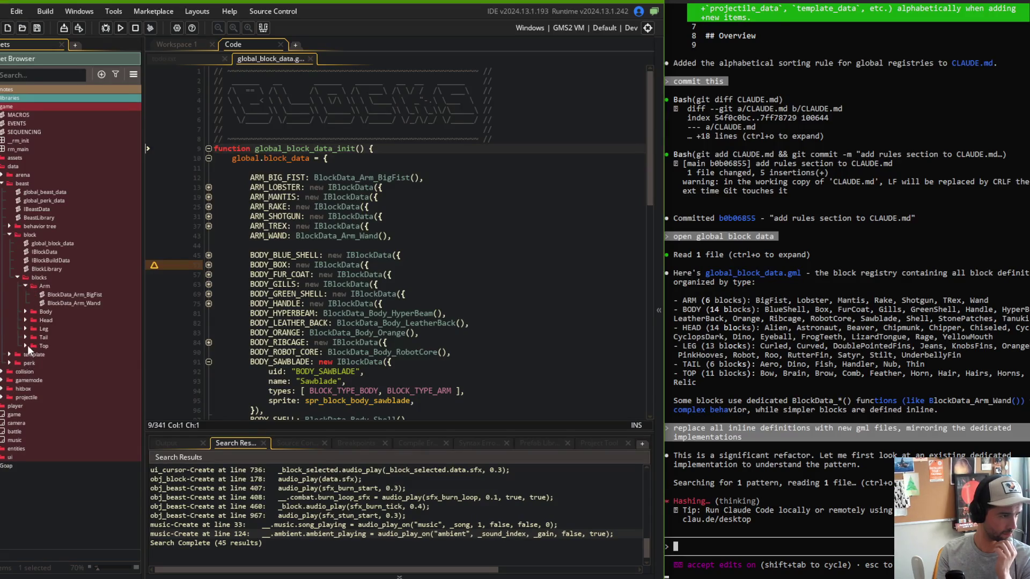
pyautogui.click(25, 346)
pyautogui.click(25, 338)
pyautogui.click(24, 329)
pyautogui.click(25, 320)
pyautogui.click(25, 312)
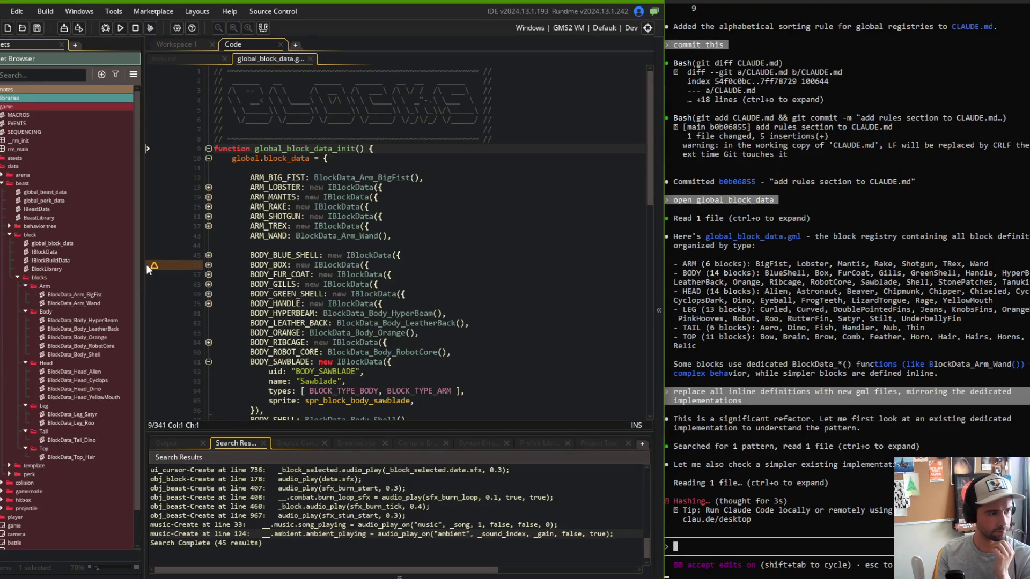
pyautogui.moveTo(140, 257); pyautogui.dragTo(169, 257)
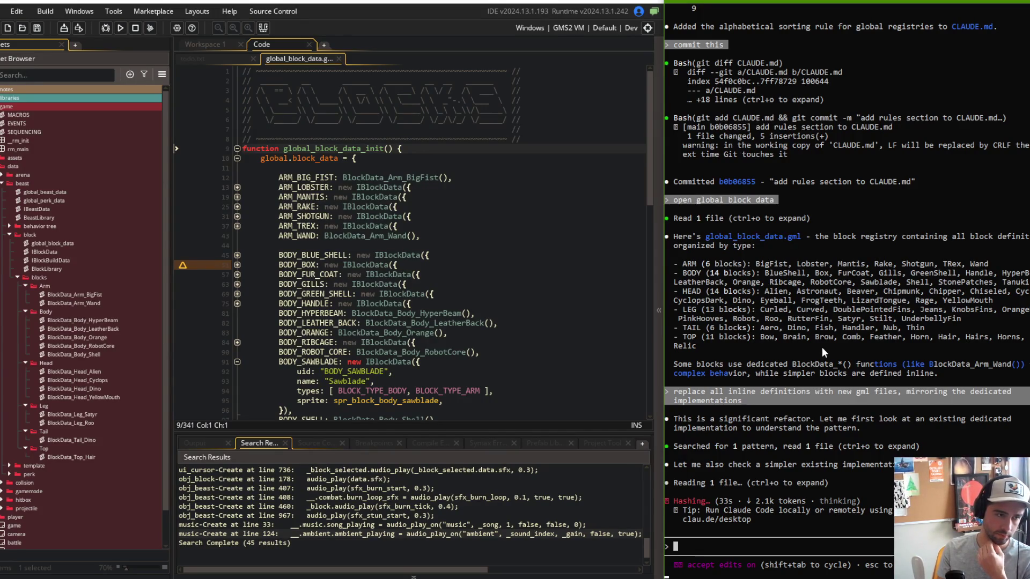
pyautogui.scroll(-3, 558, 172)
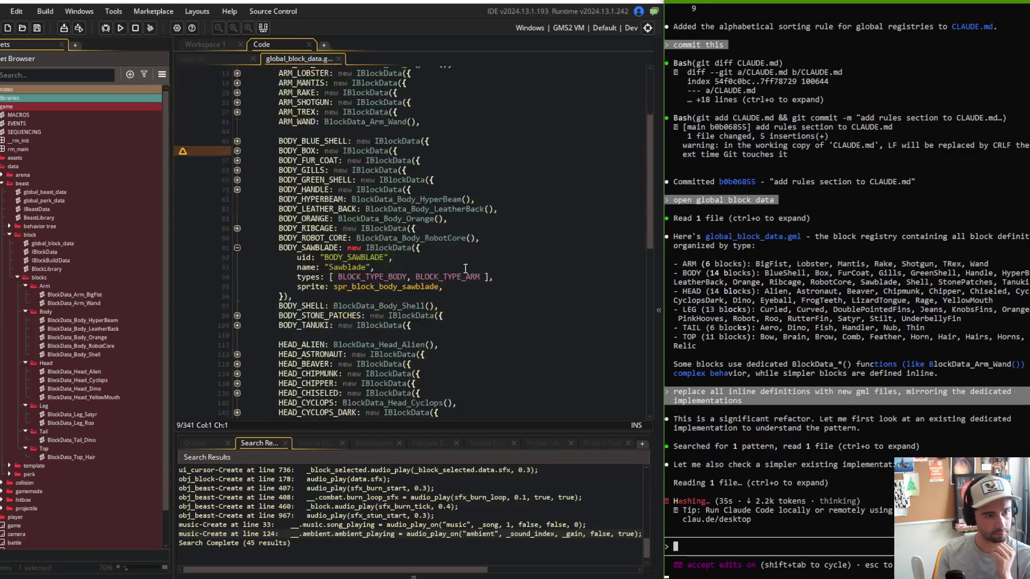
# Select the inline block definitions on lines 44–94 while Claude Code rewrites them
pyautogui.moveTo(278, 131); pyautogui.dragTo(493, 290)
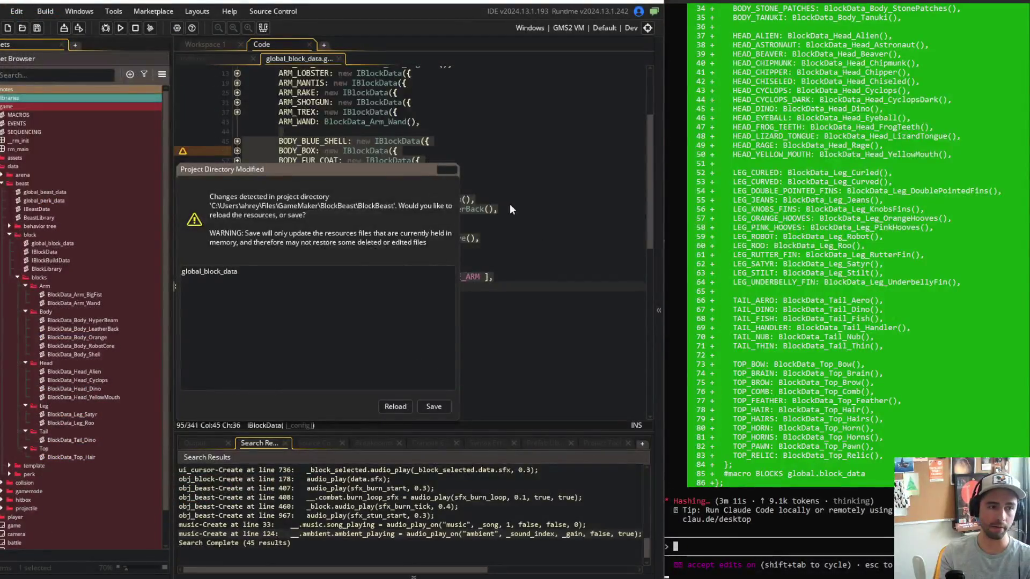
# Reload the changed global_block_data in GameMaker and queue 'commit this' for Claude Code
pyautogui.click(360, 177)
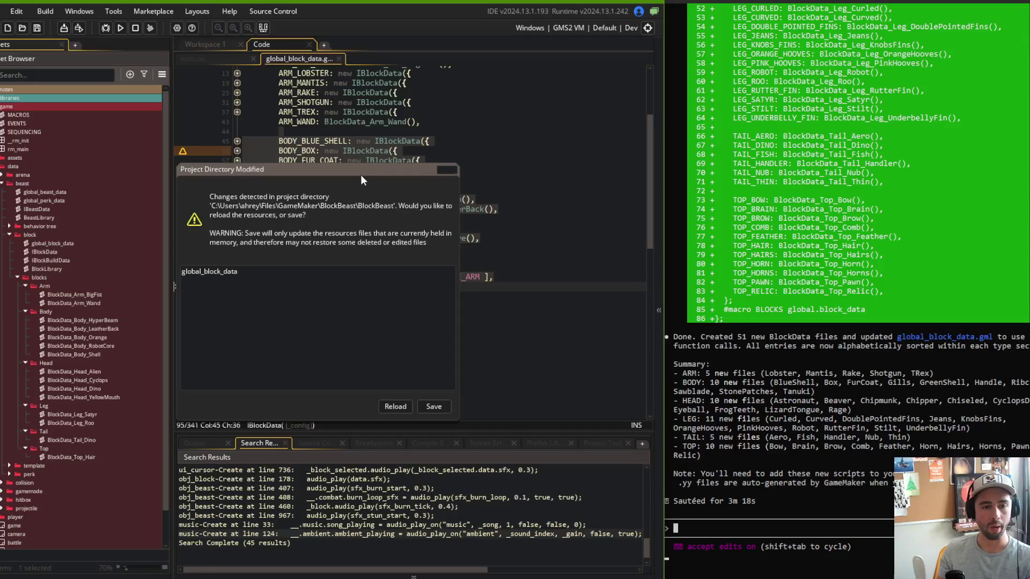
pyautogui.write('commit this')
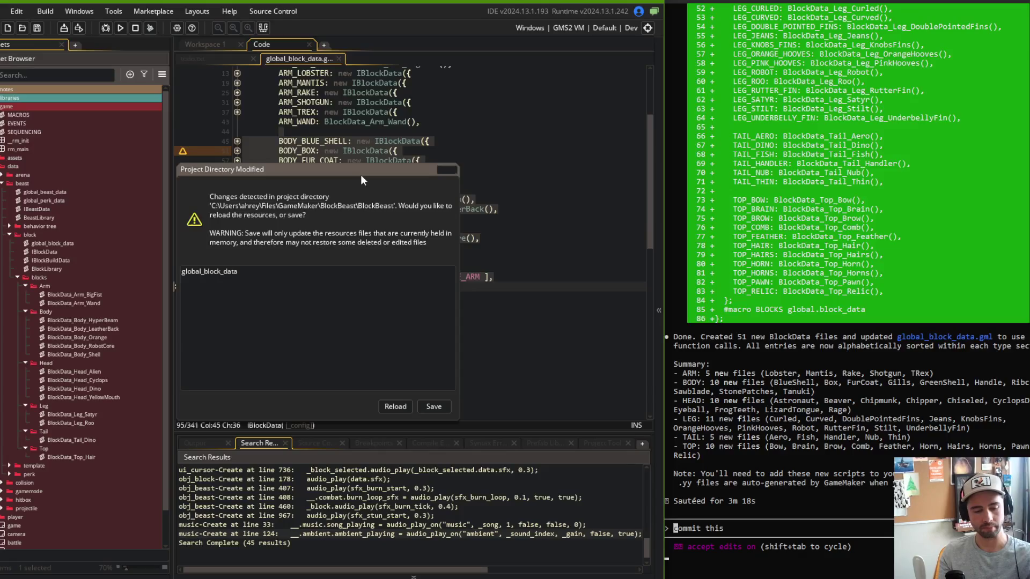
pyautogui.click(401, 410)
pyautogui.click(389, 238)
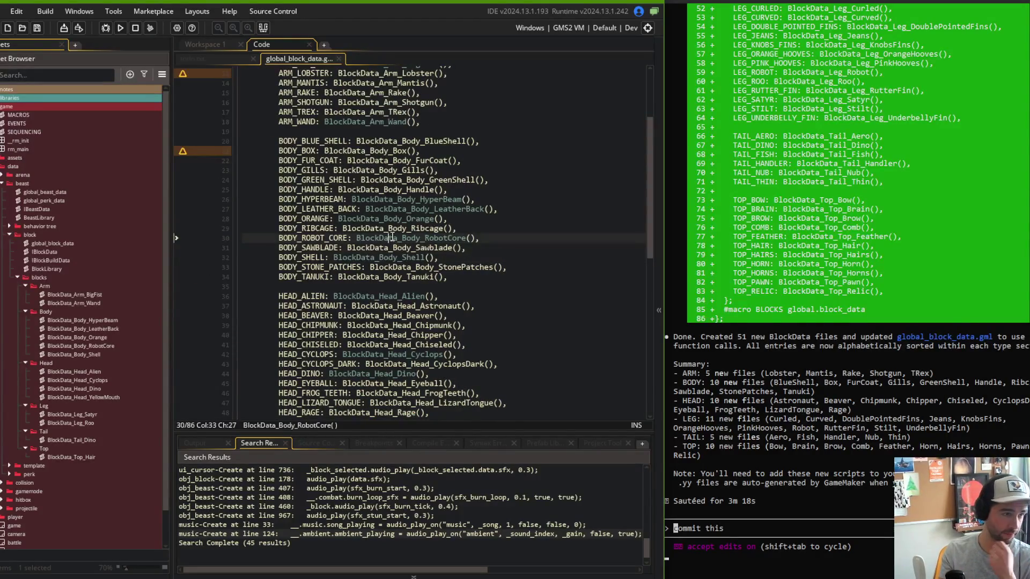
pyautogui.click(393, 238)
pyautogui.click(763, 537)
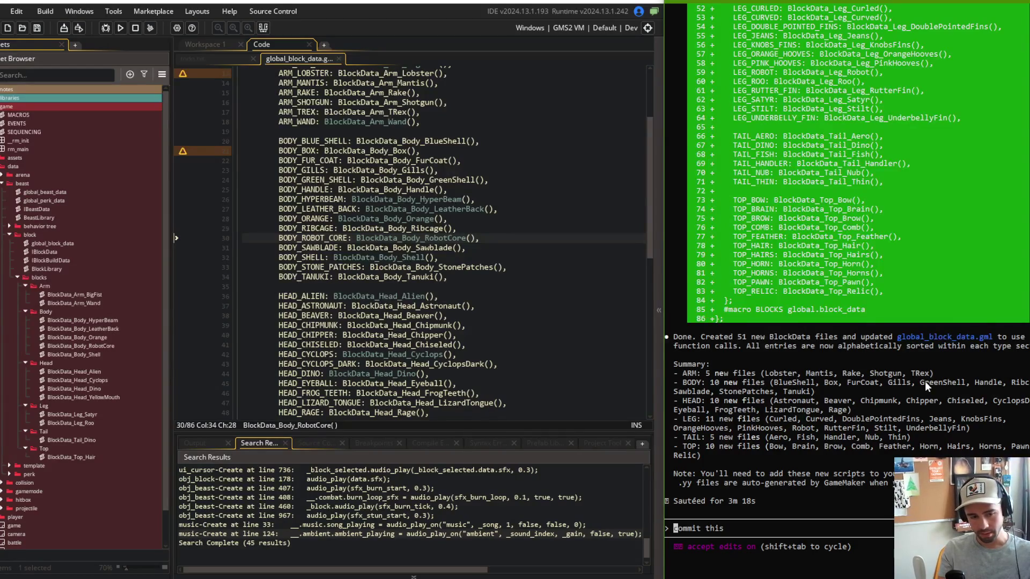
# Ask Claude Code to create the associated .yy files for each new block script
pyautogui.write('create the associated .yy files for each of these')
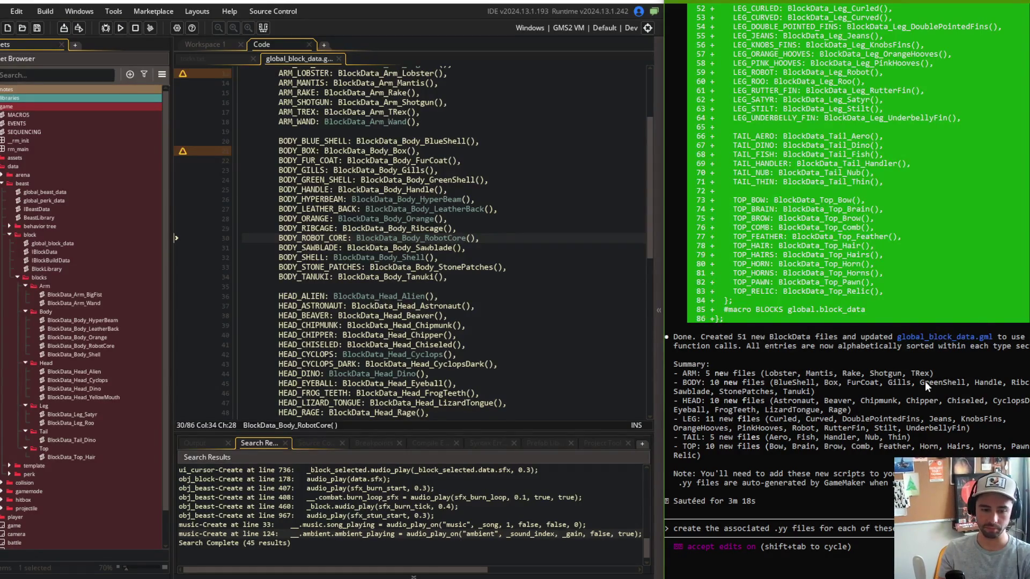
pyautogui.press('Return')
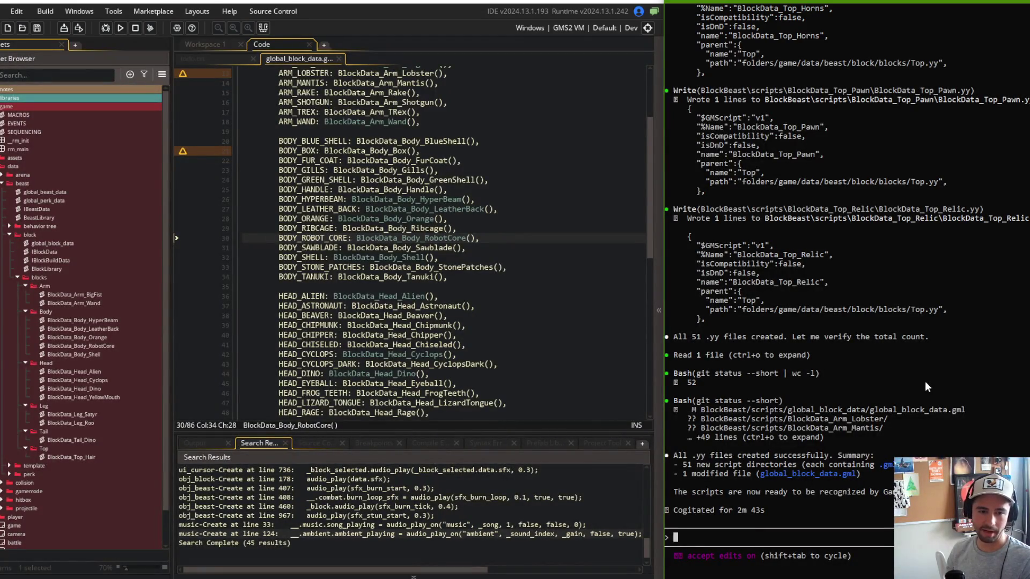
pyautogui.click(343, 209)
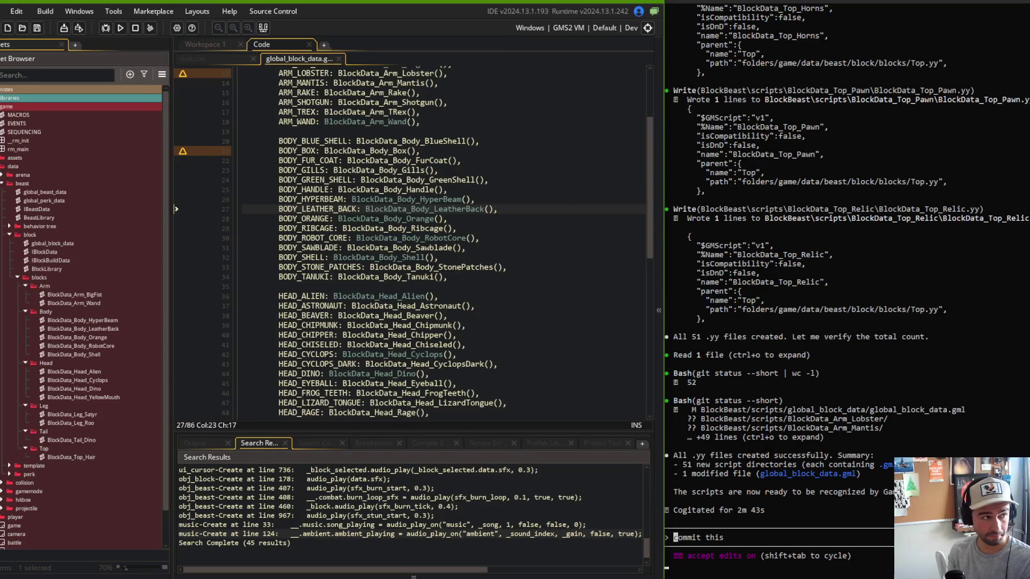
pyautogui.scroll(-5, 445, 242)
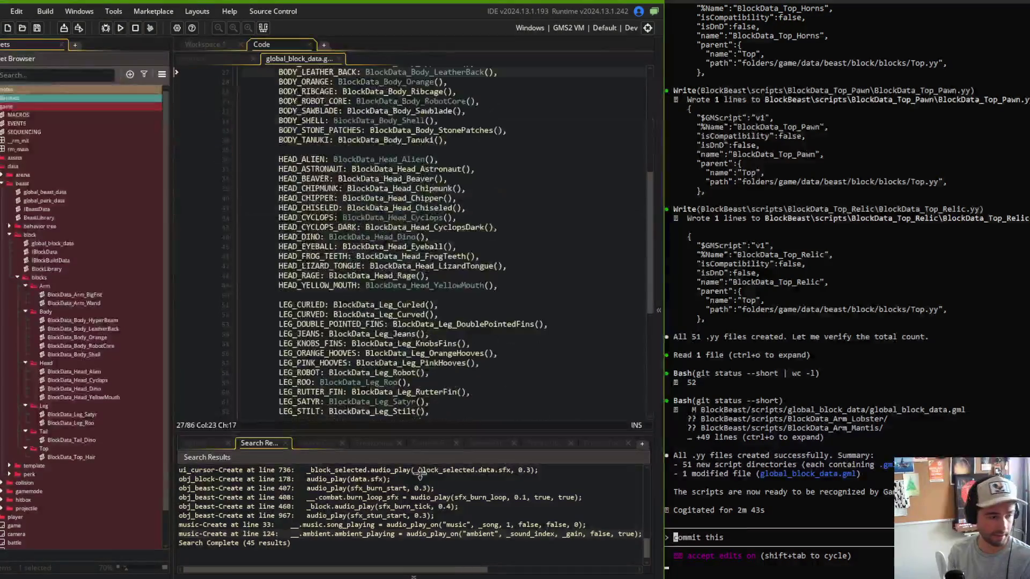
pyautogui.press('super+e')
pyautogui.moveTo(373, 177); pyautogui.dragTo(571, 130)
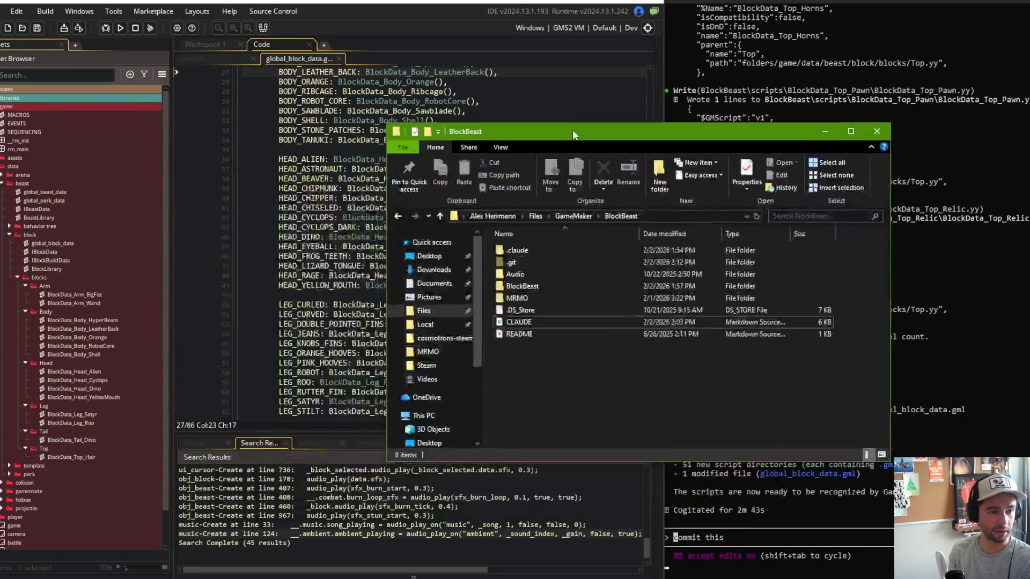
pyautogui.doubleClick(535, 287)
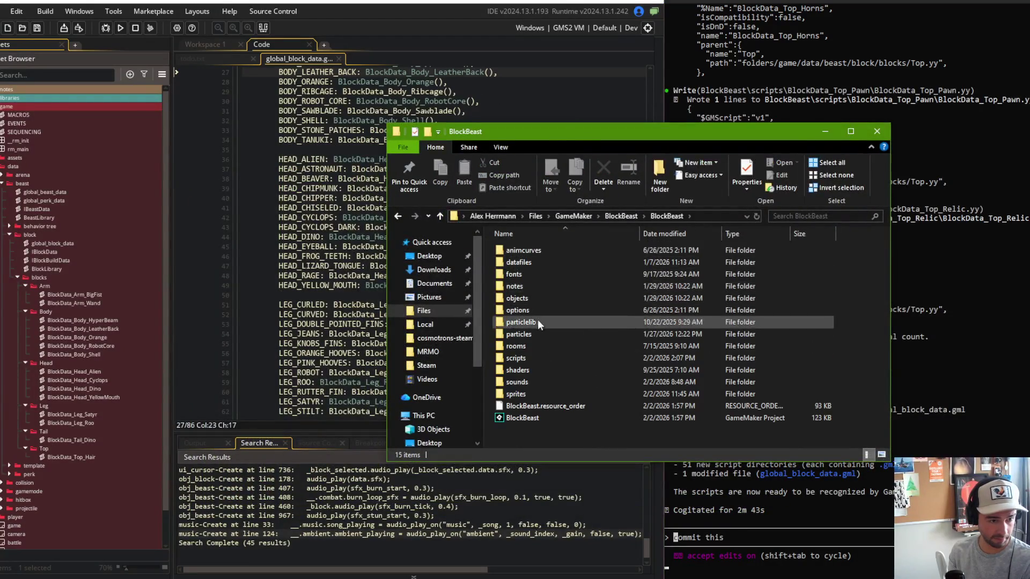
pyautogui.doubleClick(542, 356)
pyautogui.scroll(-15, 570, 340)
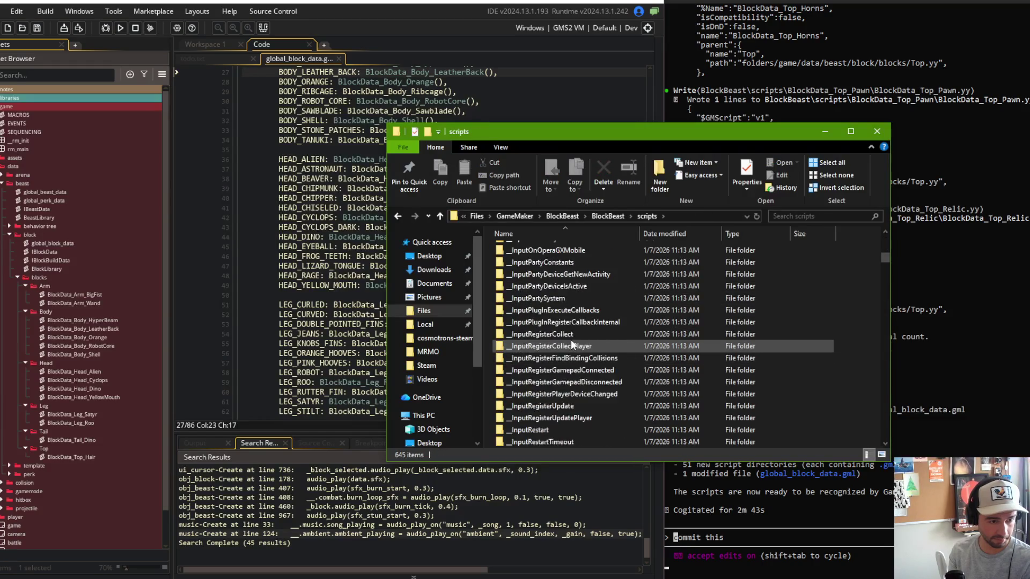
pyautogui.moveTo(887, 264)
pyautogui.mouseDown()
pyautogui.moveTo(889, 439)
pyautogui.moveTo(893, 313)
pyautogui.mouseUp()
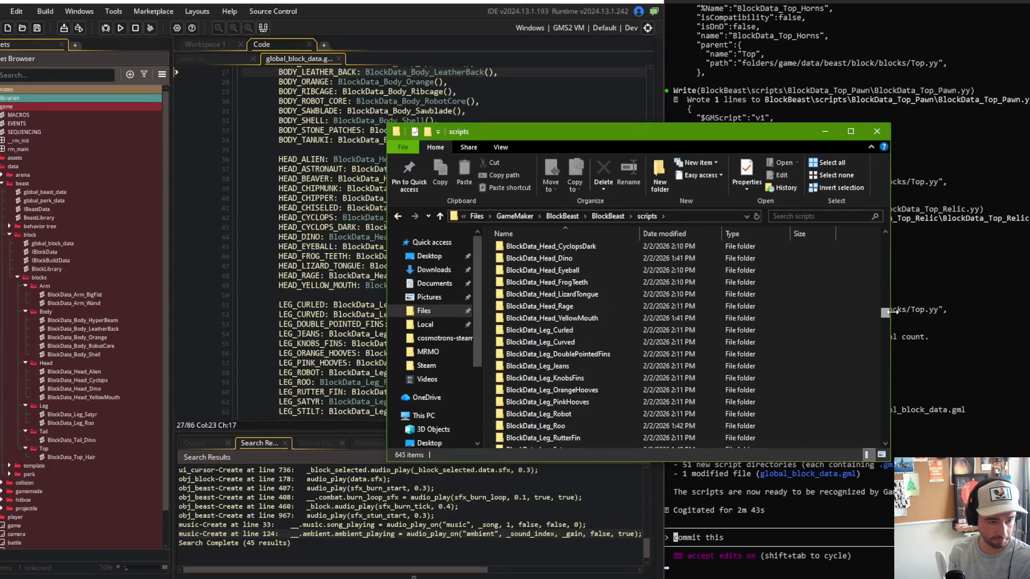
pyautogui.doubleClick(535, 366)
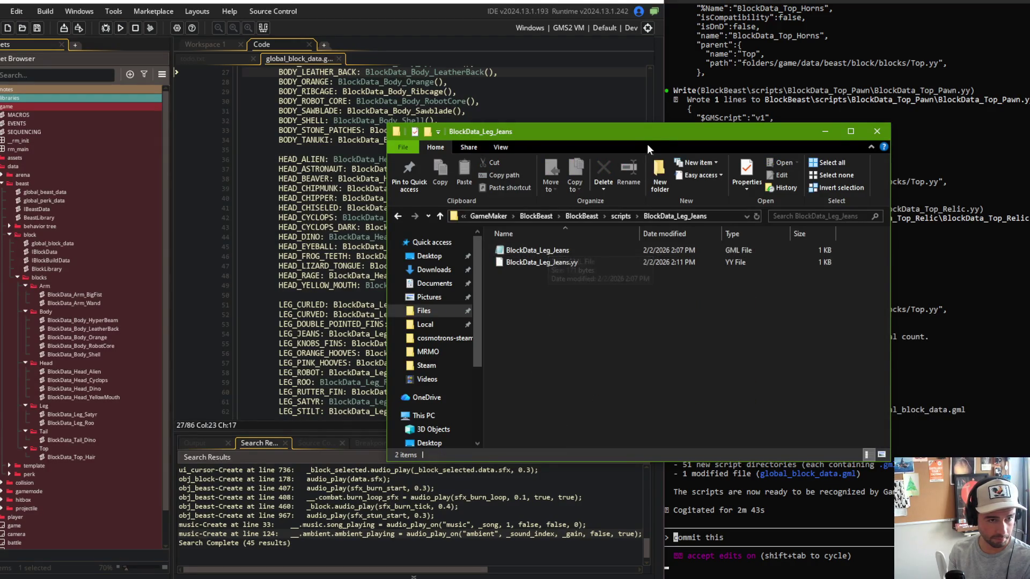
pyautogui.moveTo(647, 135); pyautogui.dragTo(595, 191)
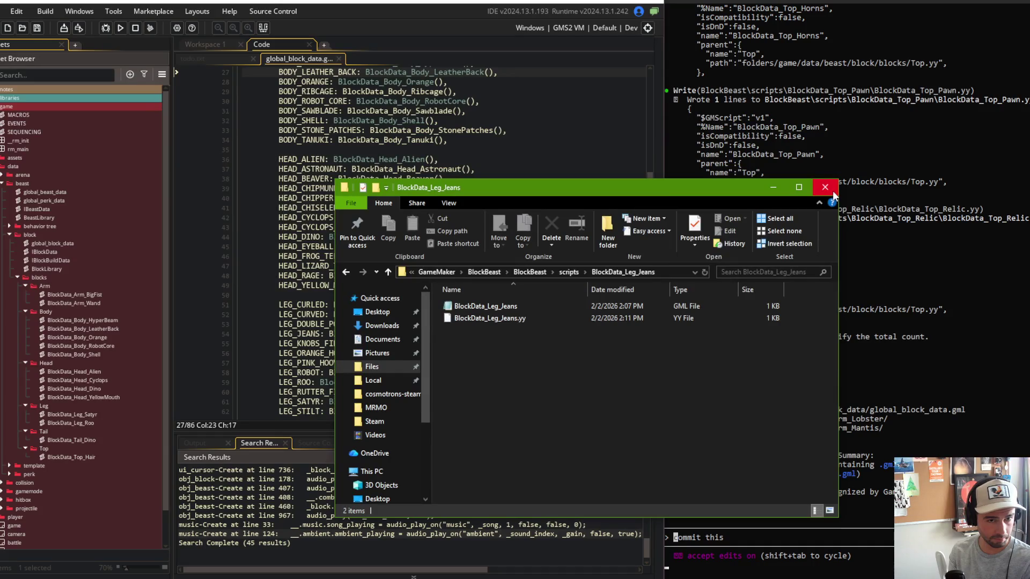
pyautogui.click(823, 187)
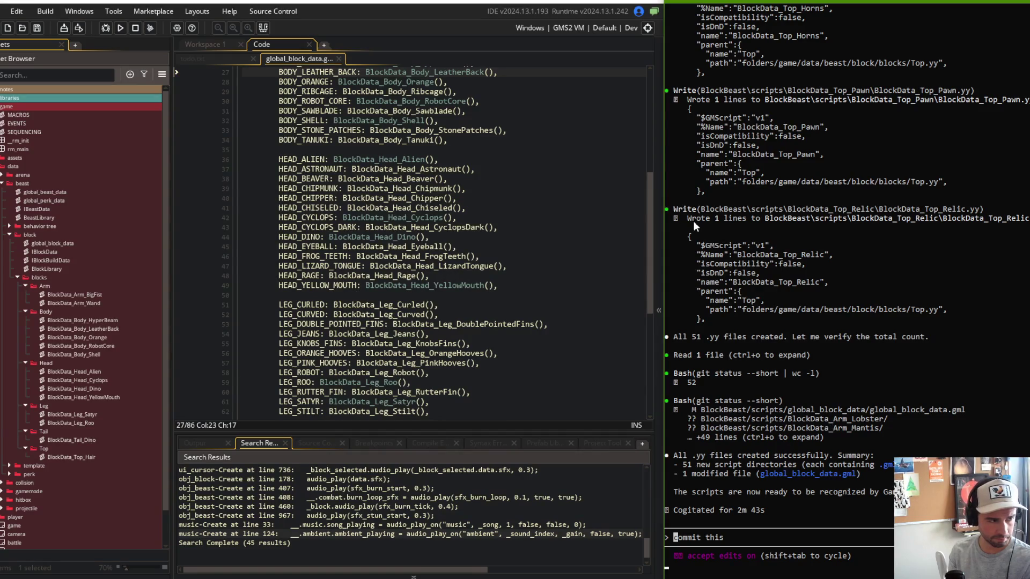
pyautogui.click(348, 276)
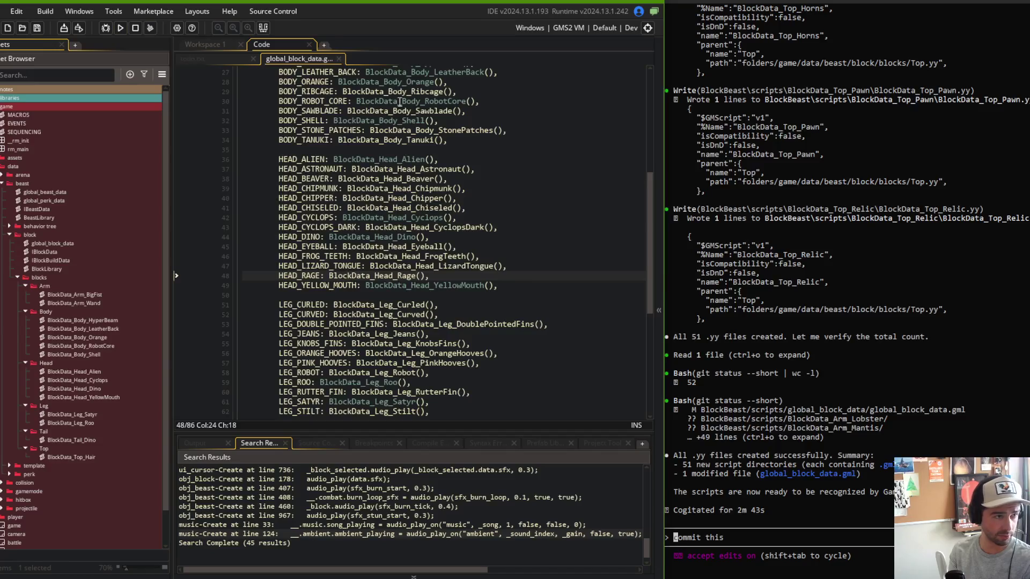
pyautogui.hotkey('alt', 'F4')
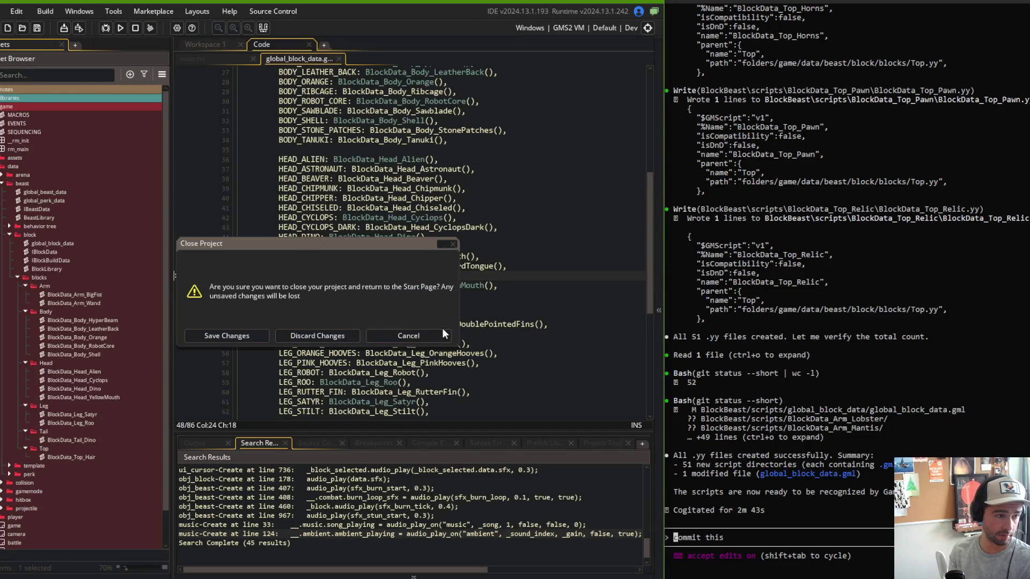
pyautogui.click(441, 333)
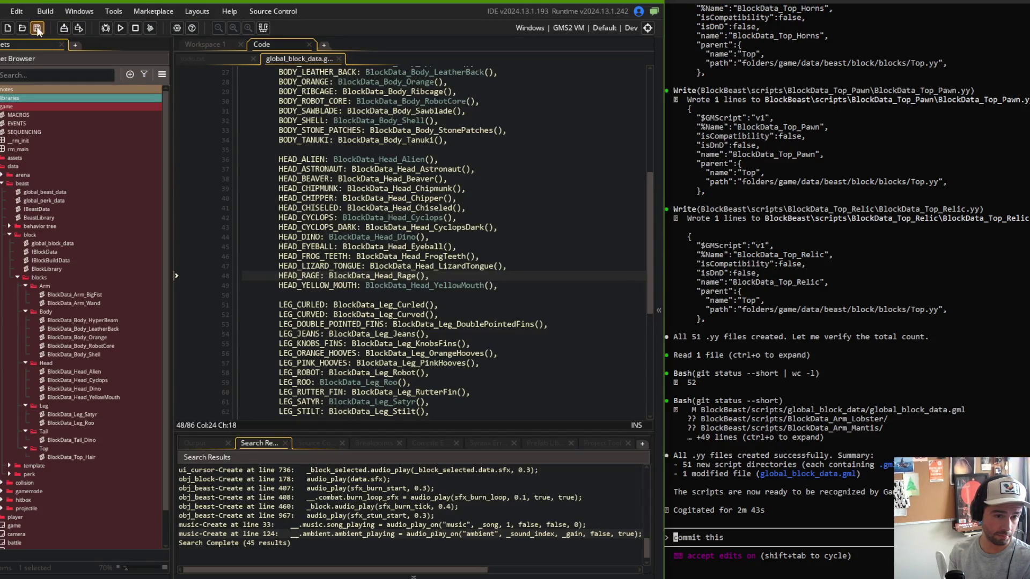
pyautogui.click(704, 349)
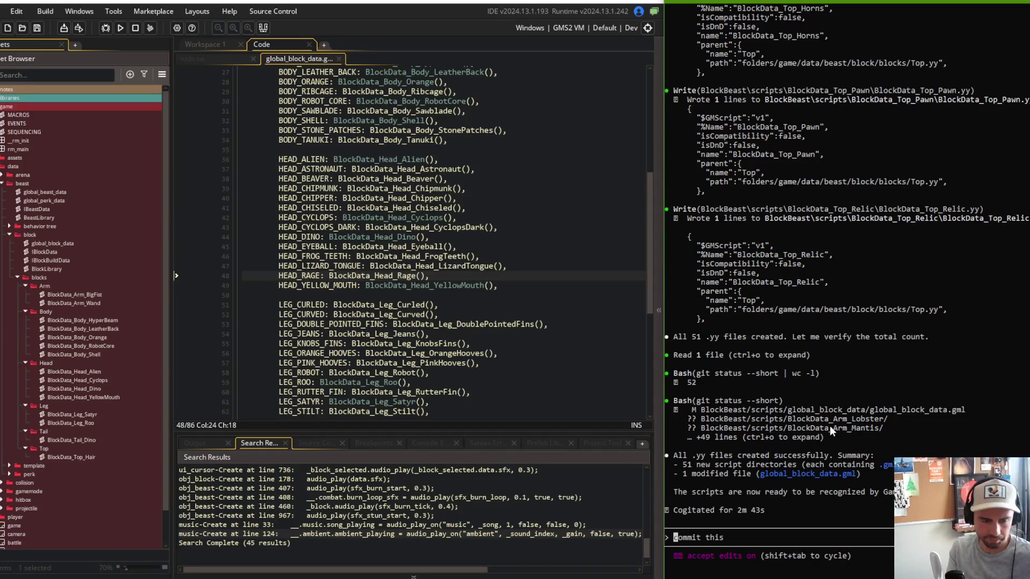
# Send 'reload the gamemaker ide' to Claude Code
pyautogui.write('re')
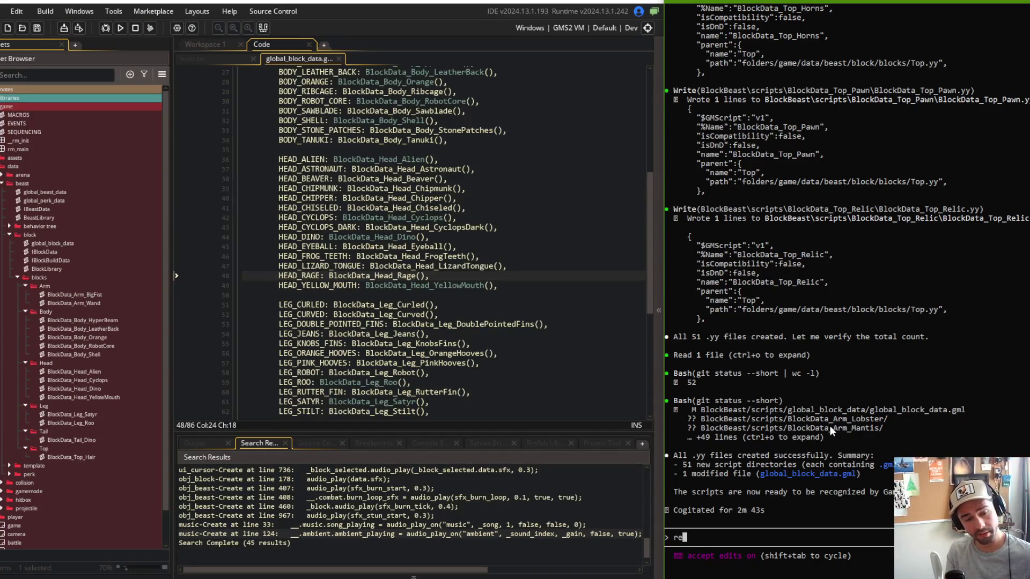
pyautogui.write('load the g')
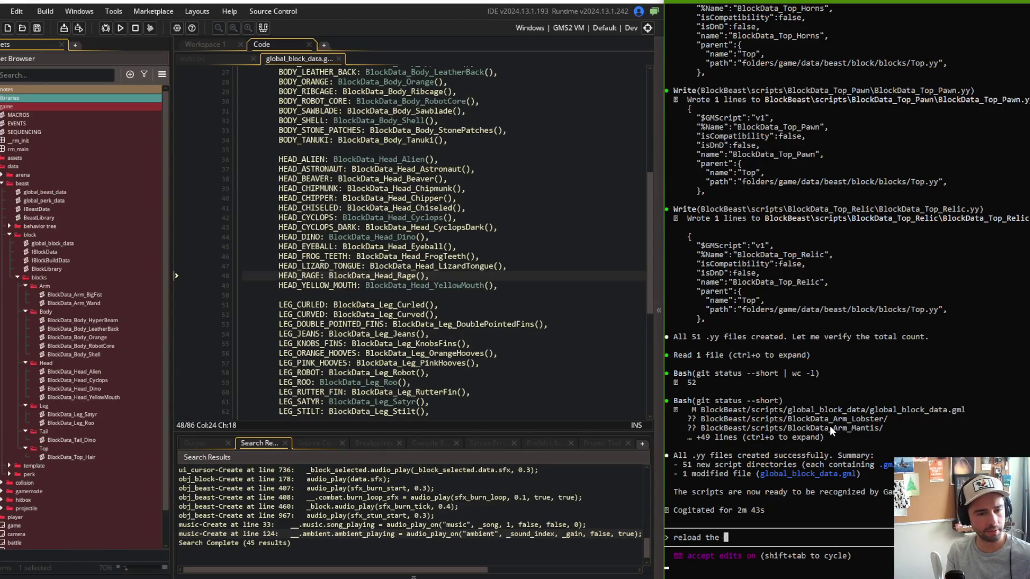
pyautogui.write('amemaker ide')
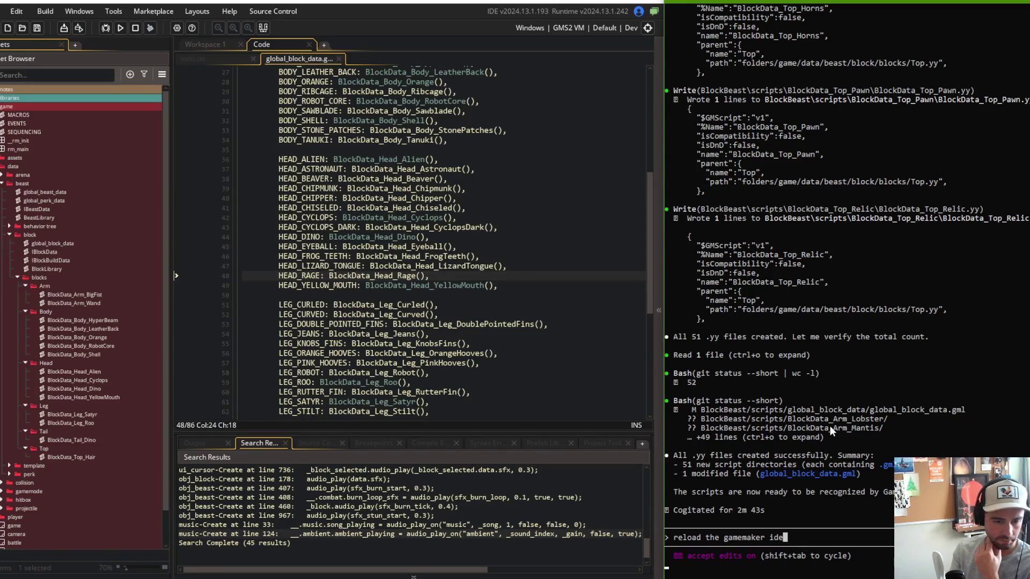
pyautogui.press('Return')
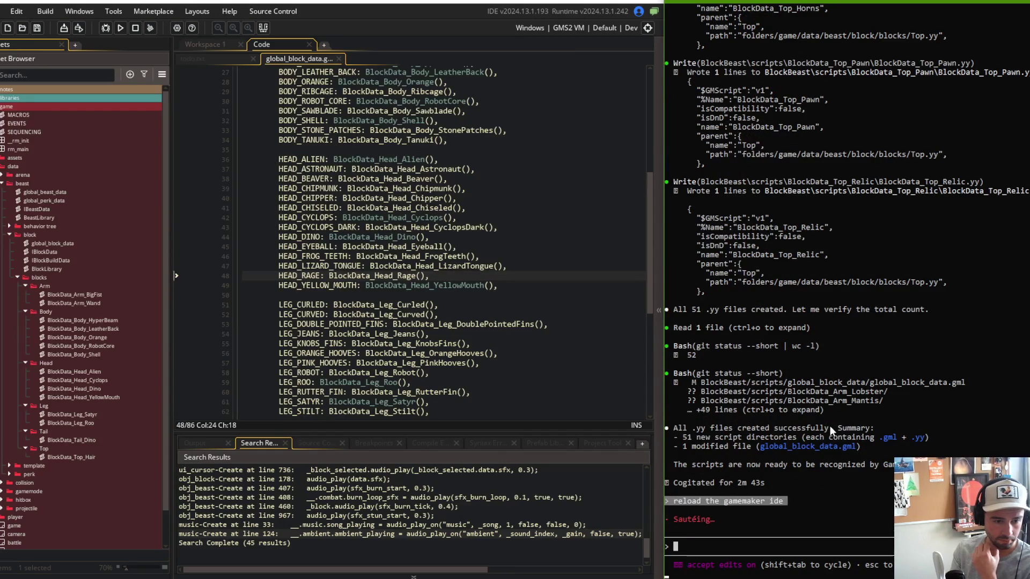